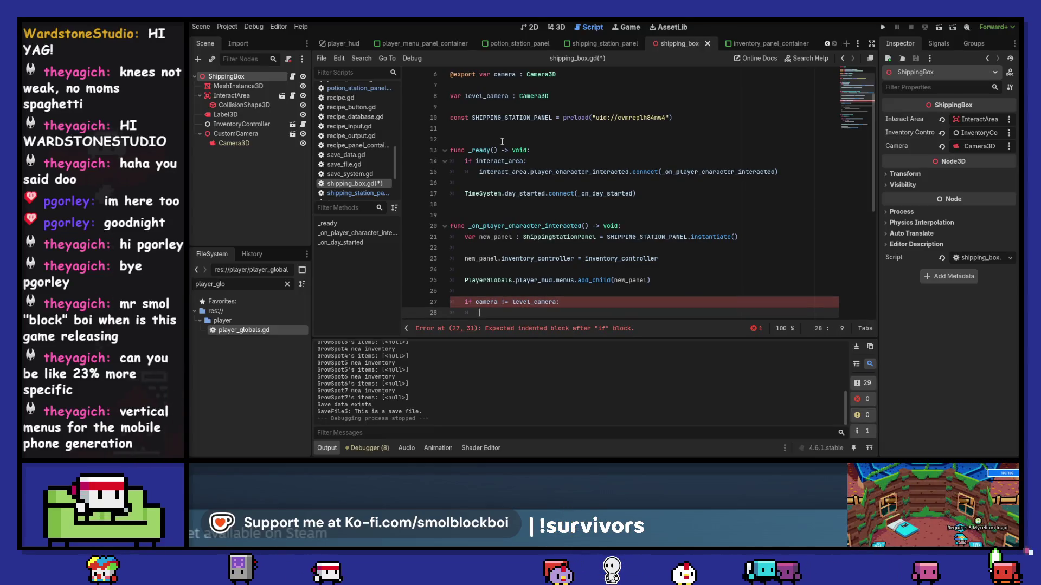
Complete line 28 as level_camera = get_viewport().get_camera_3d(), add camera.make_current() below, and save
text(_camera =)
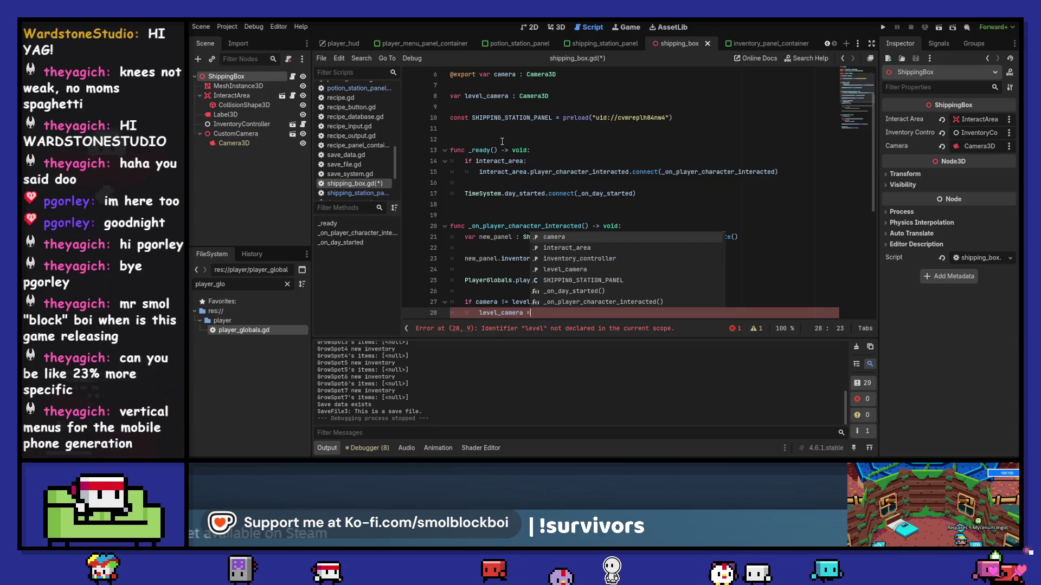
text( get_)
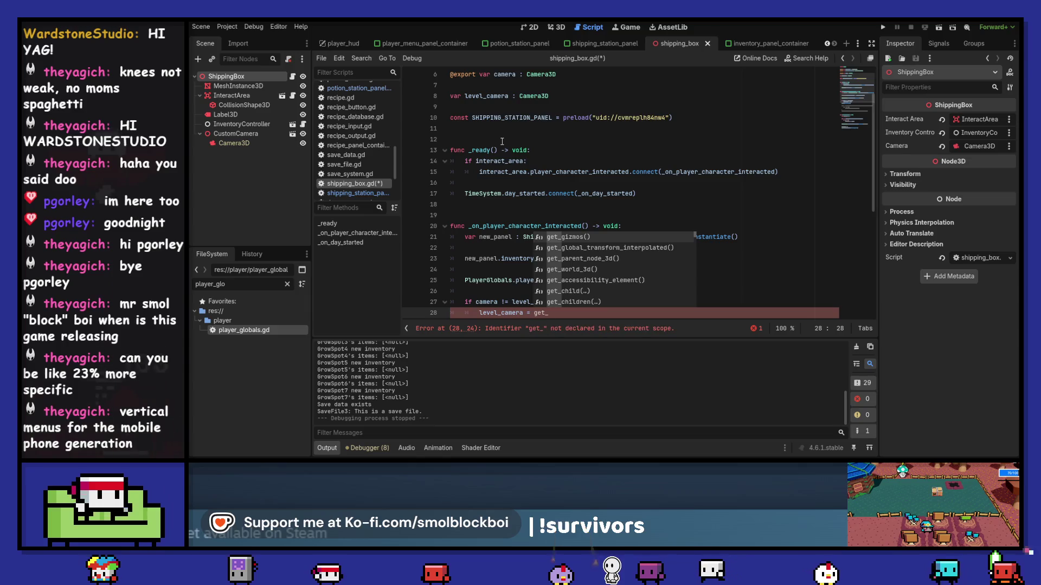
text(camer)
key(ctrl+shift+Left)
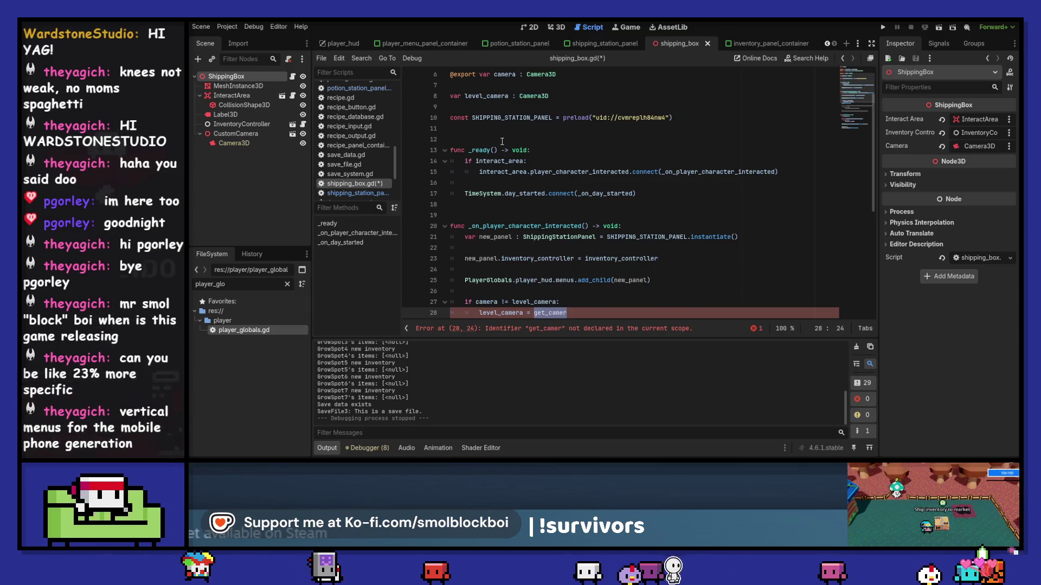
text(port().camera)
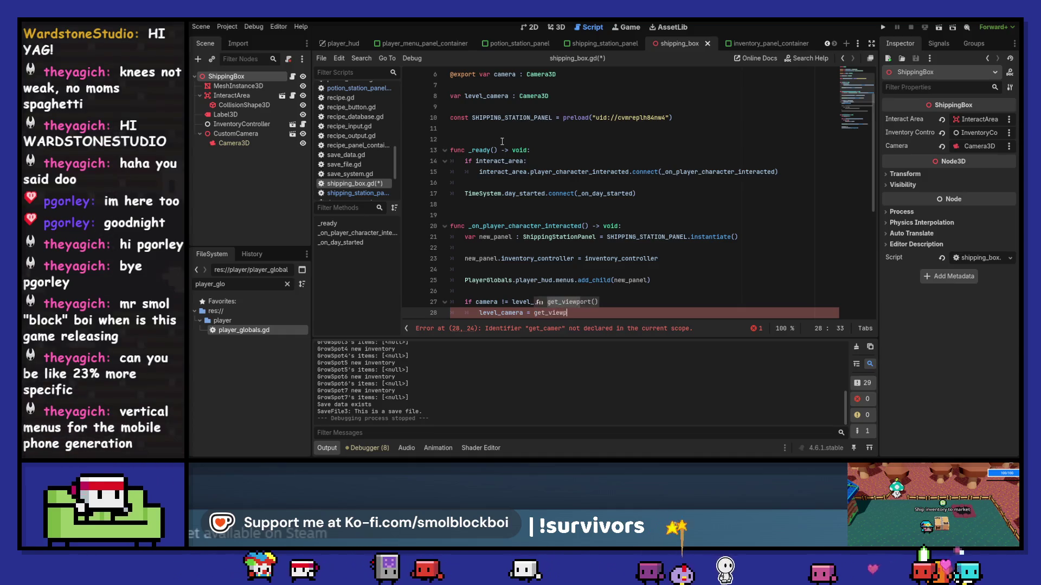
key(Down)
key(Return)
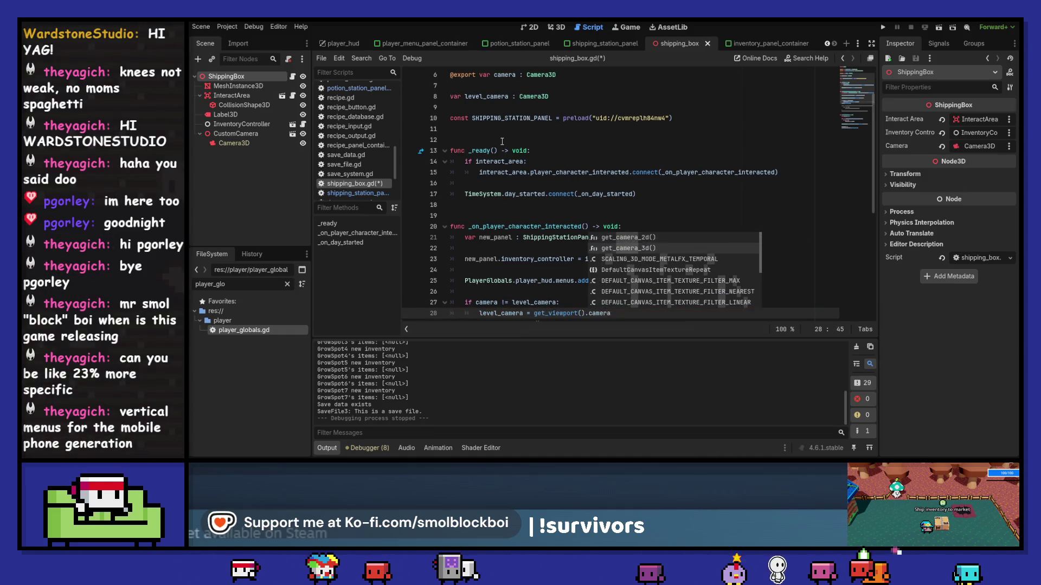
key(Return)
key(BackSpace)
text(camera.make_current())
key(Up)
key(End)
key(Return)
key(BackSpace)
key(ctrl+s)
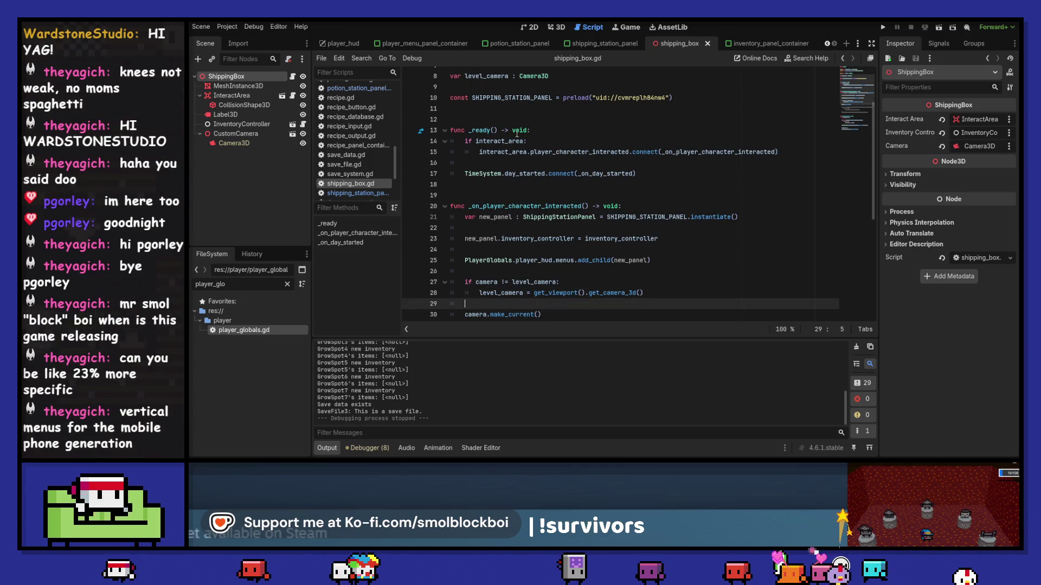
Add and then delete a stray _on_close_button_pressed() line in the interaction function, then save
scroll(557, 203, down, 1)
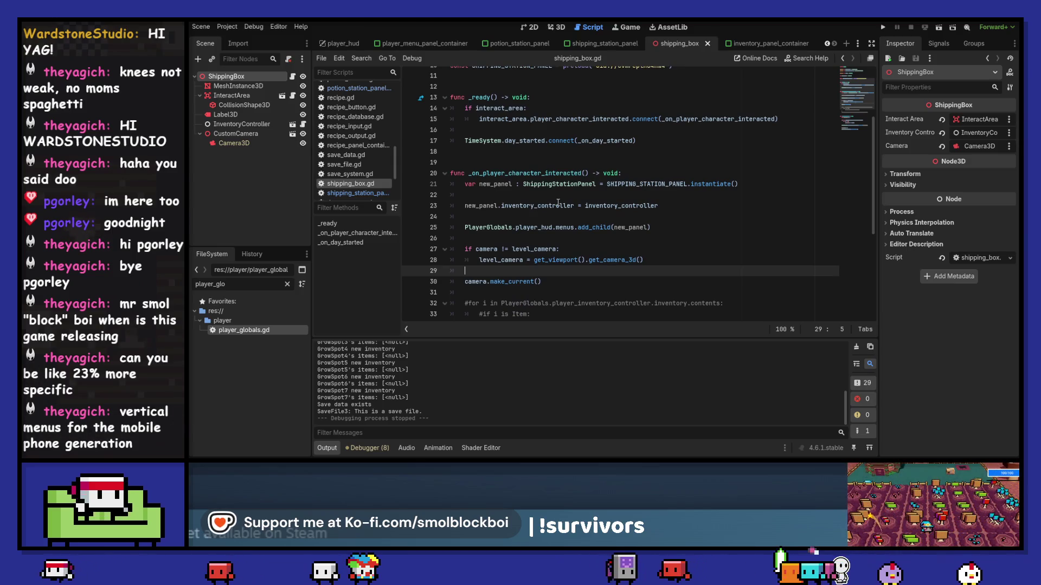
scroll(558, 203, down, 6)
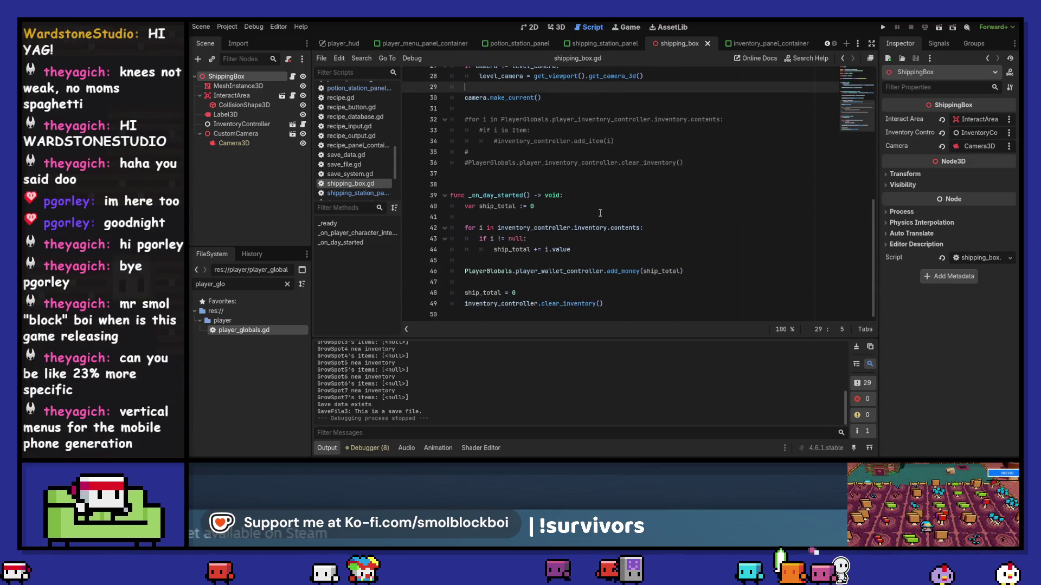
scroll(603, 220, up, 2)
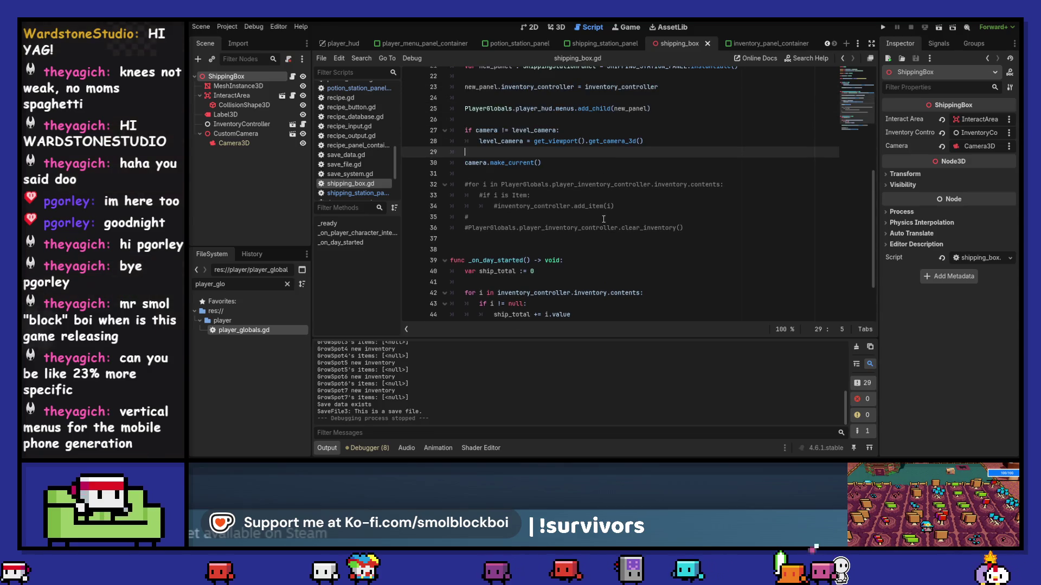
scroll(603, 219, up, 6)
scroll(603, 219, down, 2)
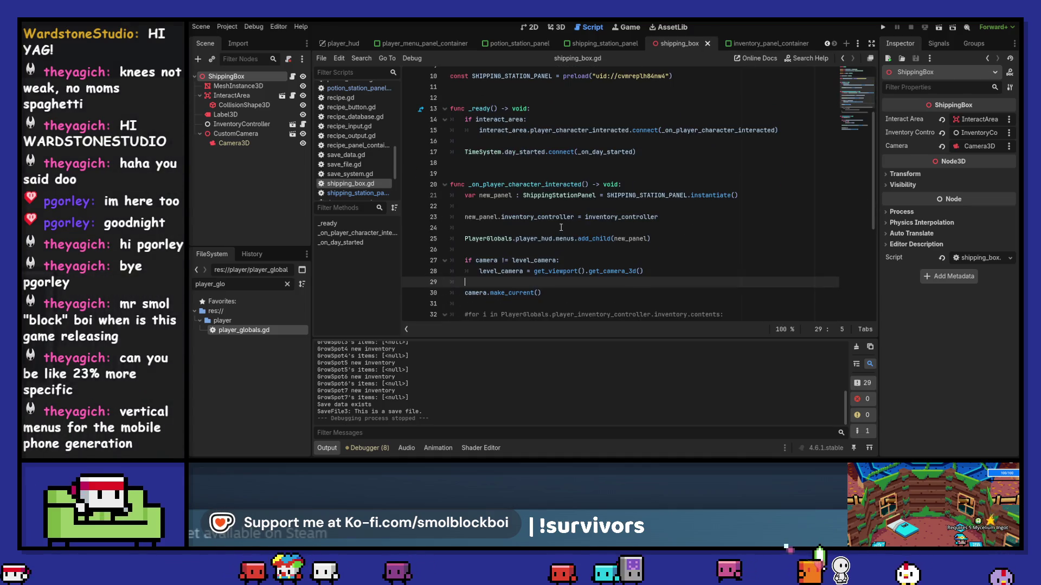
click(632, 229)
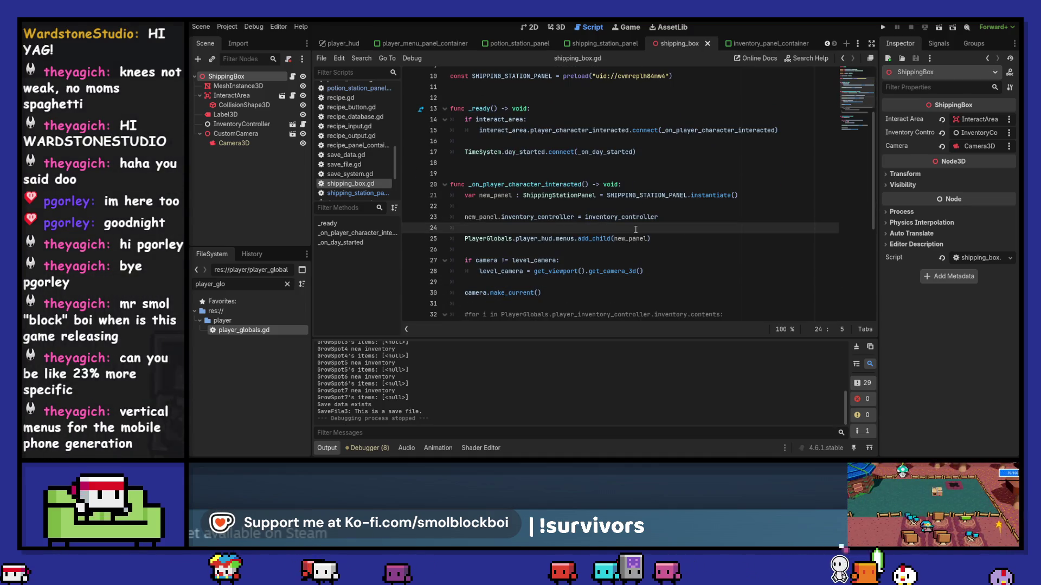
key(Return)
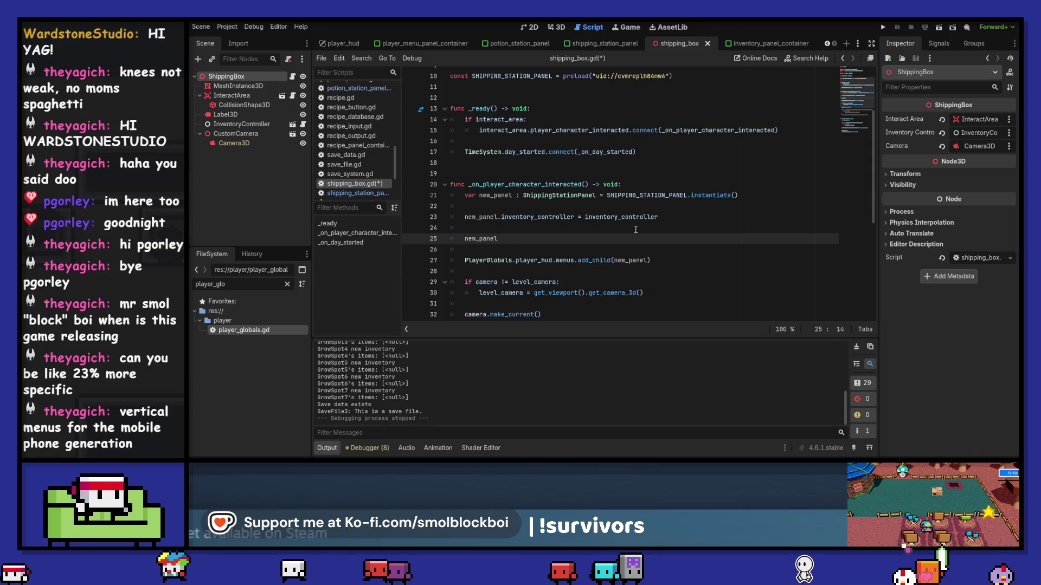
text(.)
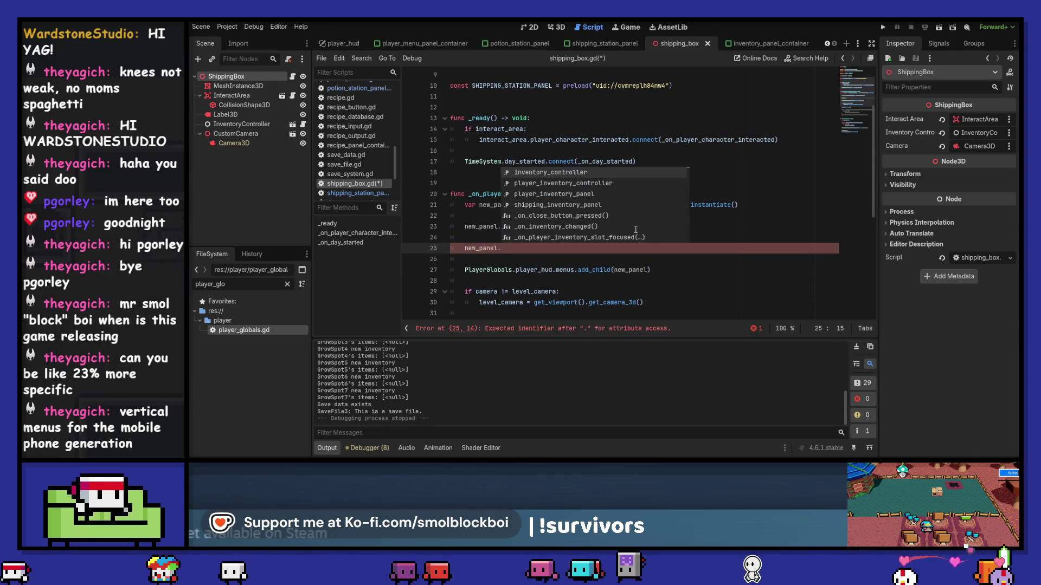
key(Down)
key(Down)
key(Down)
key(Return)
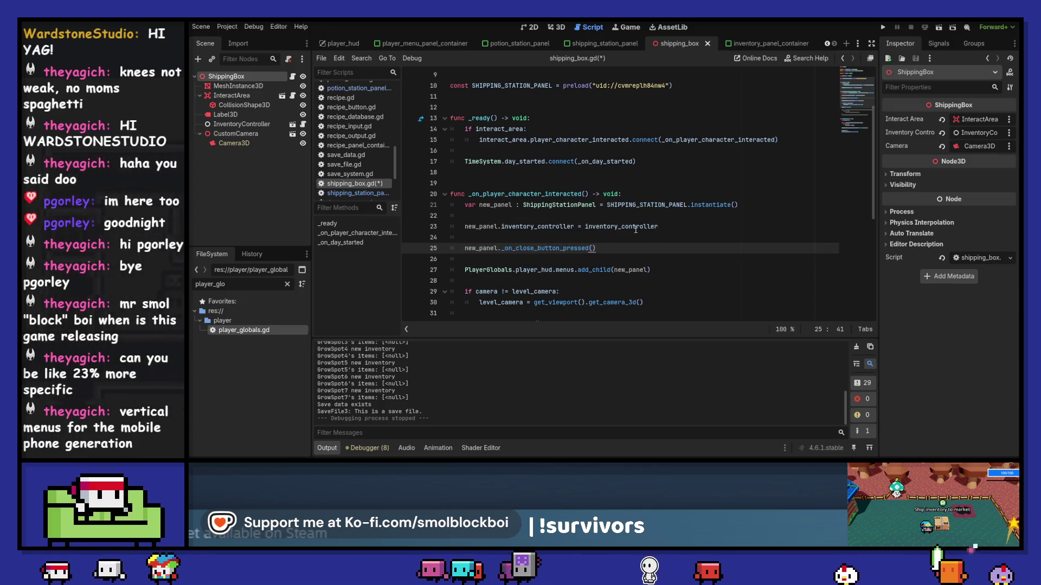
key(shift+Home)
key(shift+Home)
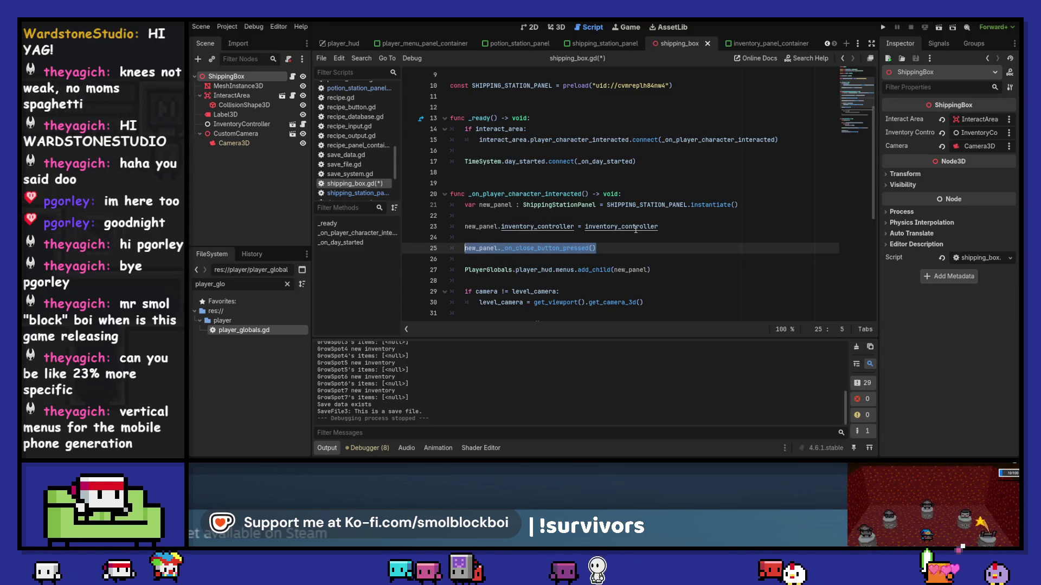
key(BackSpace)
key(BackSpace)
key(BackSpace)
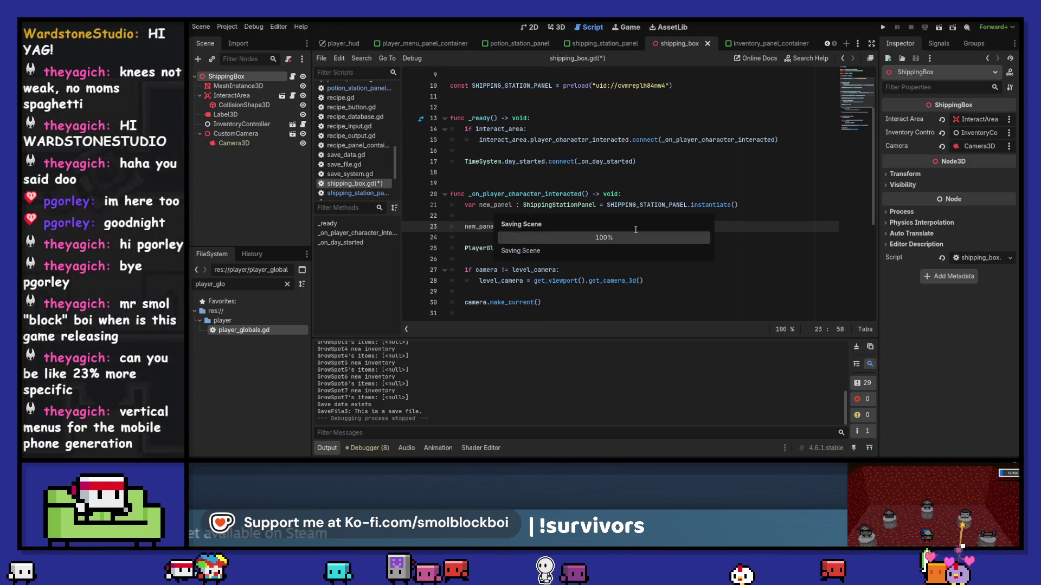
key(ctrl+s)
scroll(635, 230, down, 2)
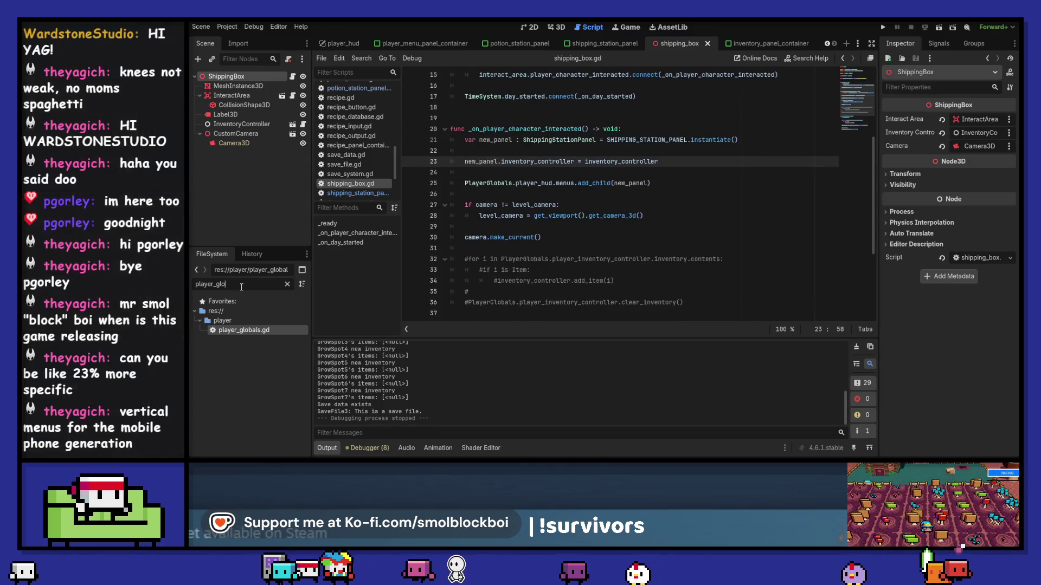
Filter the FileSystem for 'hud' and open player_hud.tscn with its script
text(hud)
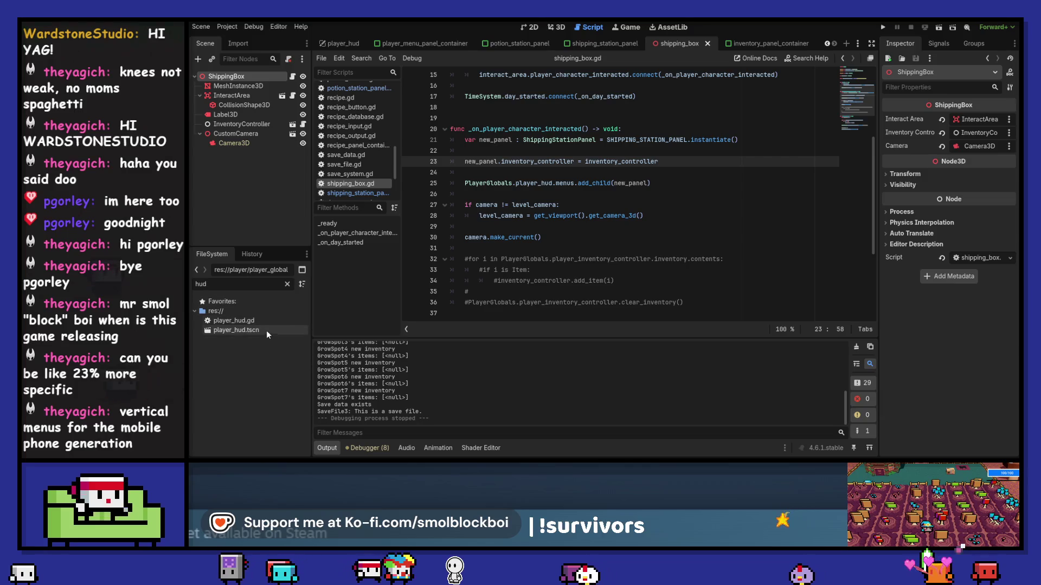
double_click(266, 330)
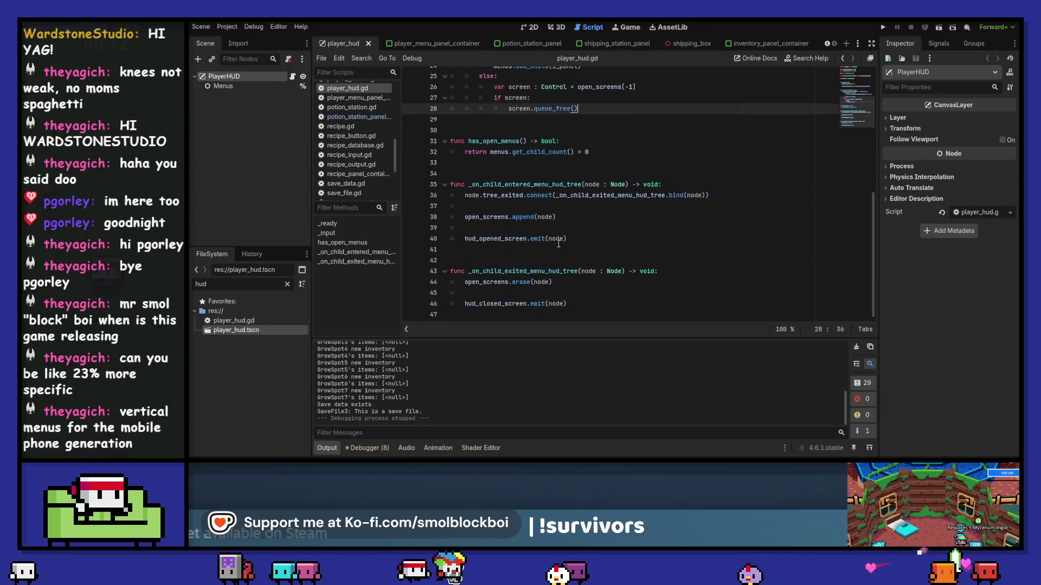
scroll(558, 243, up, 8)
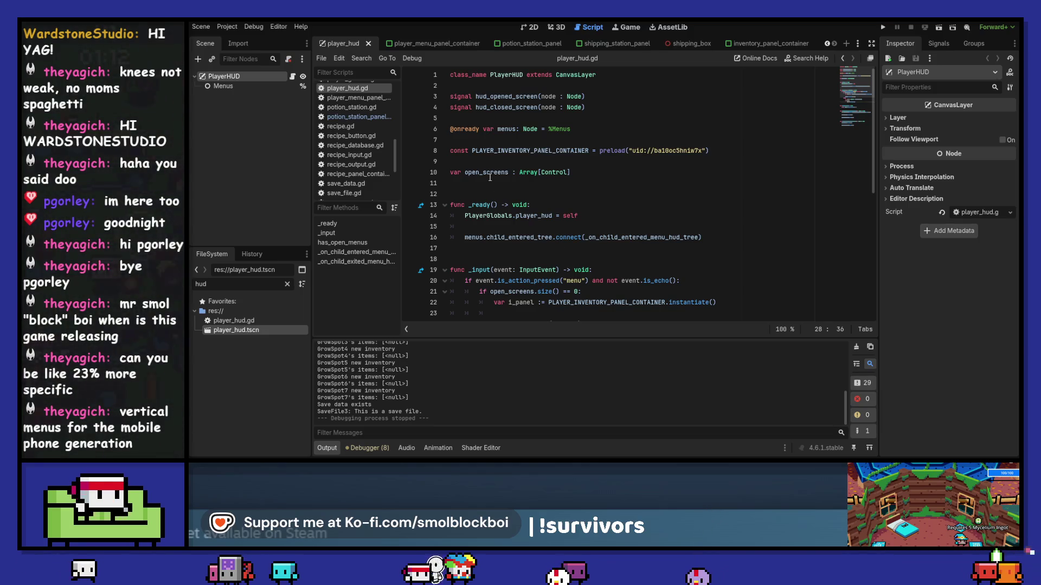
Declare 'var level_camera : Camera3D' on line 12 of player_hud.gd and save
click(490, 180)
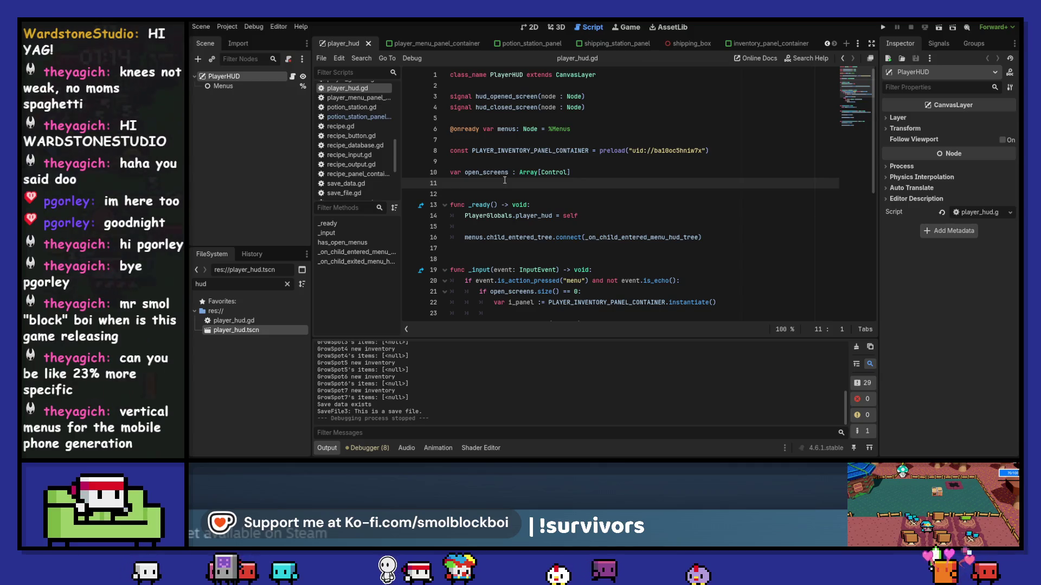
key(Return)
text(var )
text(curren)
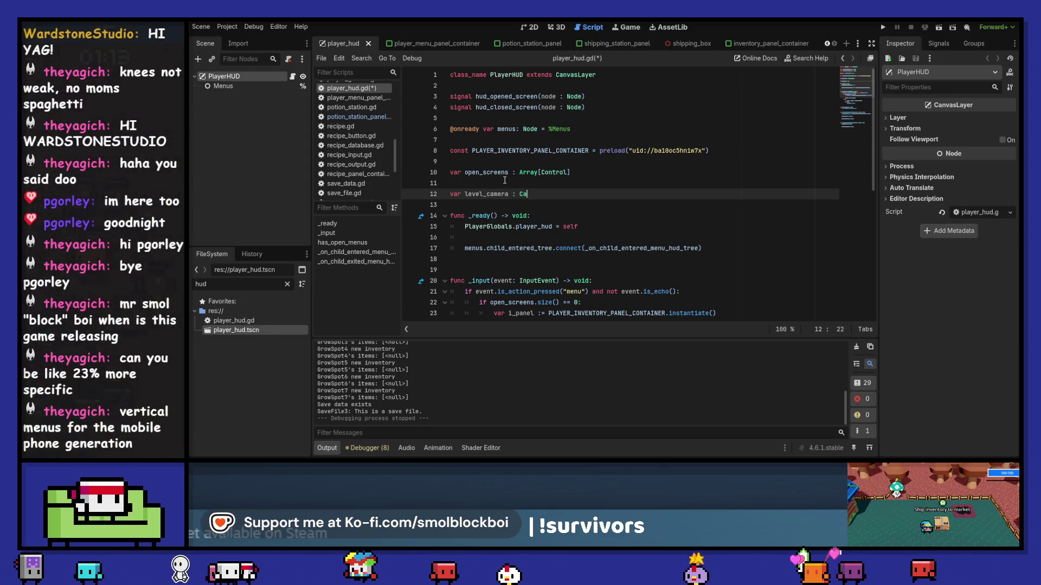
text(Camera3D)
key(Escape)
key(Down)
key(Down)
key(ctrl+shift+Return)
key(ctrl+s)
double_click(486, 194)
Switch to the mushroom_farm scene and show its script
click(828, 43)
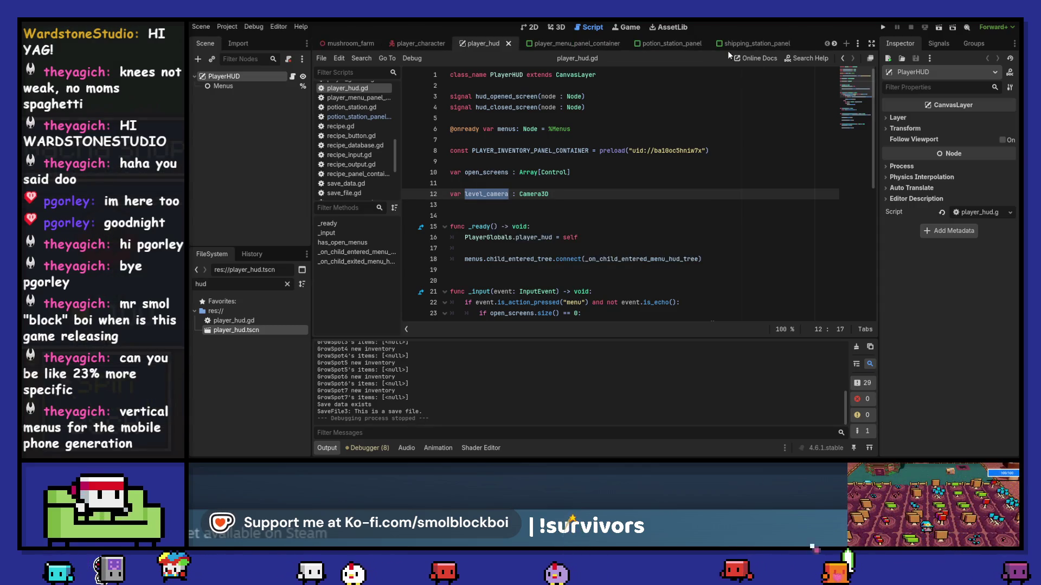
click(347, 44)
click(289, 77)
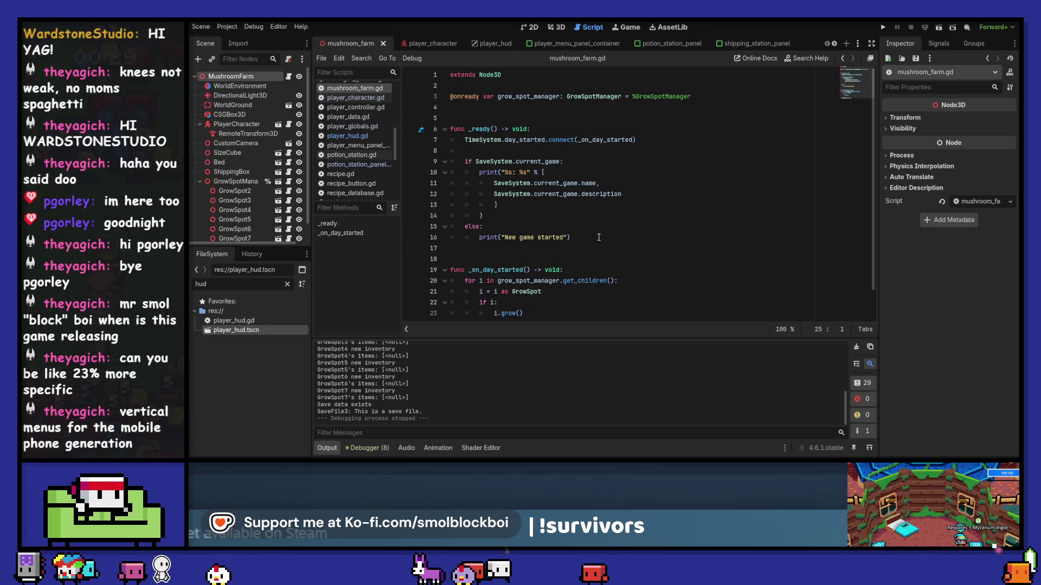
click(483, 85)
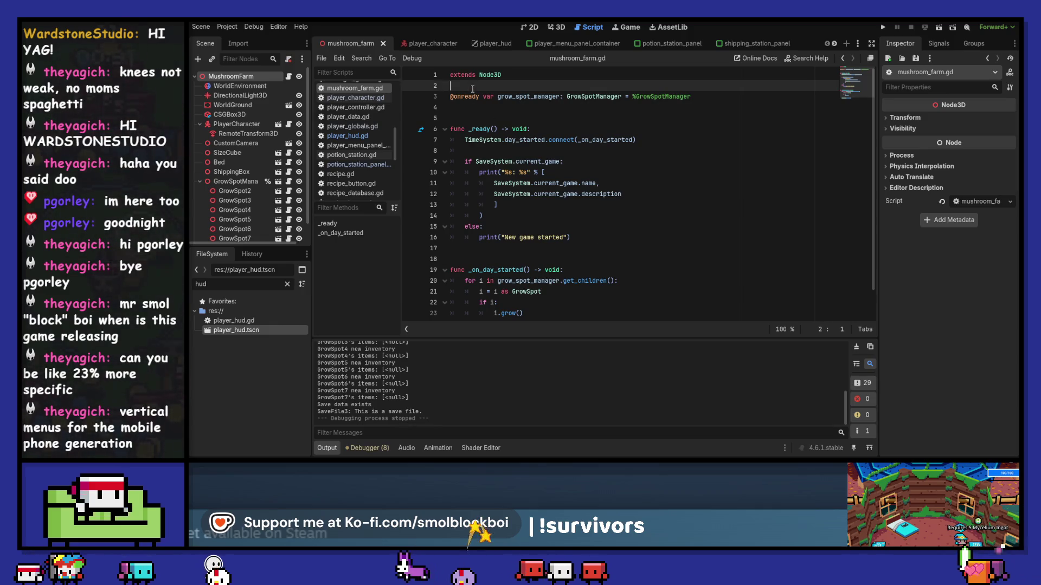
key(Return)
key(Return)
key(Up)
text(@e)
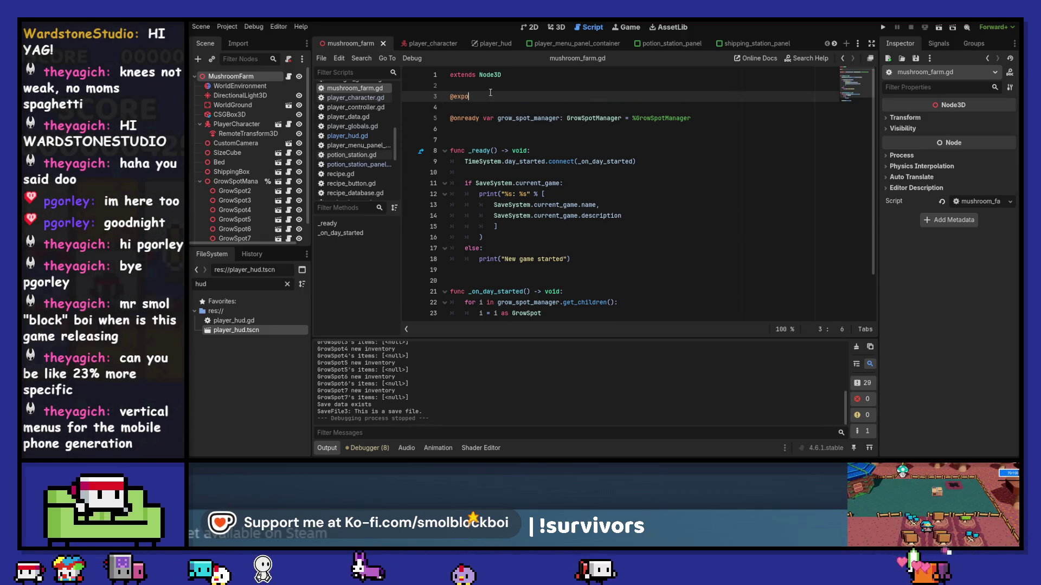
text(xport var camera : )
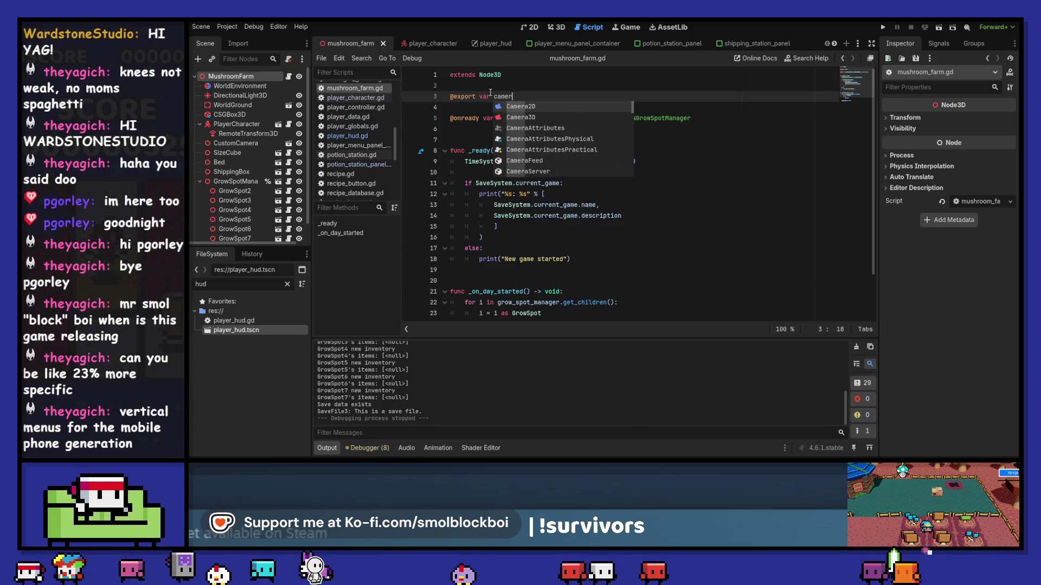
text(Camera)
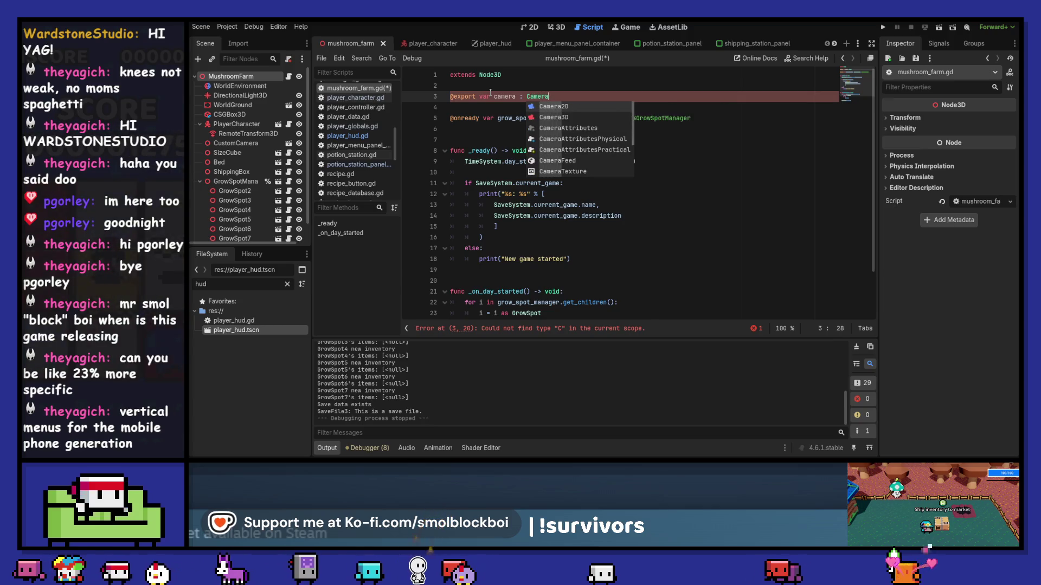
text(3D)
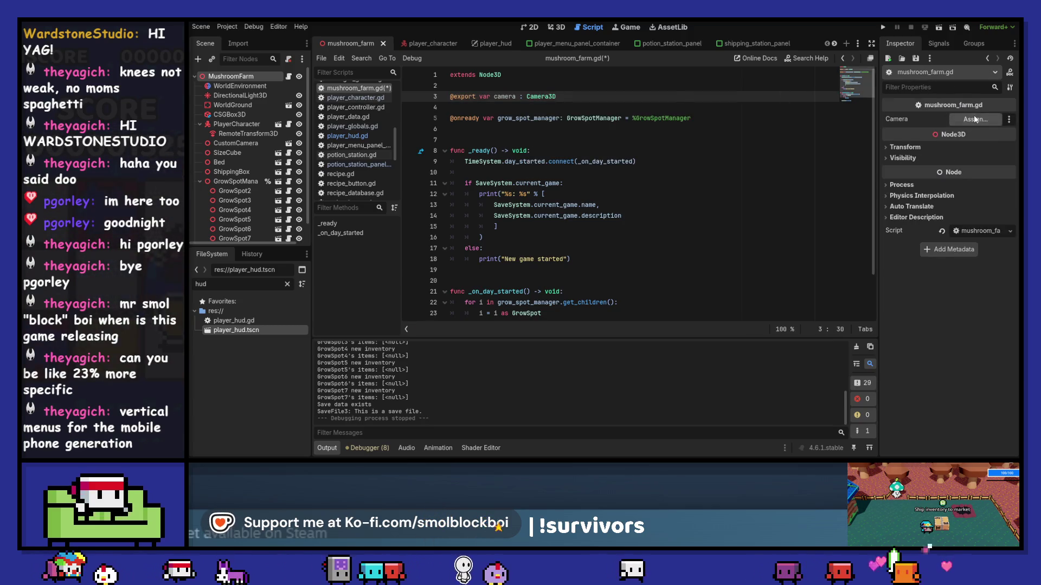
Open and close the node picker for the Camera property, then select CustomCamera in the Scene tree
click(975, 119)
click(673, 84)
click(265, 145)
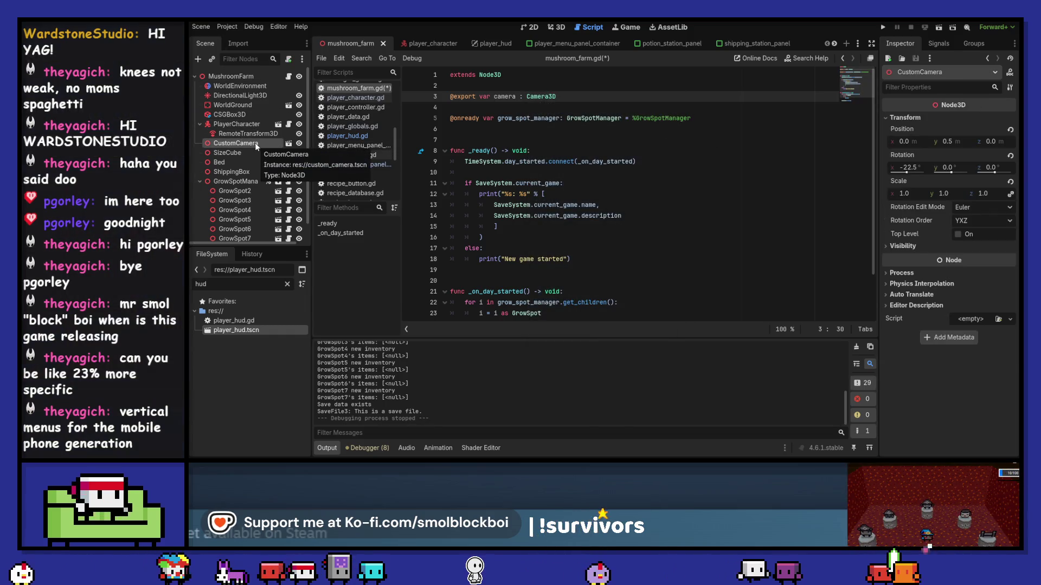
Save the CustomCamera branch as its own scene and dismiss the warning
right_click(254, 142)
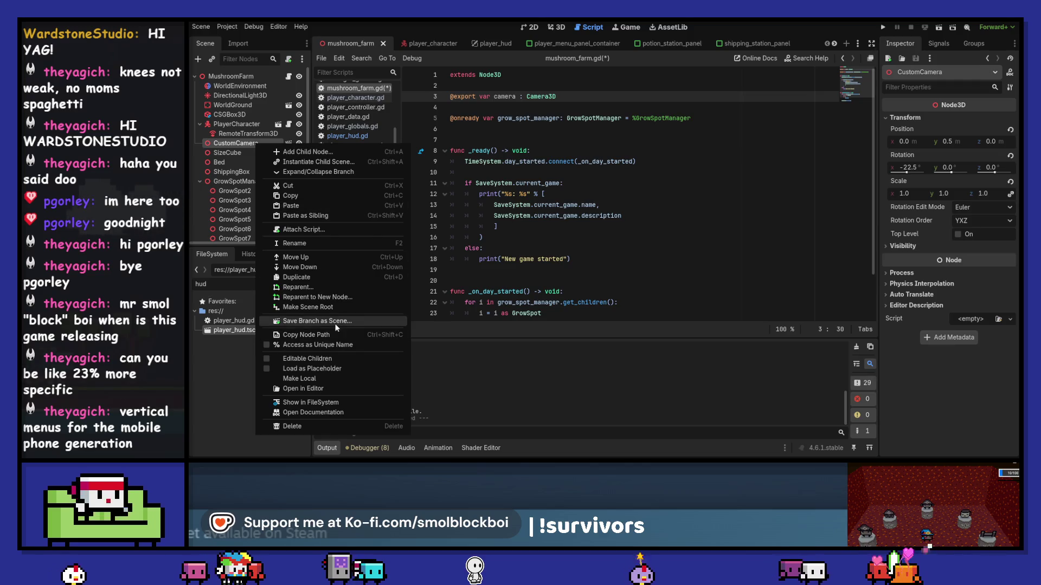
click(317, 321)
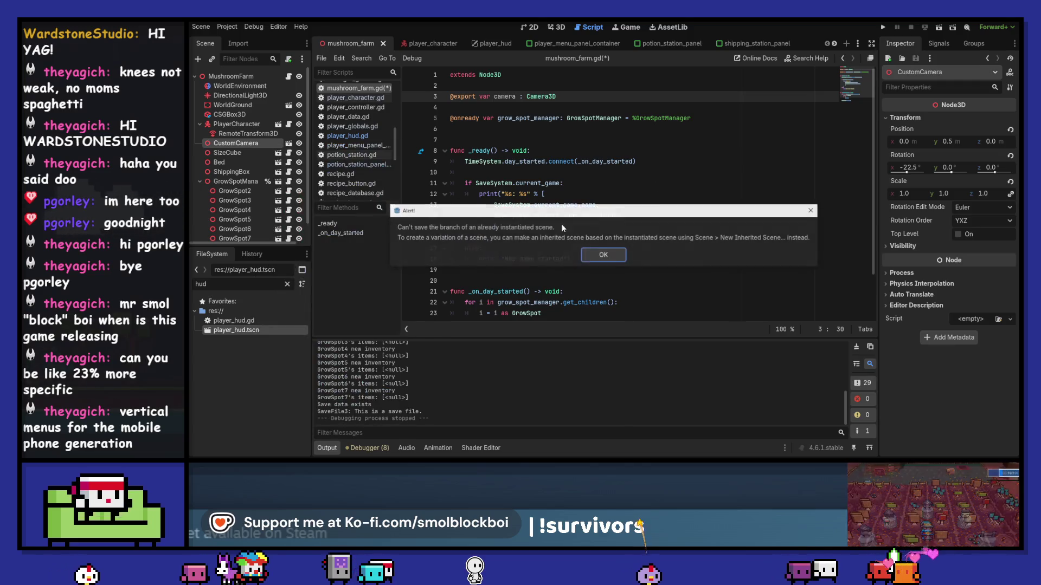
click(615, 255)
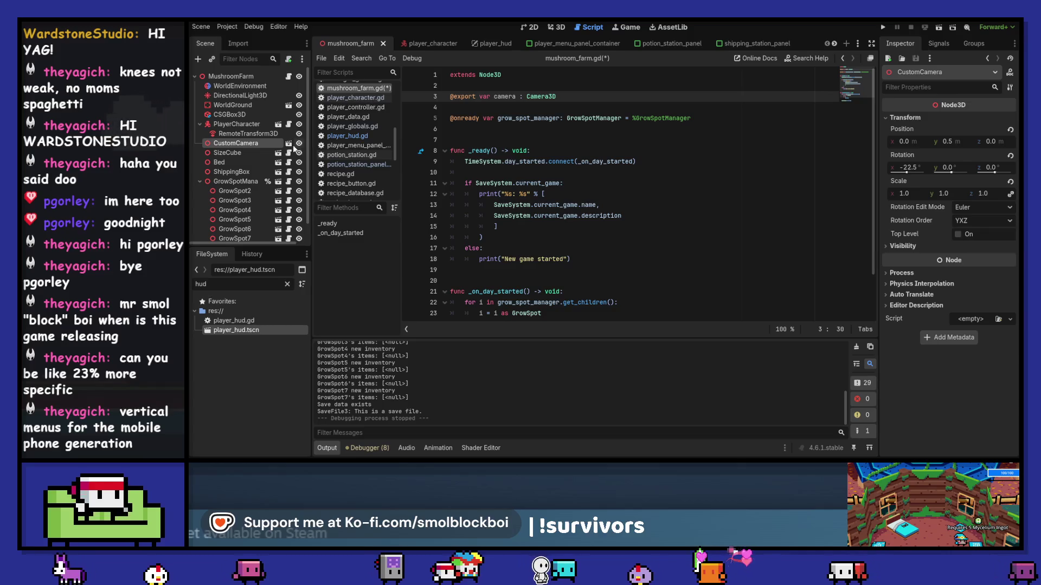
Open the CustomCamera scene and attach a new custom_camera.gd script to its root node
click(288, 142)
click(230, 76)
click(288, 58)
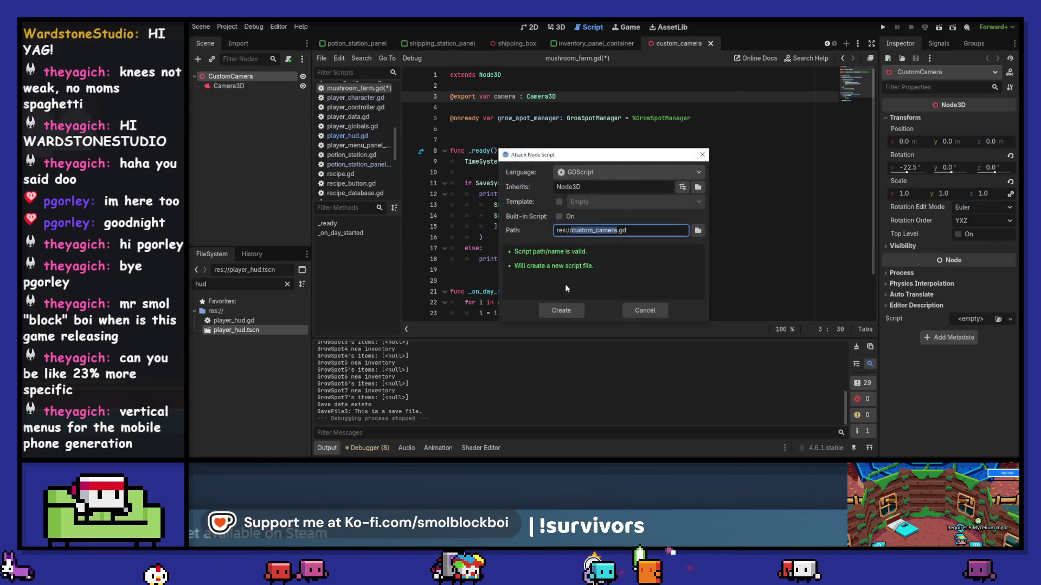
click(568, 311)
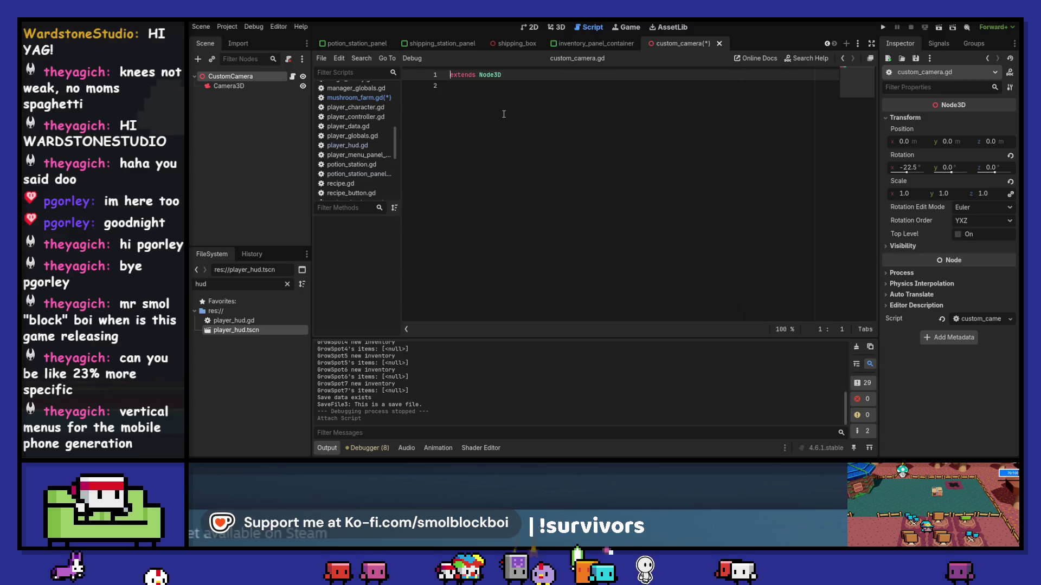
Add 'class_name CustomCamera' to custom_camera.gd and save
text(class_)
key(Return)
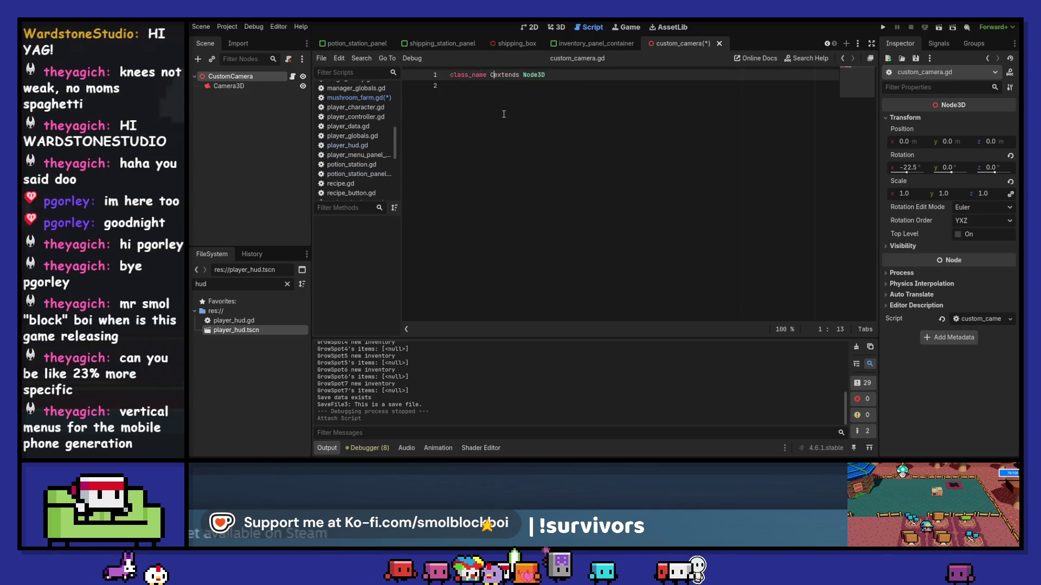
text(era)
key(ctrl+s)
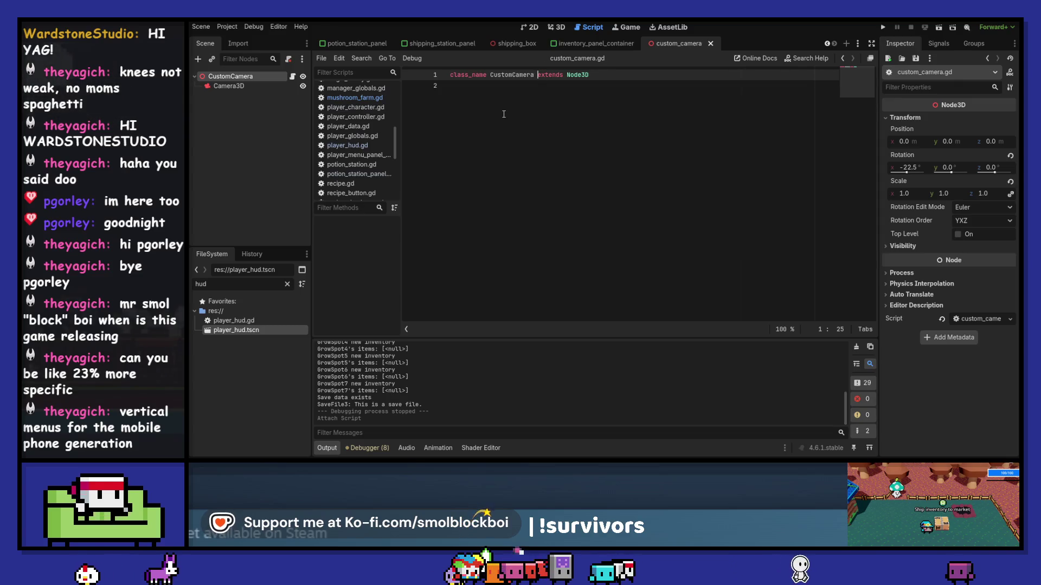
click(515, 114)
key(Return)
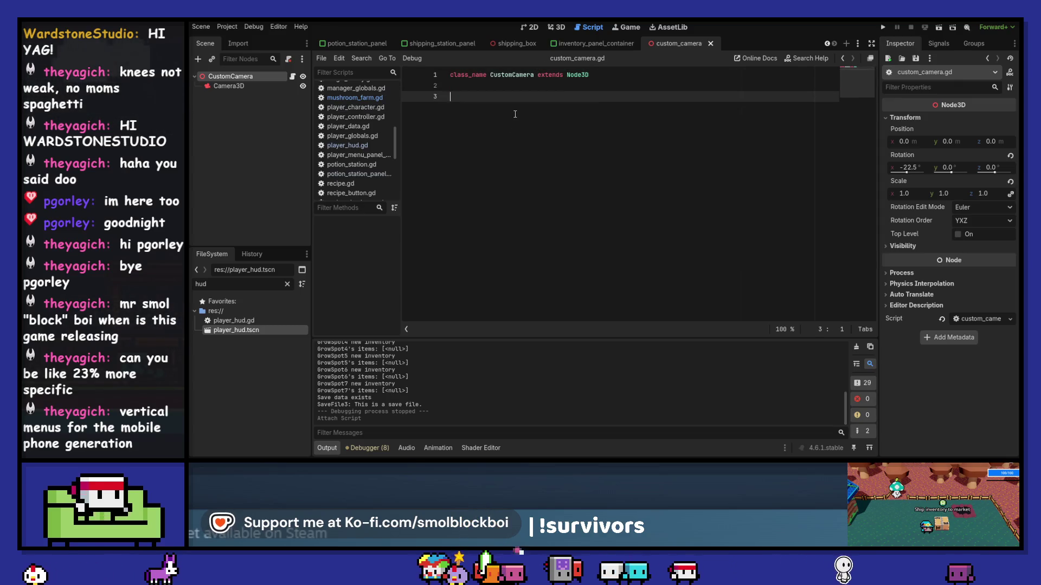
text(Ex)
key(BackSpace)
key(BackSpace)
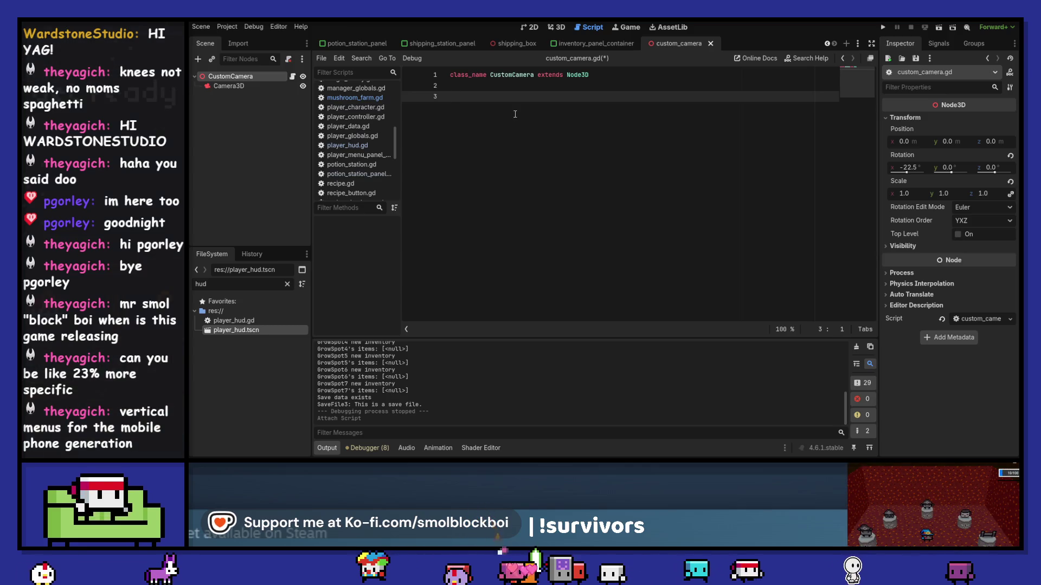
text(export var camr)
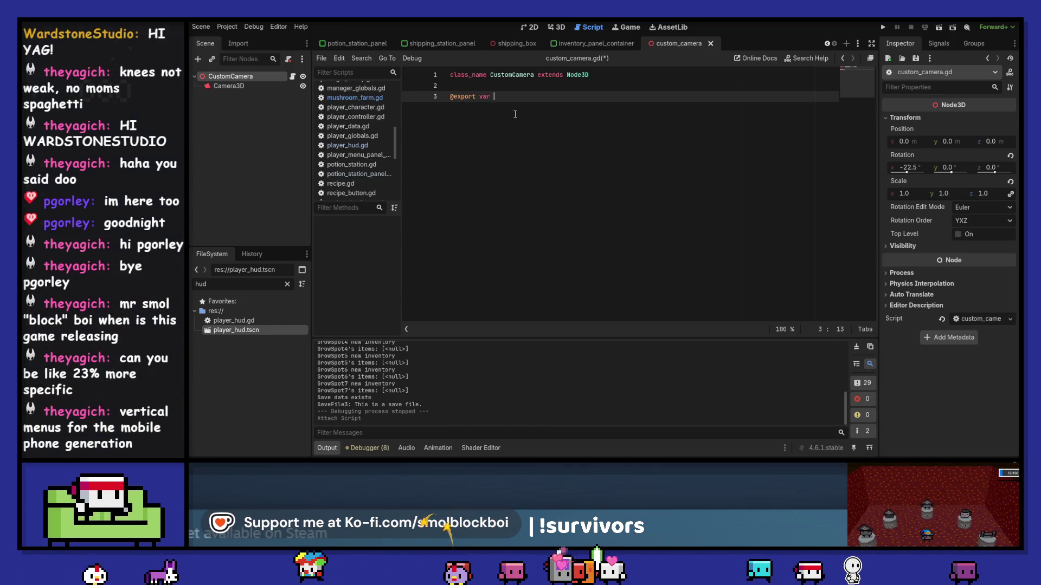
key(BackSpace)
text(era )
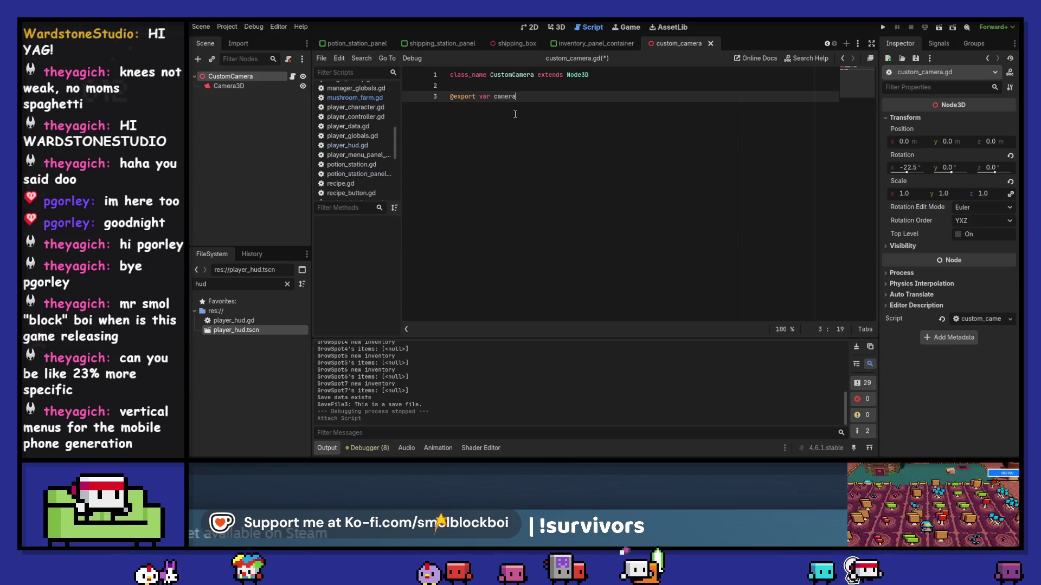
text(: Camera3D)
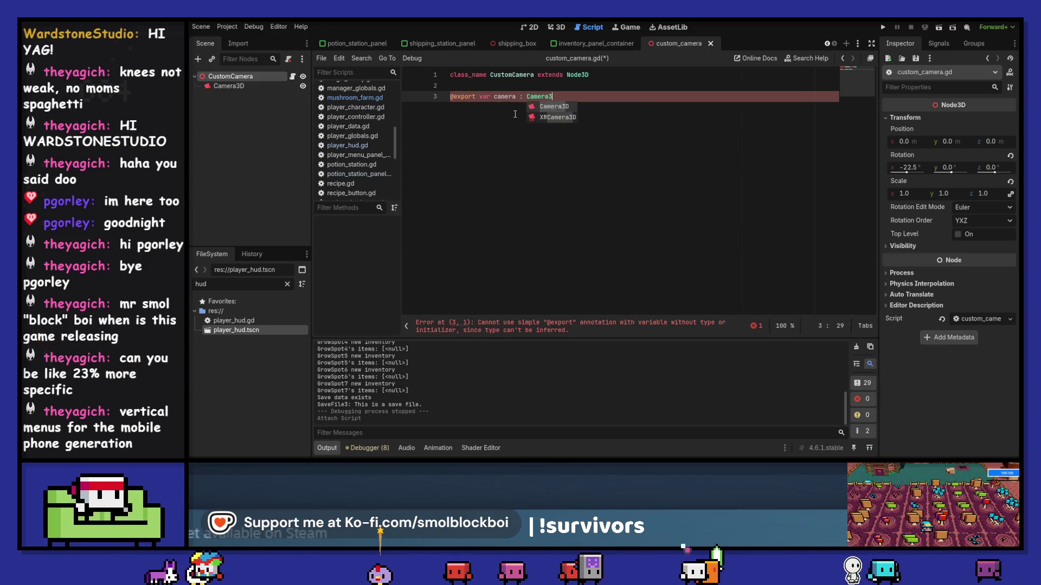
key(ctrl+s)
Assign the Camera3D child to the Camera property and save the scene
click(981, 120)
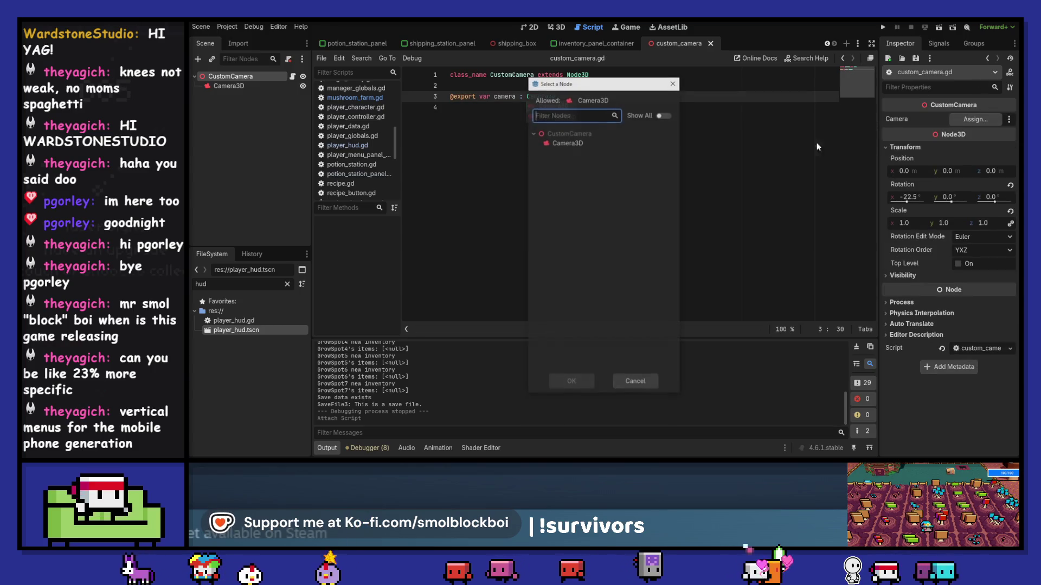
double_click(567, 143)
key(ctrl+s)
click(517, 151)
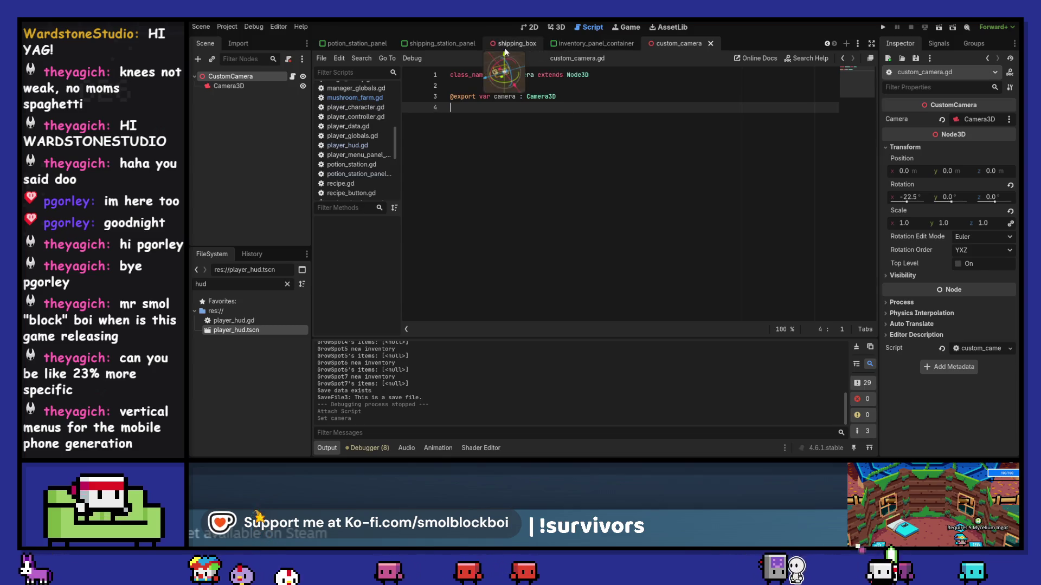
click(857, 43)
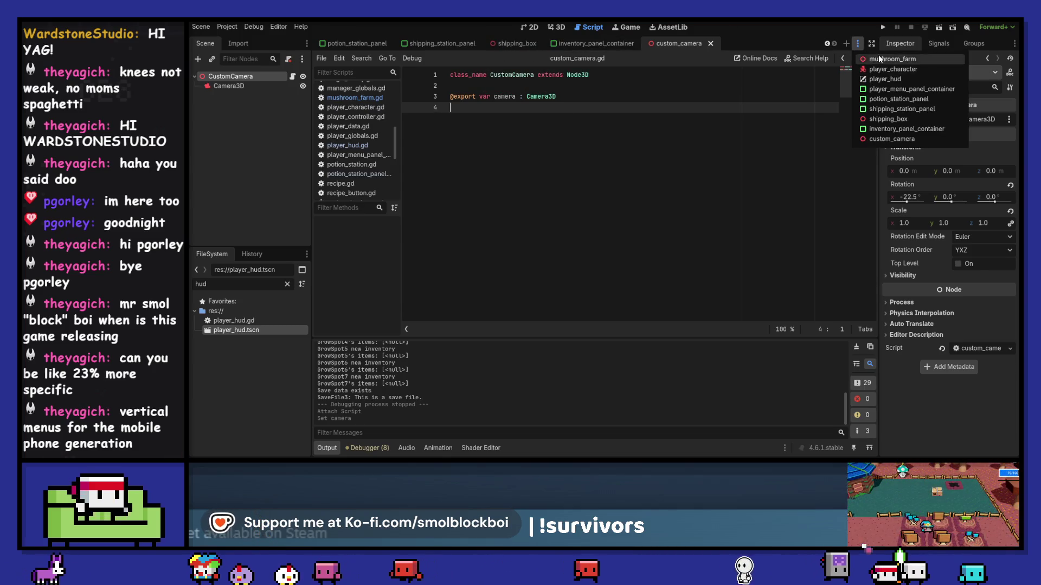
Back in mushroom_farm.gd, change the camera export's type from Camera3D to CustomCamera
click(889, 70)
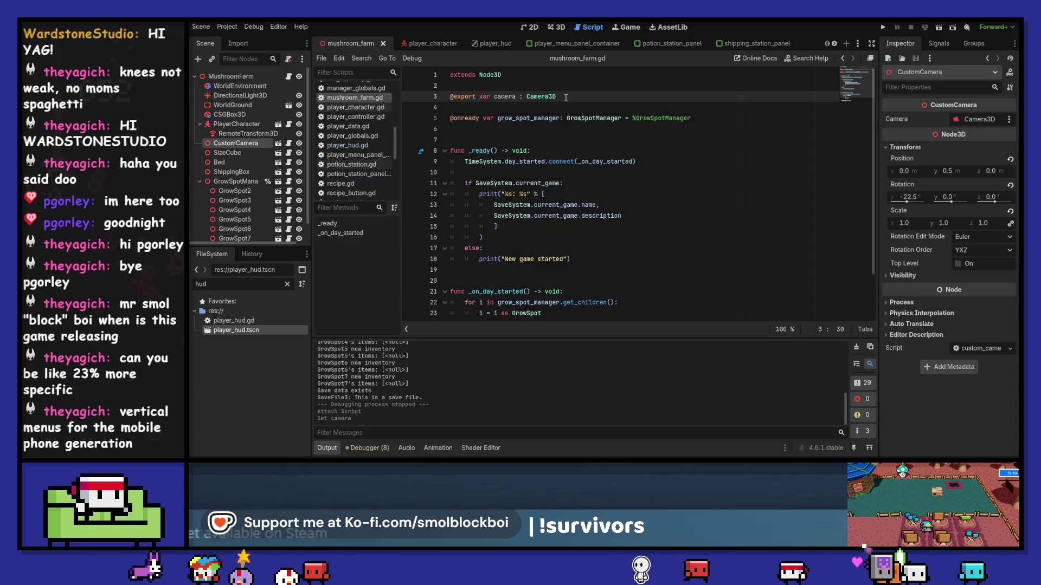
click(975, 119)
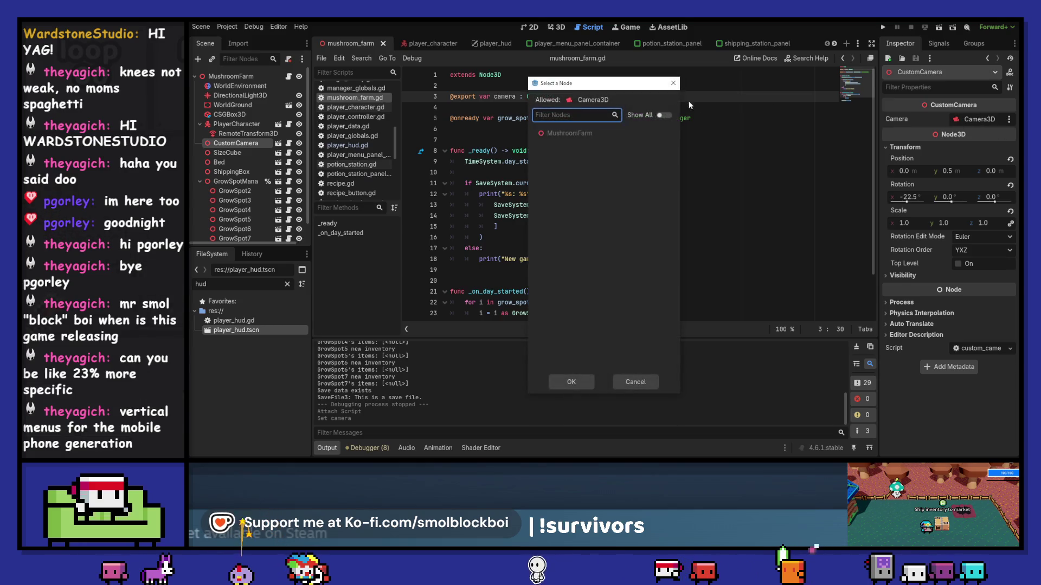
click(672, 83)
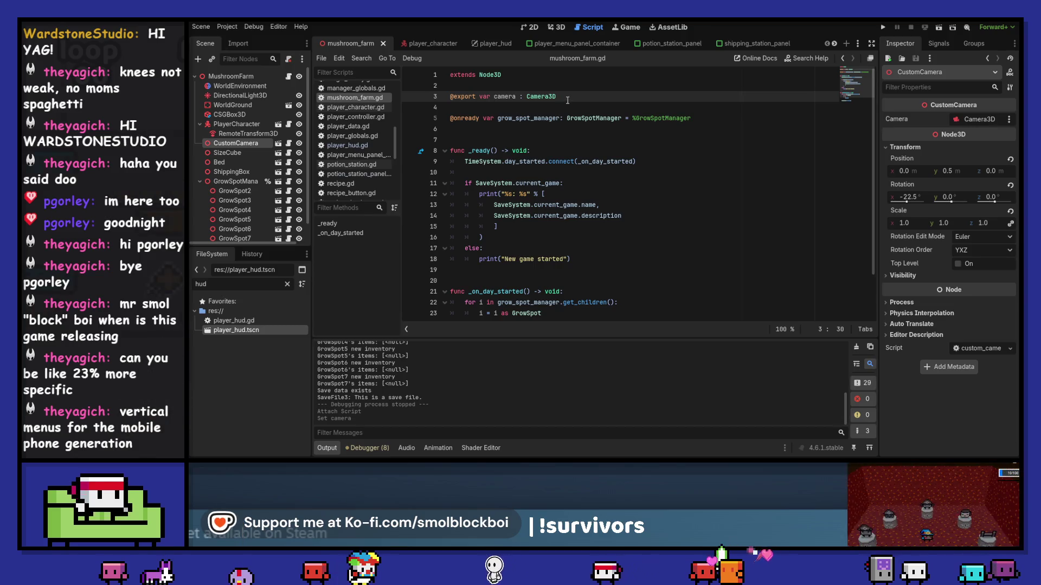
drag(567, 101, 526, 96)
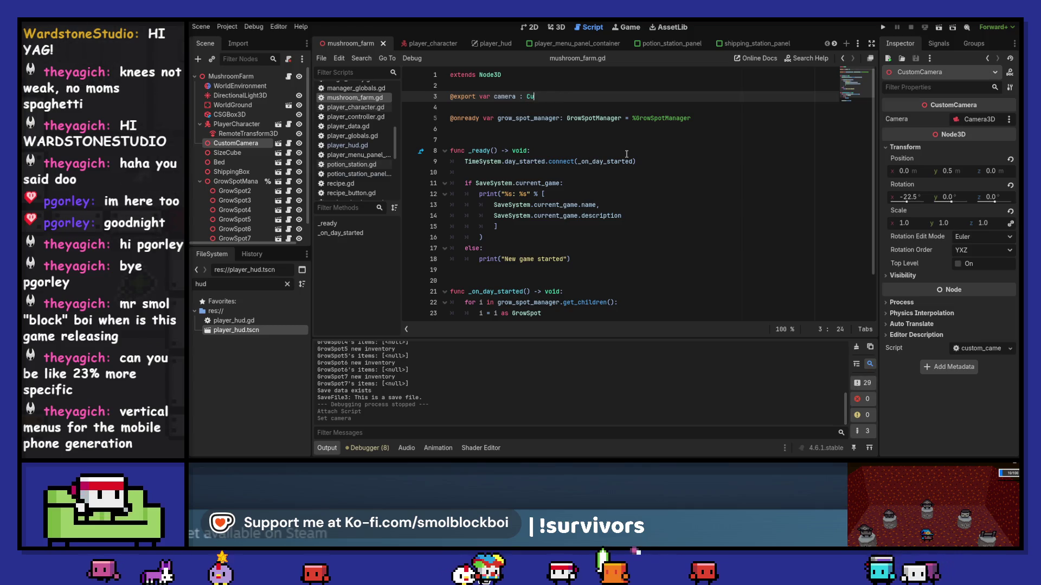
key(Return)
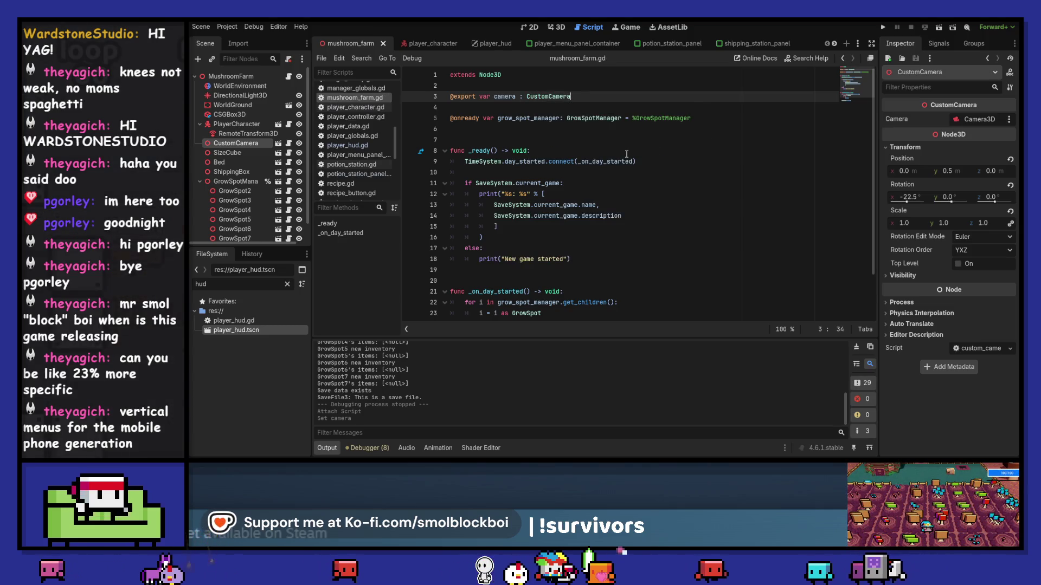
Assign the CustomCamera node to MushroomFarm's Camera property
click(235, 75)
click(963, 118)
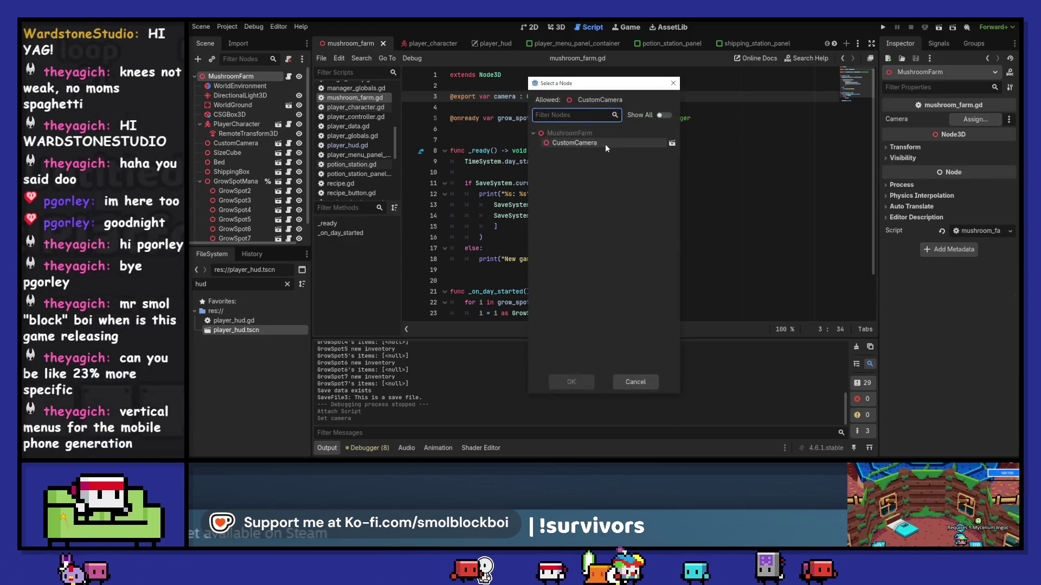
click(605, 144)
double_click(606, 144)
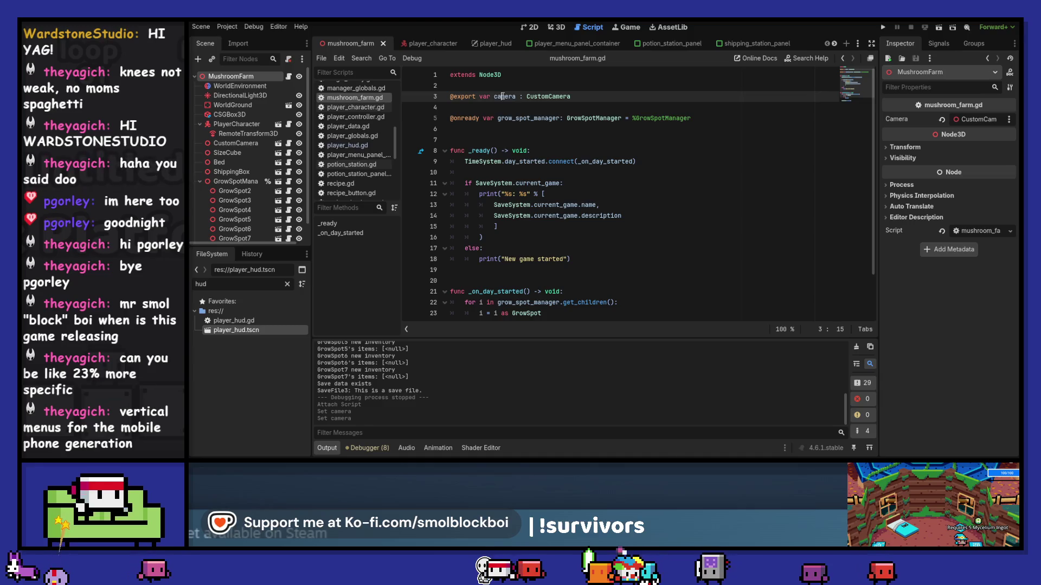
mouse_move(580, 165)
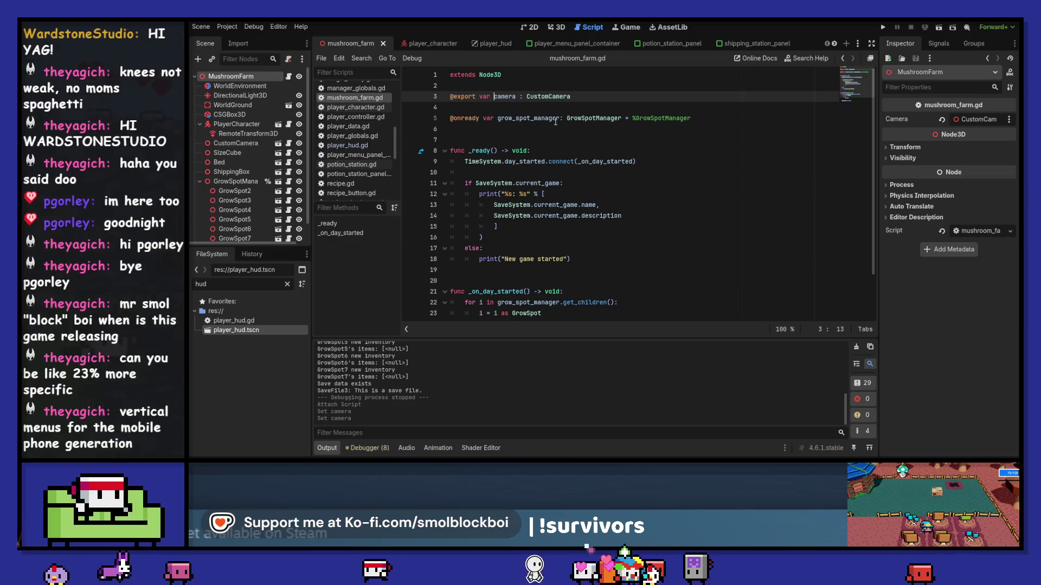
Rename the exported variable to level_camera and save the script
text(m_)
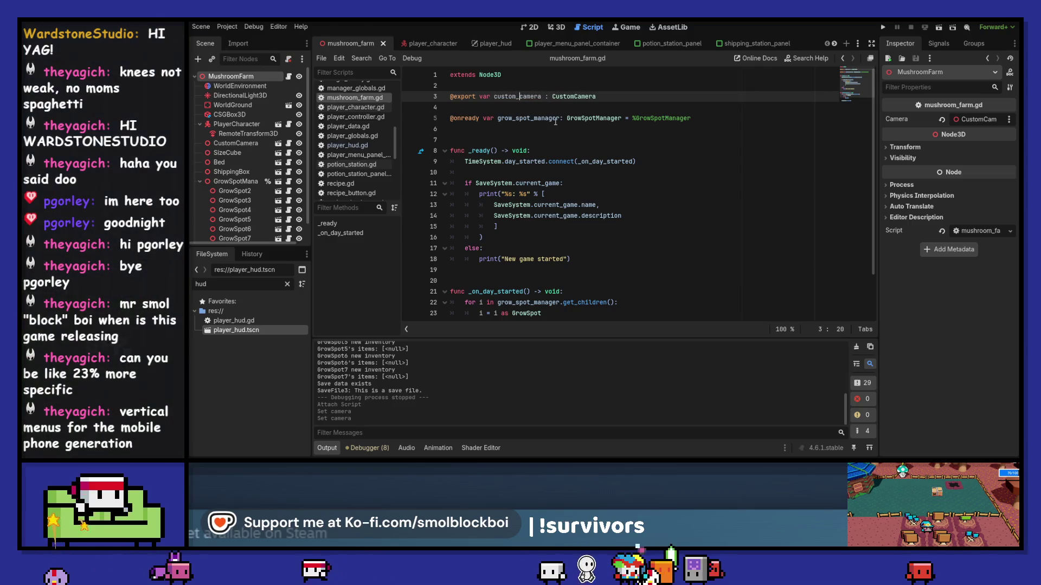
key(ctrl+s)
click(975, 119)
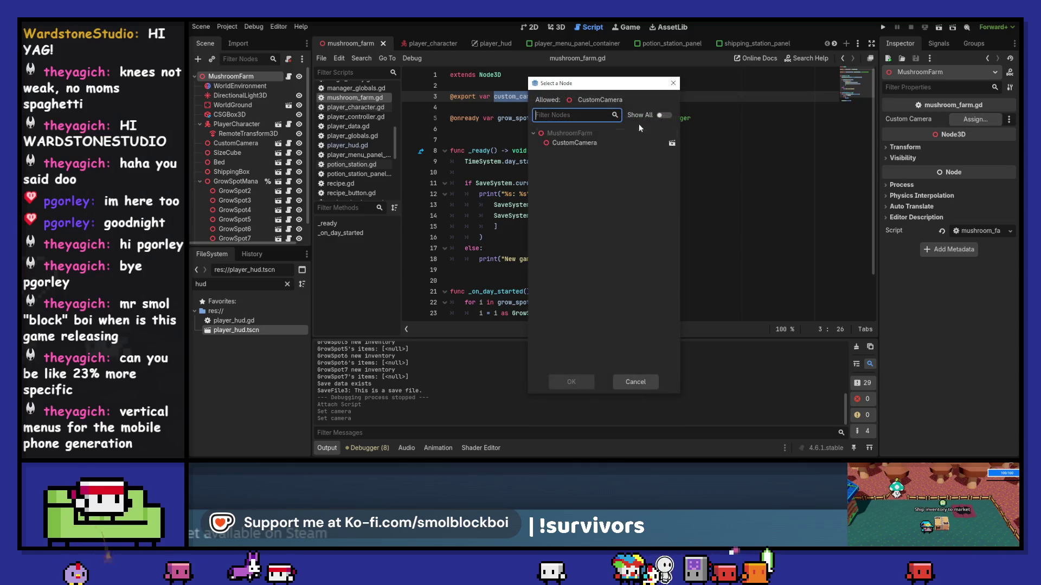
click(515, 96)
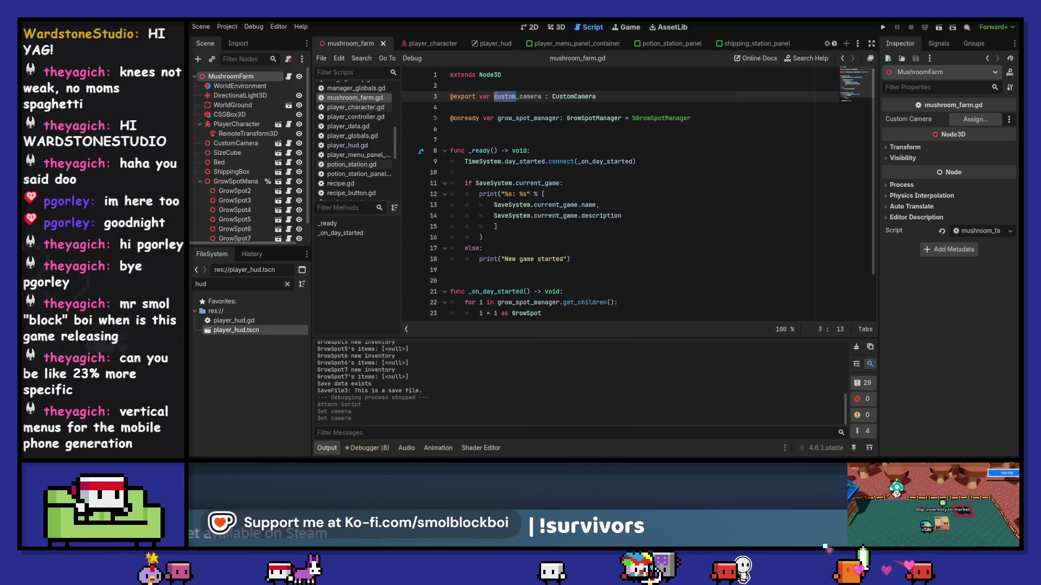
text(level)
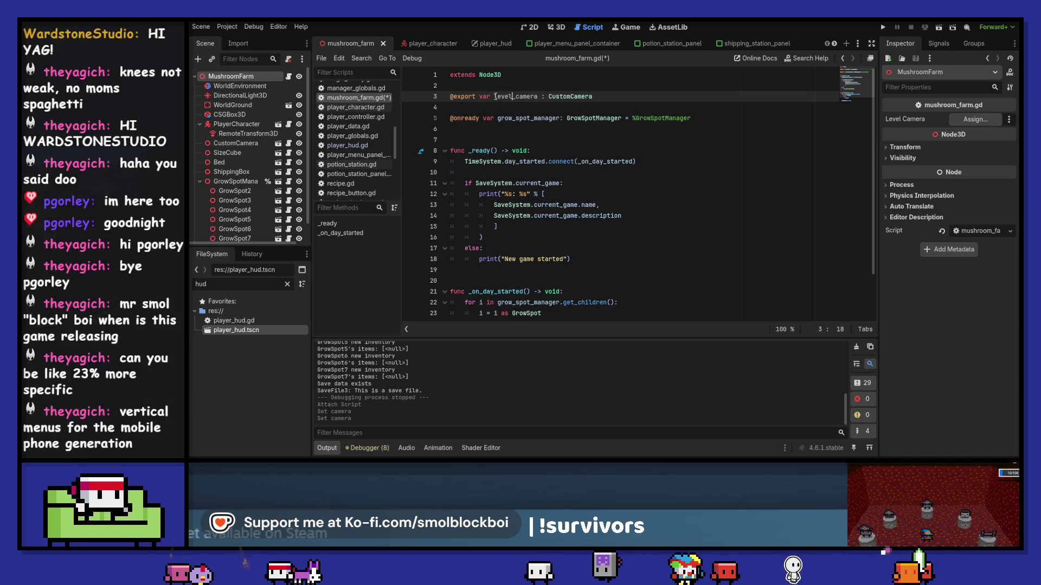
double_click(495, 95)
key(ctrl+s)
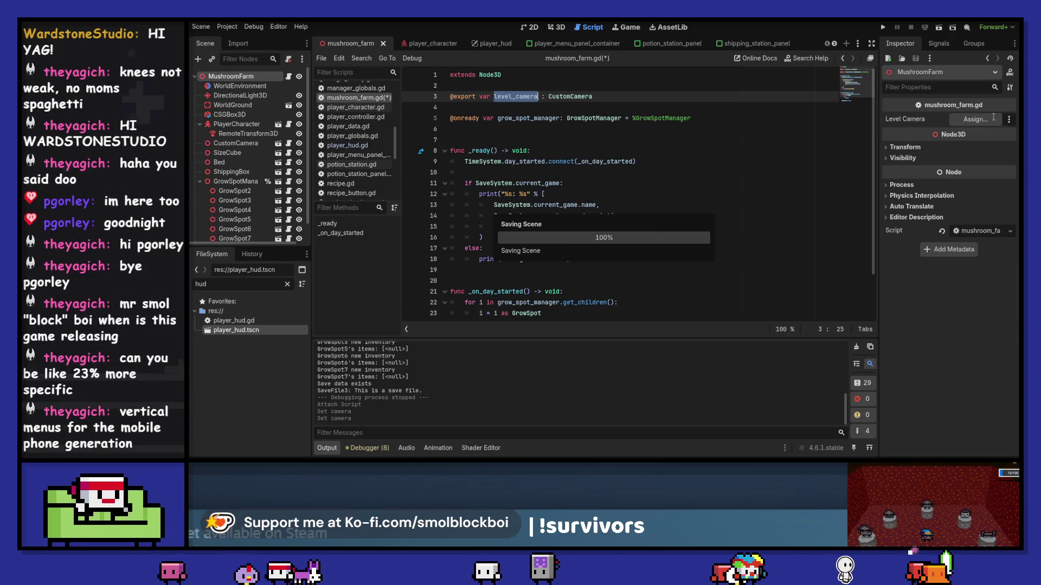
Assign CustomCamera to the Level Camera property
click(975, 119)
double_click(629, 142)
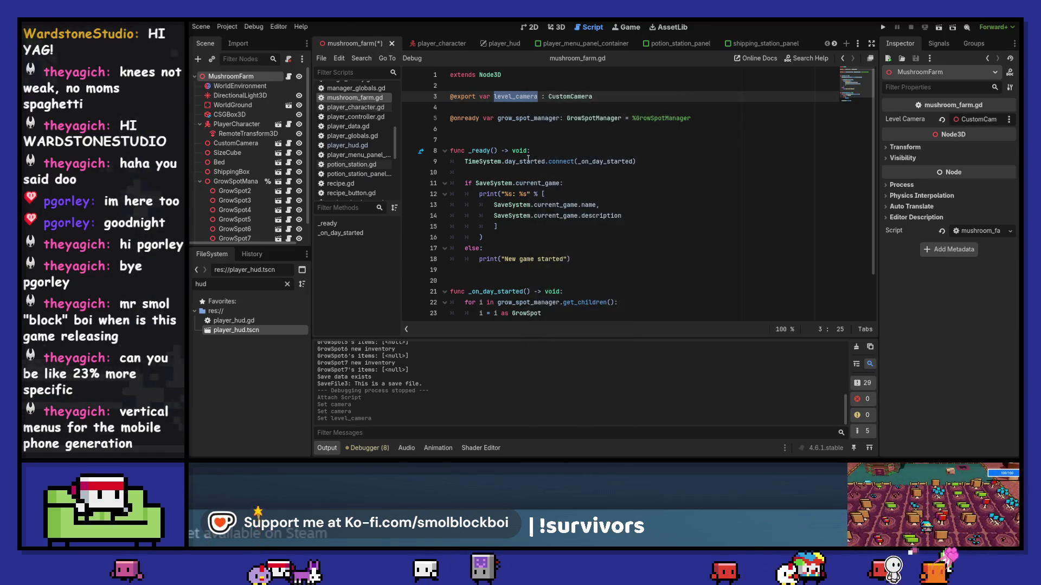
click(551, 152)
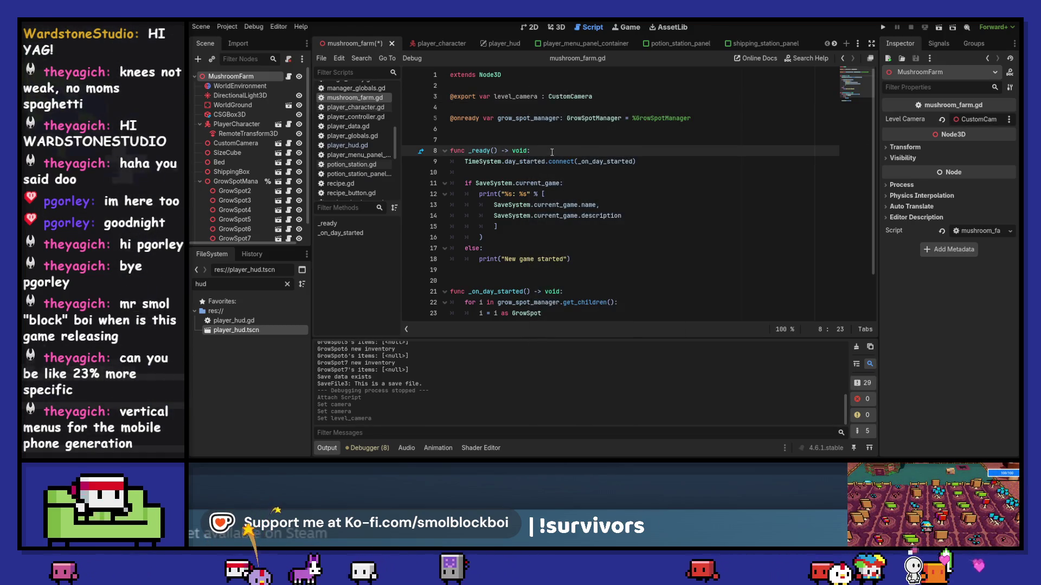
Try an 'if level_camera:' block in _ready, then undo it and save
key(Return)
key(Return)
key(Up)
text(if level_camera:)
key(Return)
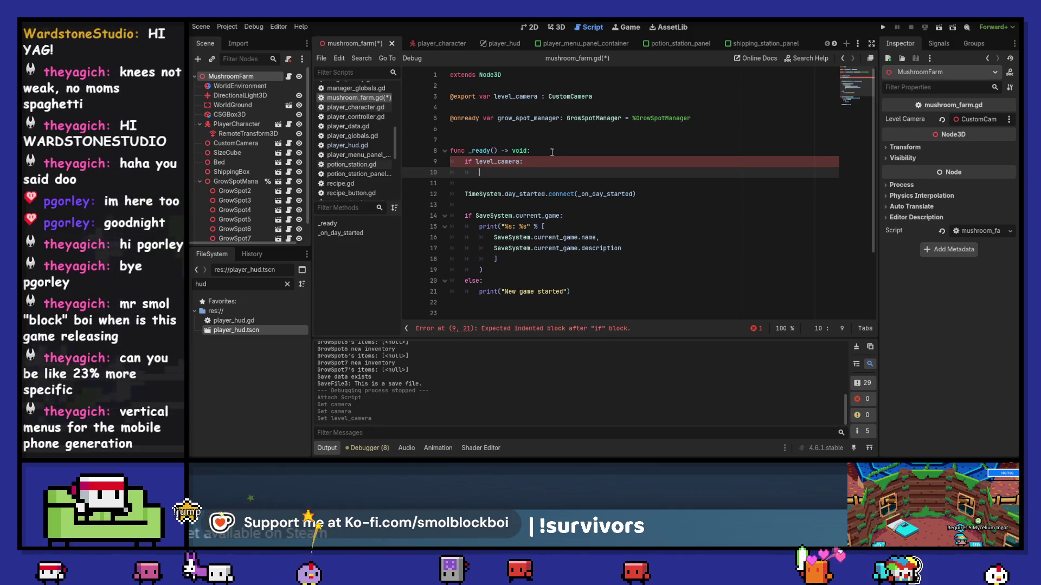
key(ctrl+z)
key(ctrl+z)
key(ctrl+s)
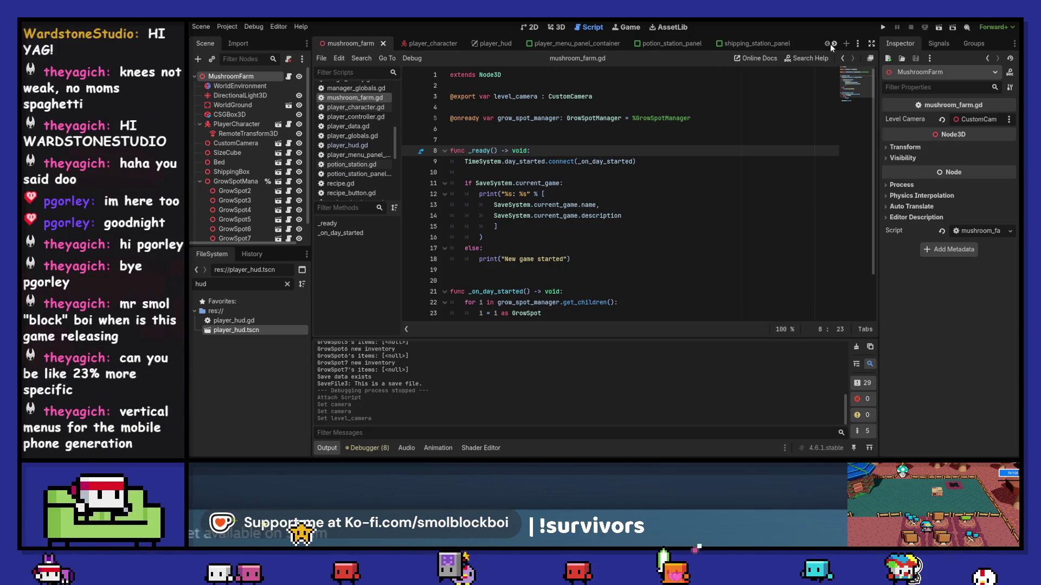
scroll(832, 47, down, 3)
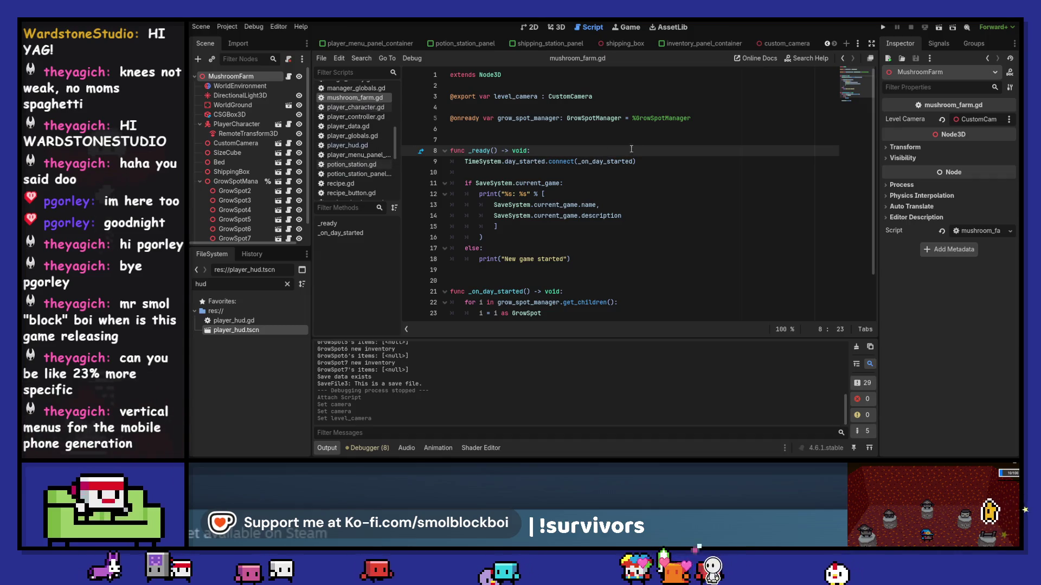
Re-add the 'if level_camera:' condition on a fresh line inside _ready
key(Return)
key(Return)
key(Up)
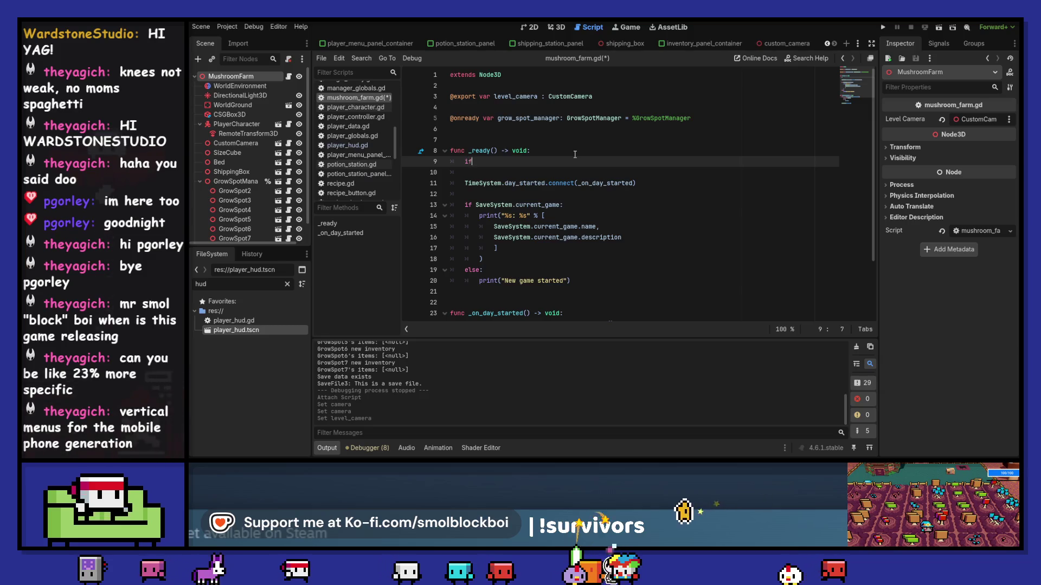
text(if level_camera)
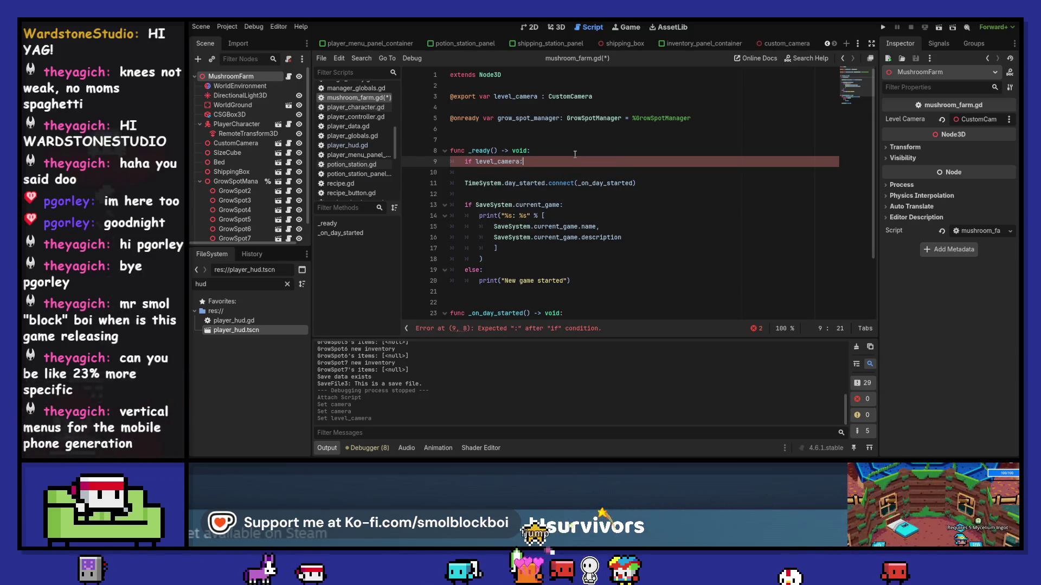
text(:)
key(Return)
Inside the if block, write 'PlayerGlobals.player_hud.level_camera = level_camera'
text(Player)
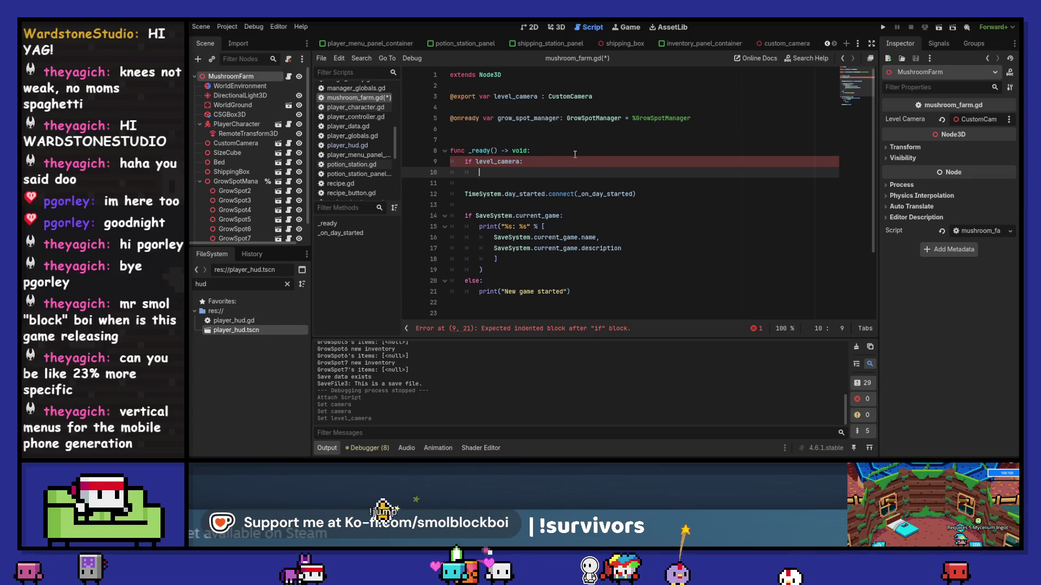
text(H)
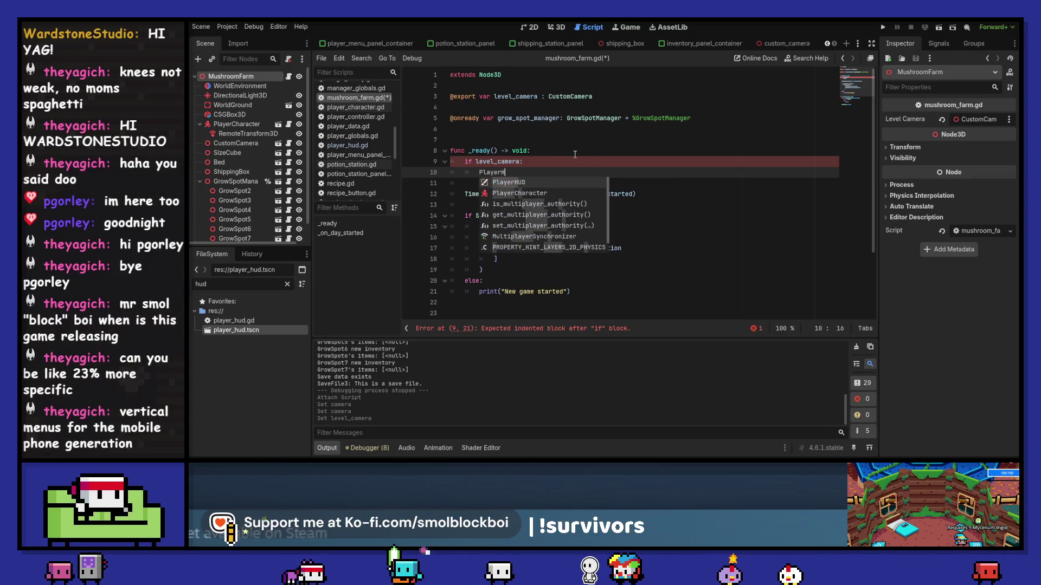
key(shift+Home)
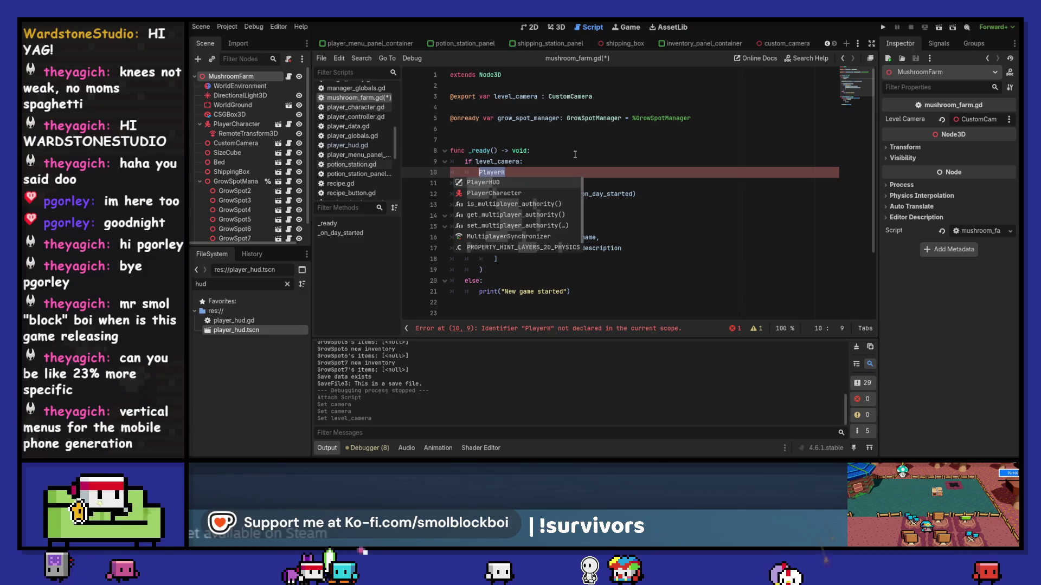
text(playerg)
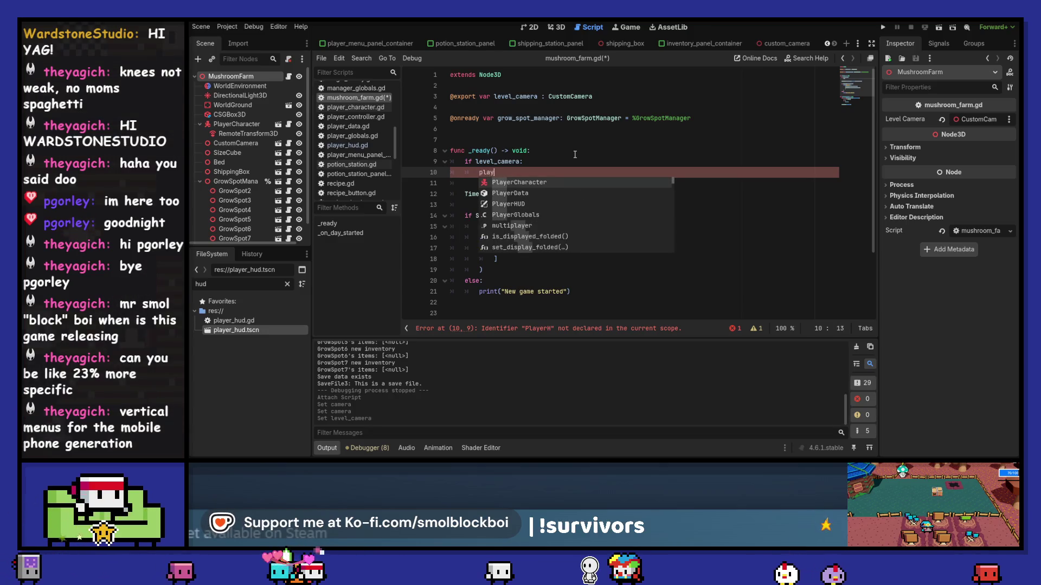
key(Return)
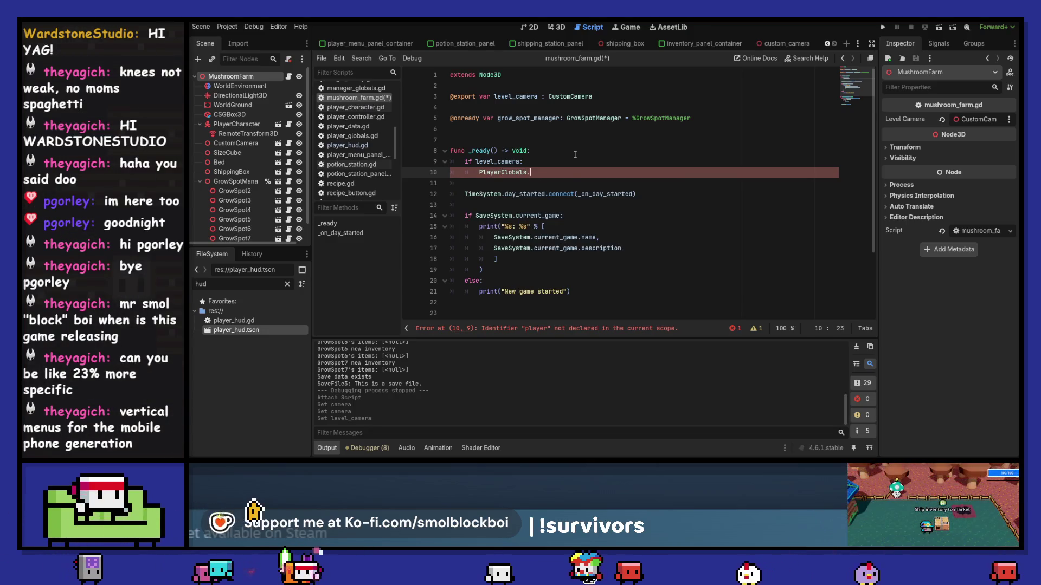
text(.)
key(Return)
text(.c)
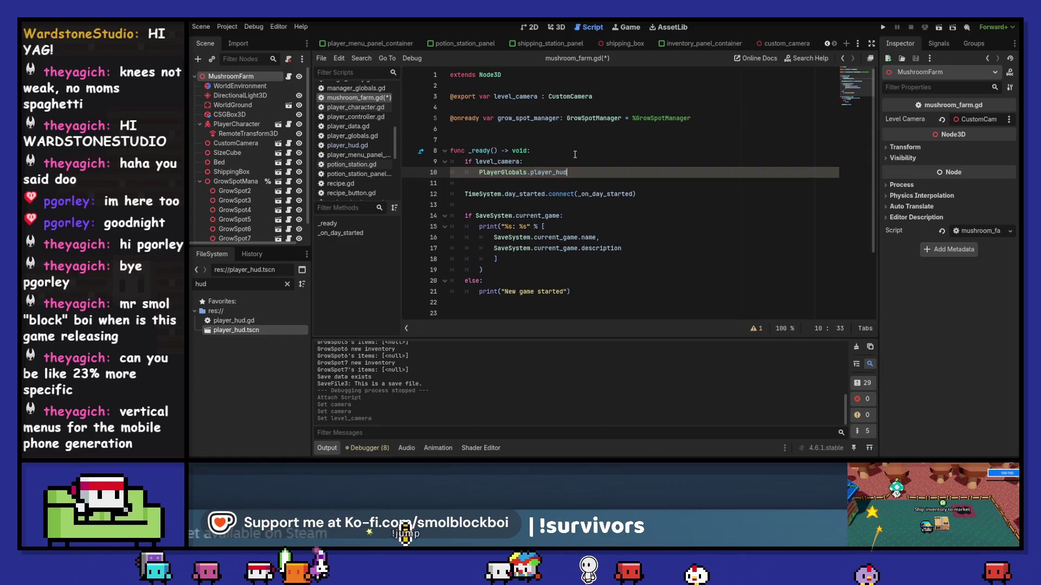
text(am)
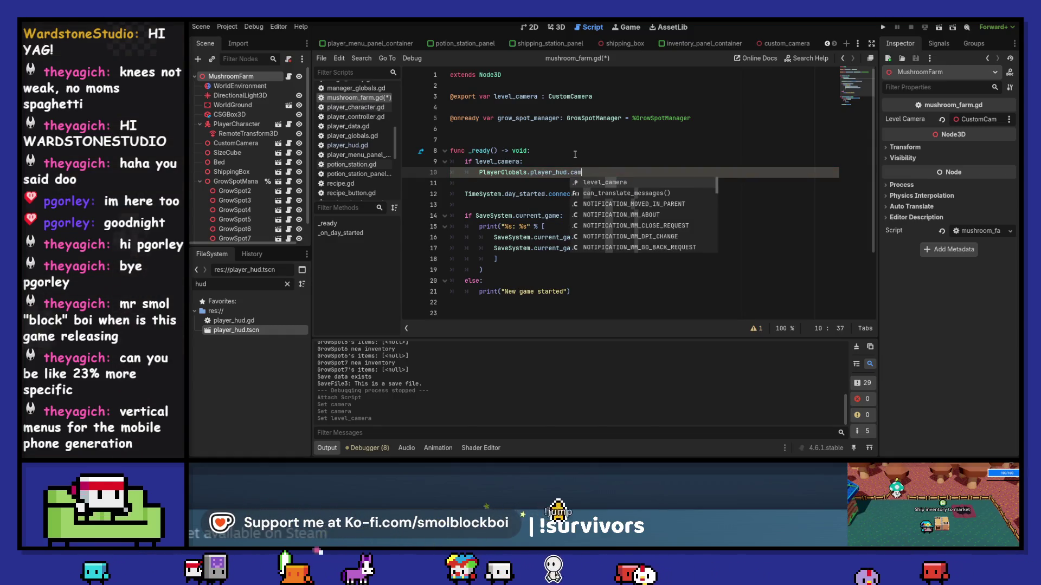
key(Return)
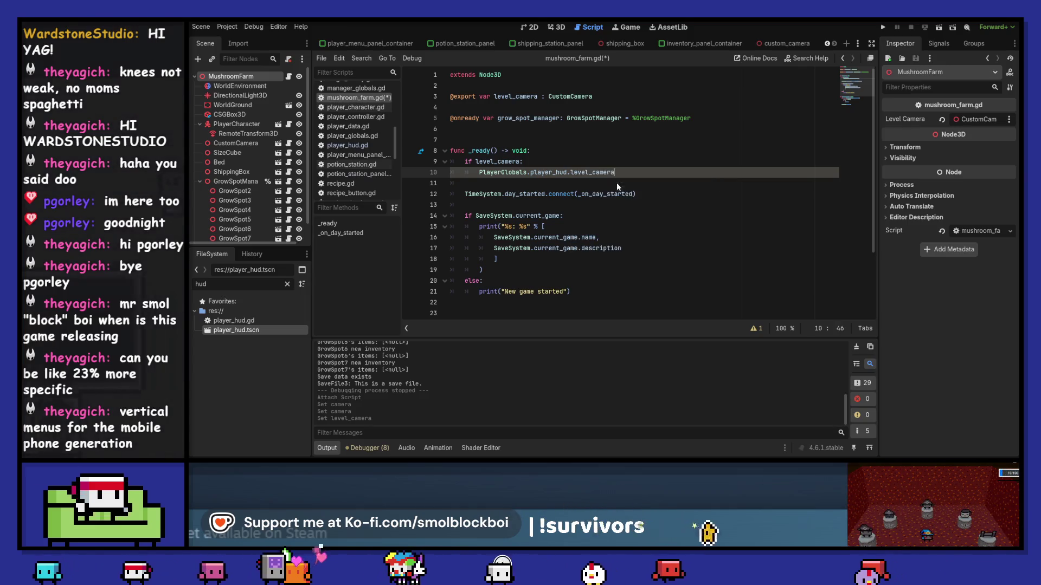
text(= level_c)
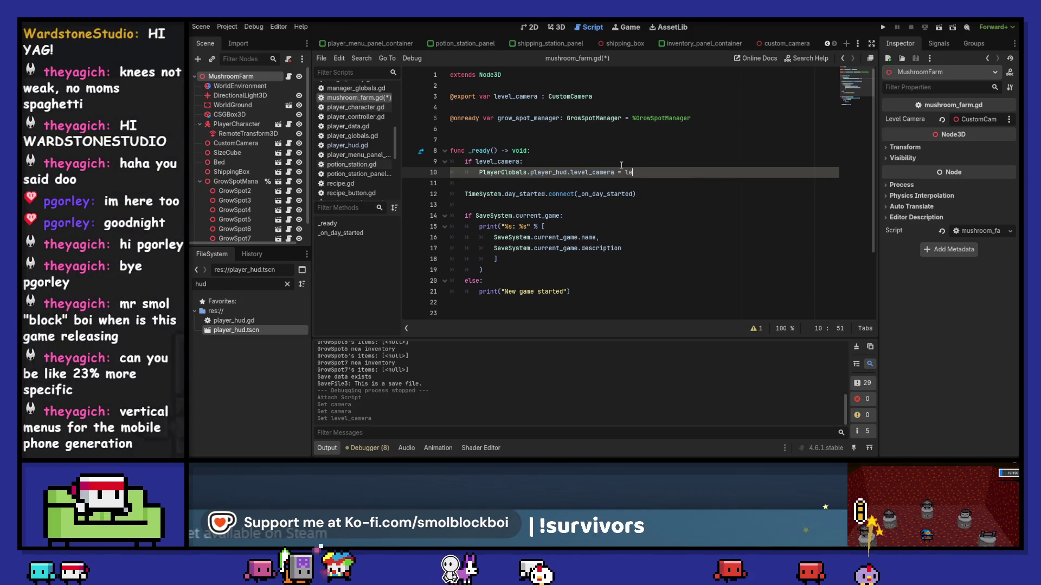
text(amera)
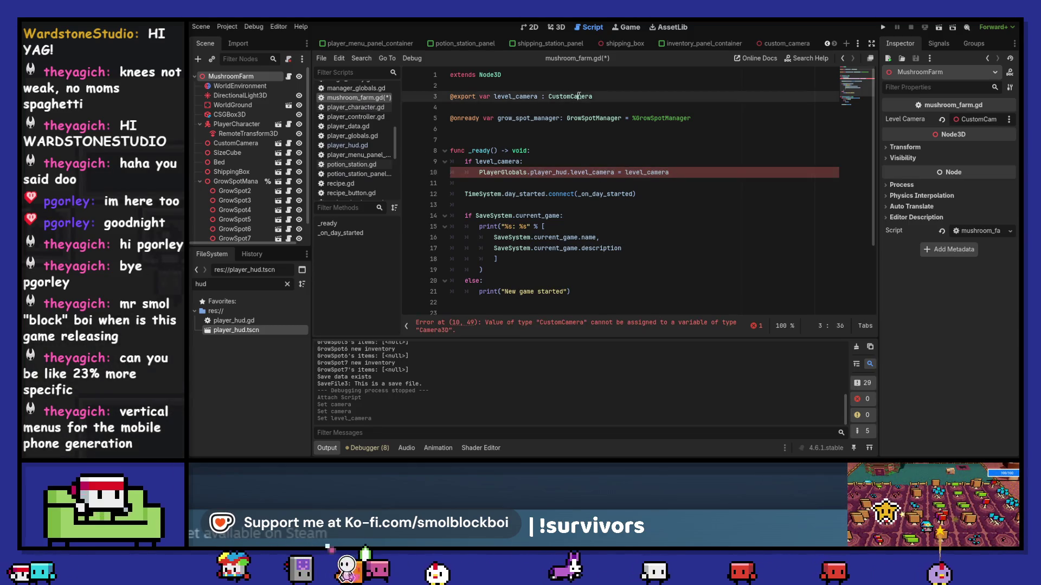
ctrl+click(602, 173)
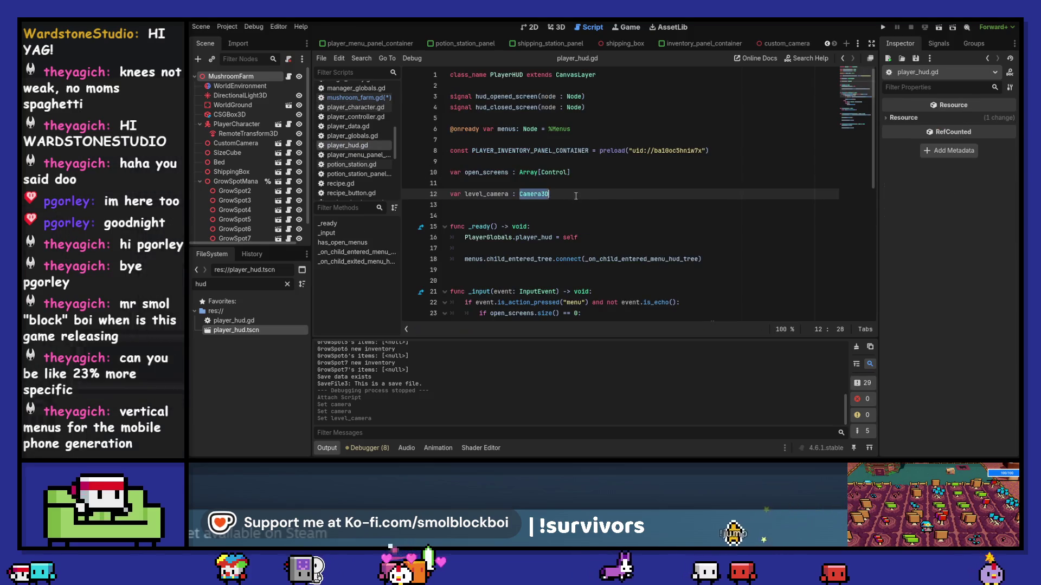
Save player_hud.gd, jump to the reported parse error, and close the custom_camera scene
key(ctrl+s)
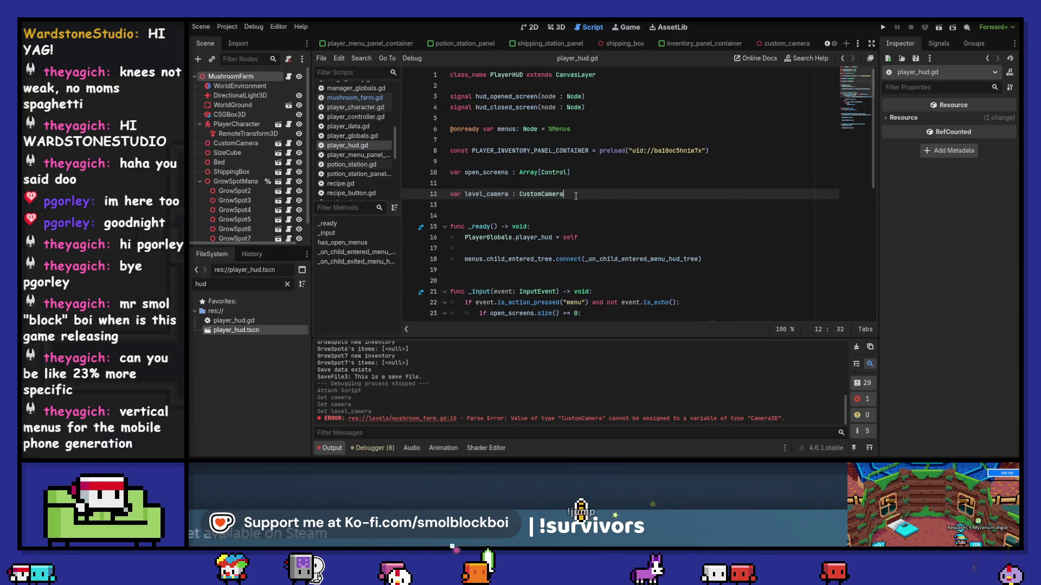
click(453, 419)
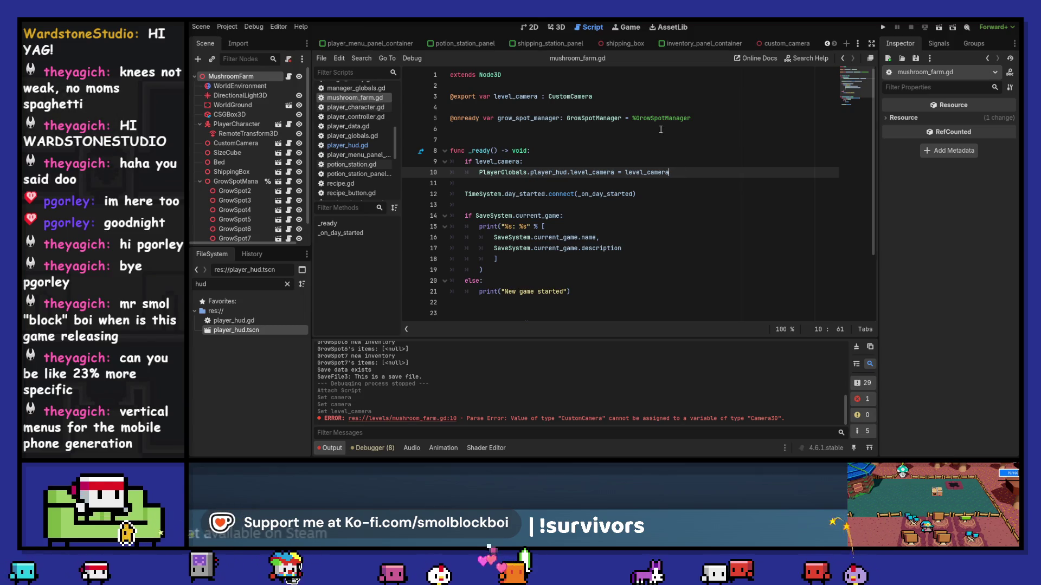
click(769, 42)
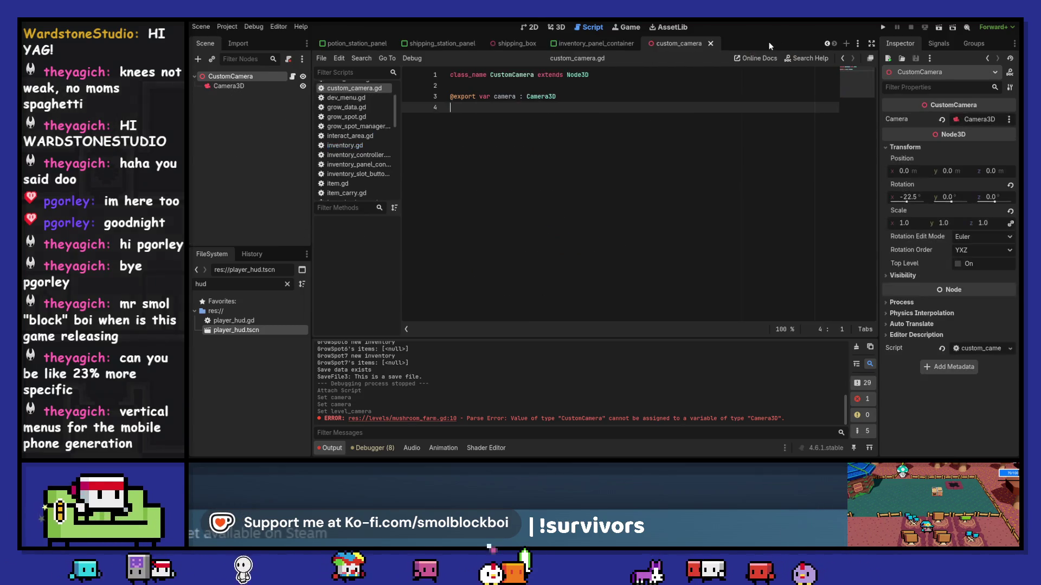
click(711, 43)
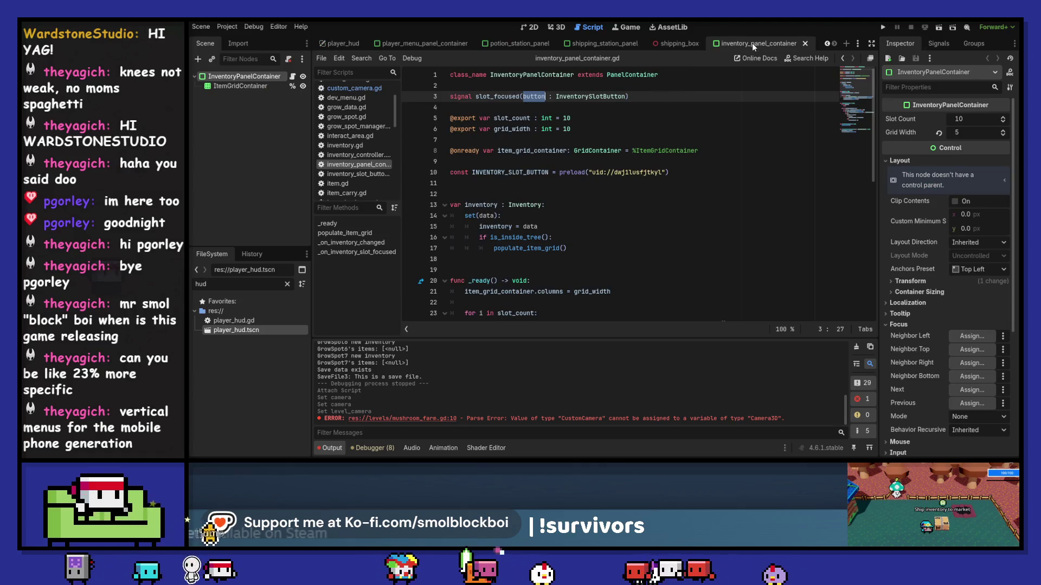
Delete shipping_box.gd's level_camera declaration and its camera != level_camera block, then save
click(674, 45)
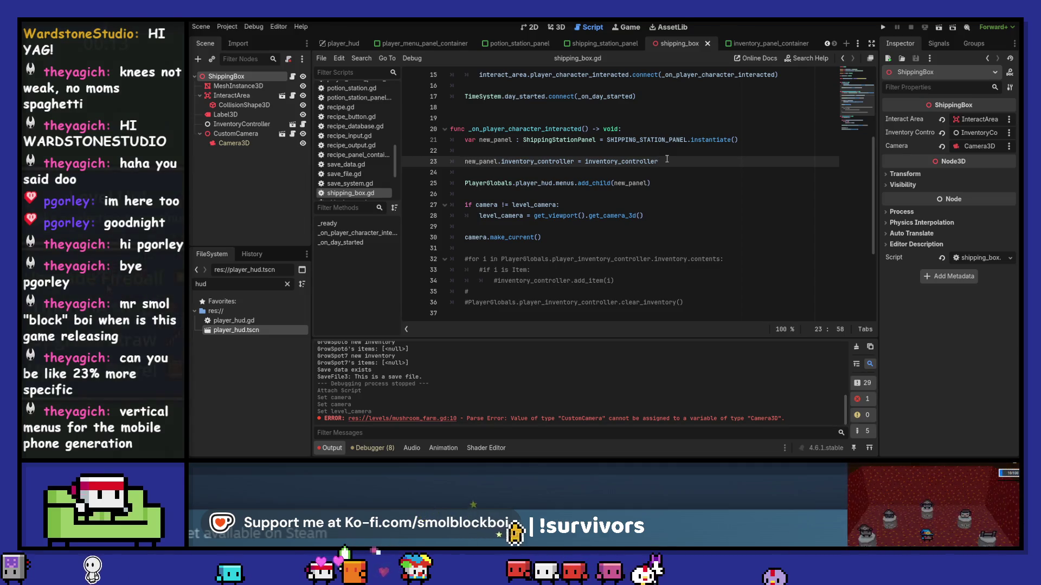
scroll(666, 159, up, 5)
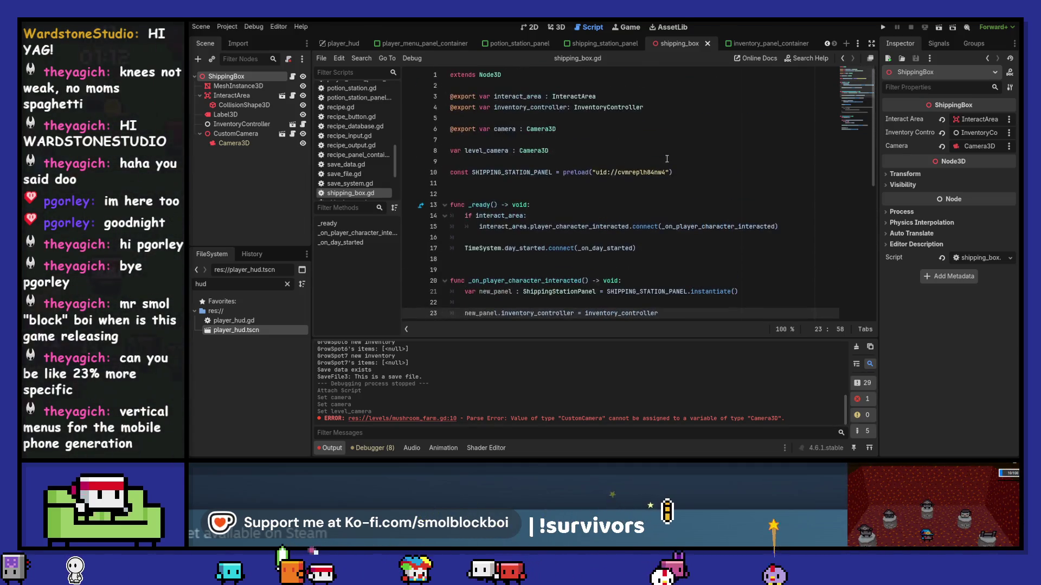
triple_click(560, 148)
key(BackSpace)
key(BackSpace)
key(BackSpace)
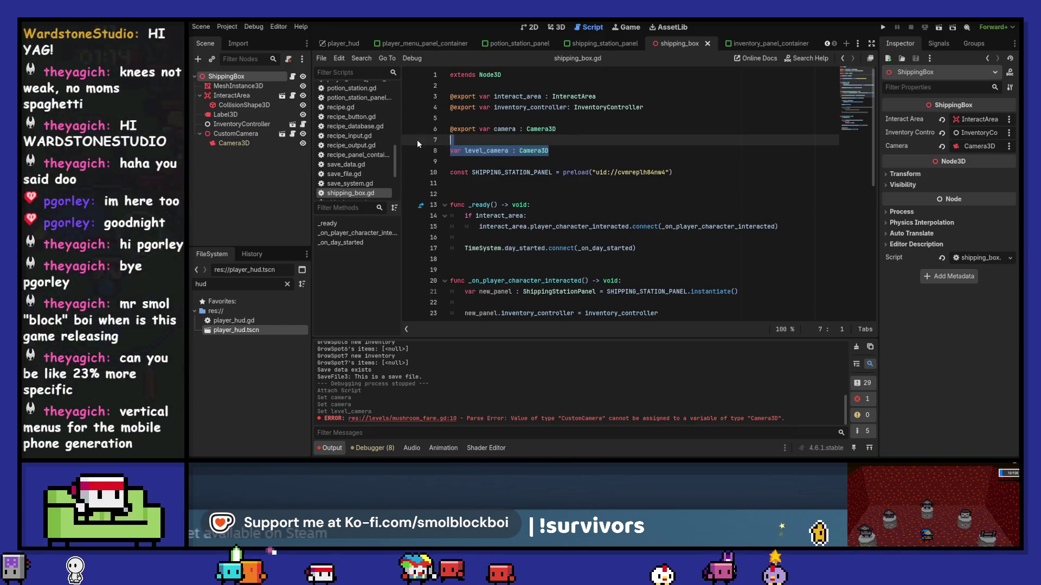
scroll(609, 164, down, 3)
scroll(608, 164, down, 1)
drag(648, 205, 409, 187)
key(BackSpace)
key(BackSpace)
key(ctrl+s)
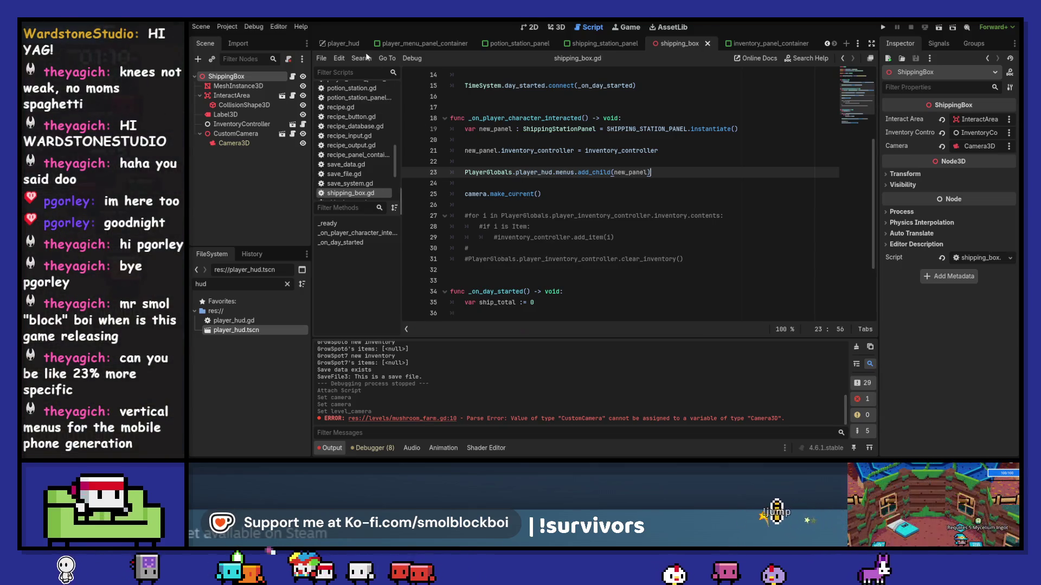
Return to player_hud.gd and select the level_camera variable name
click(338, 44)
double_click(486, 194)
scroll(596, 200, down, 3)
scroll(595, 199, down, 3)
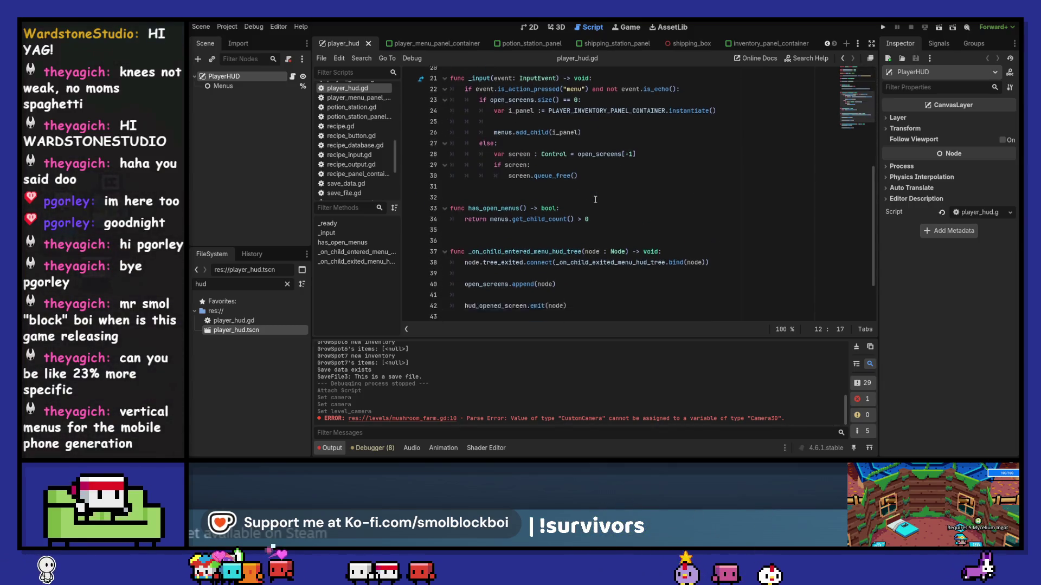
In _on_child_exited_menu_hud_tree, call level_camera.camera.make_current() when open_screens.is_empty()
scroll(595, 200, down, 1)
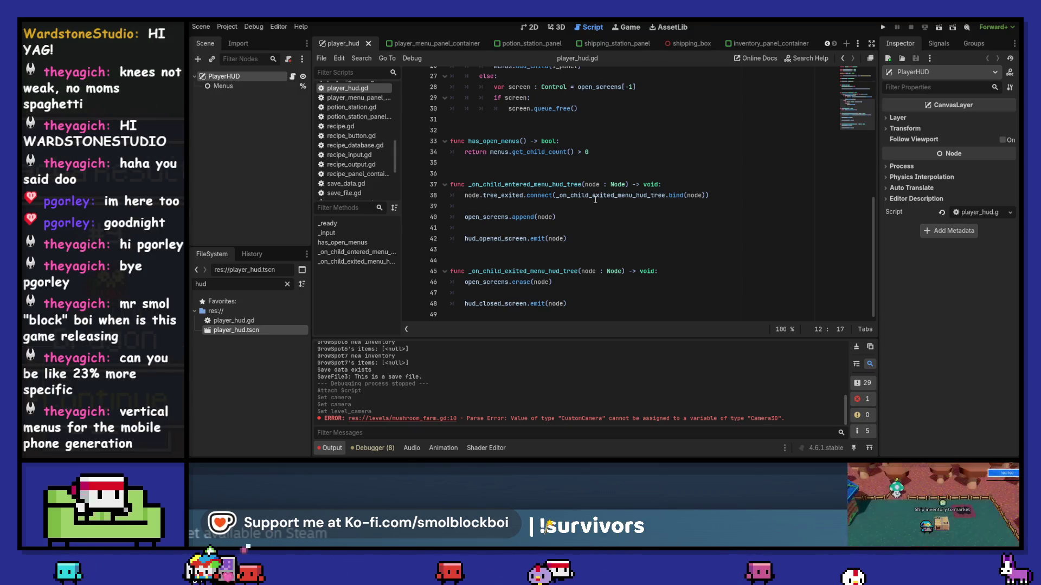
click(572, 290)
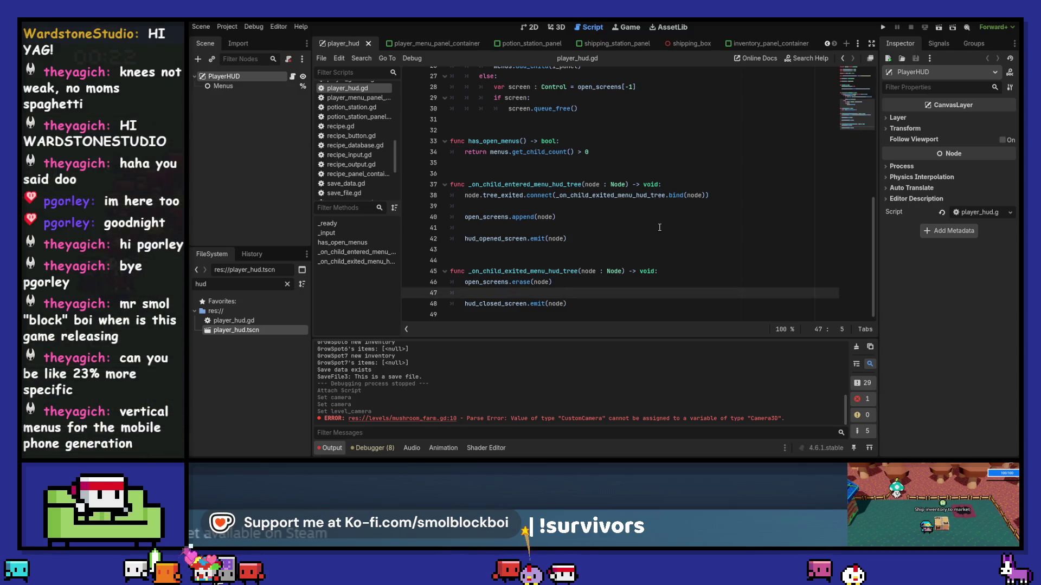
key(Down)
key(shift+End)
key(Delete)
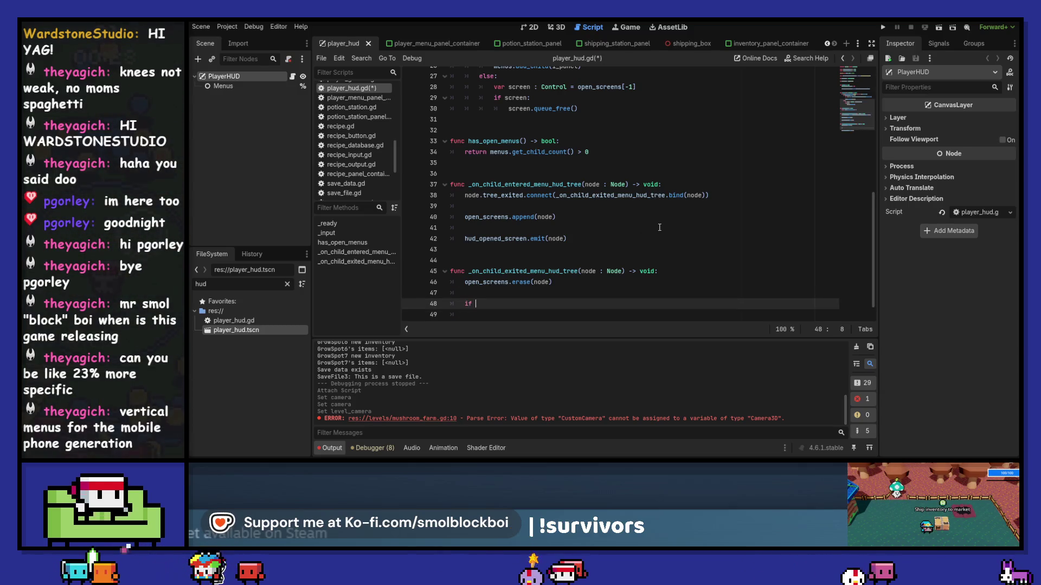
text(open_screens)
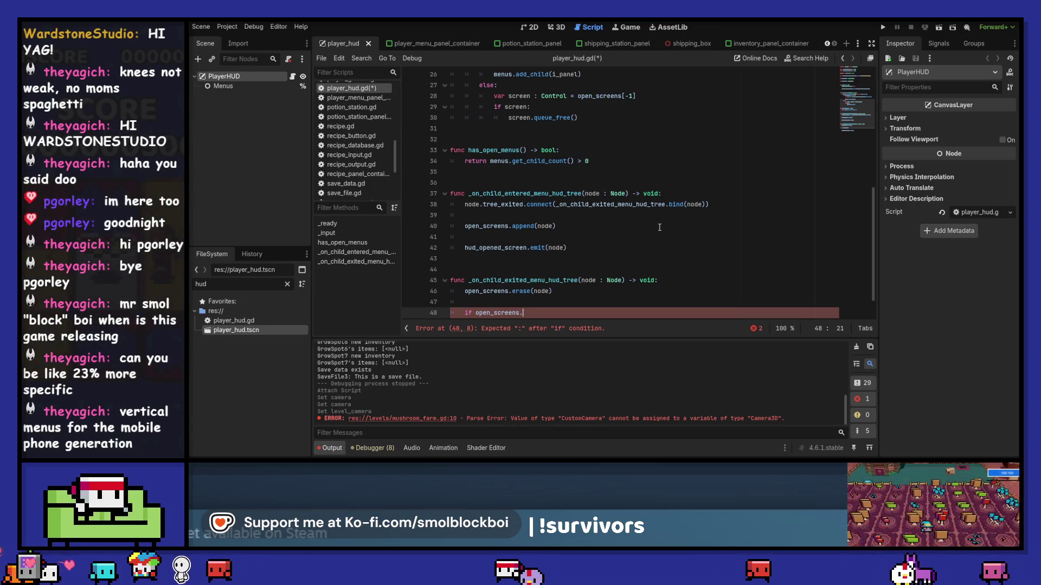
text(.is_empty():)
key(Return)
text(level_camera.m)
key(Down)
key(Down)
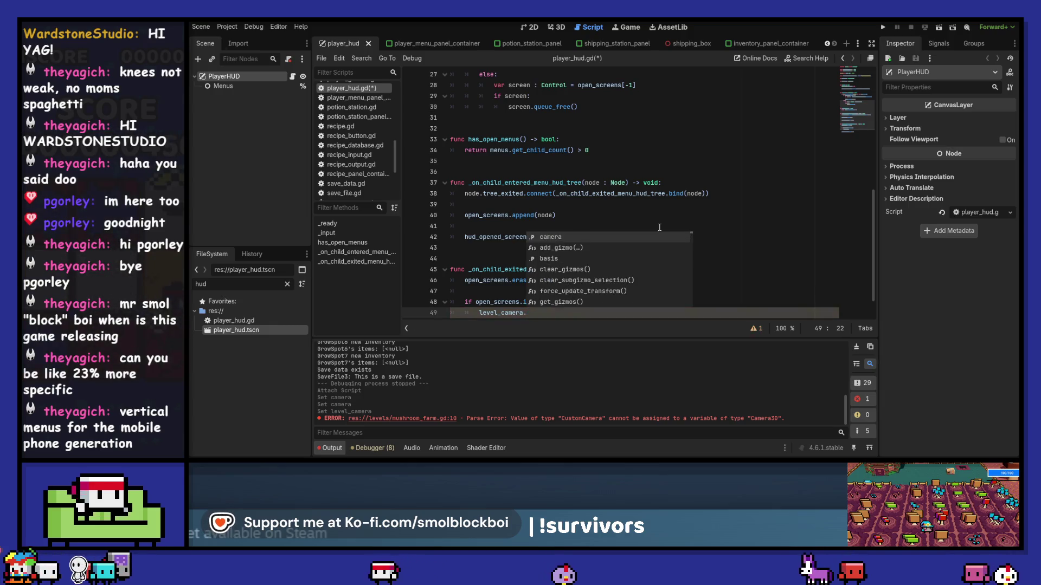
key(Return)
text(.m)
key(Return)
Save player_hud.gd and run the game with F5
key(ctrl+s)
scroll(660, 227, down, 1)
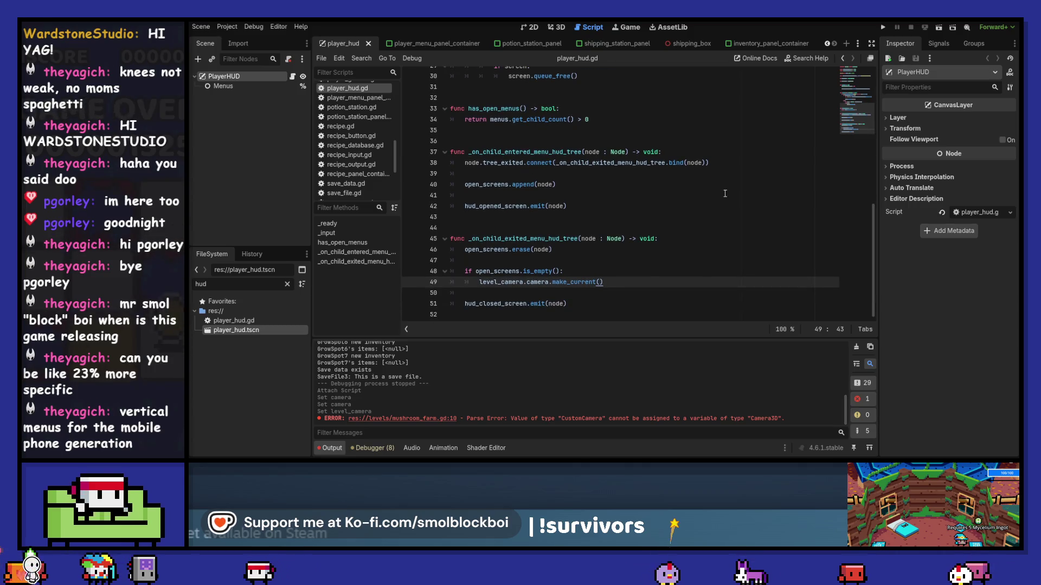
key(F5)
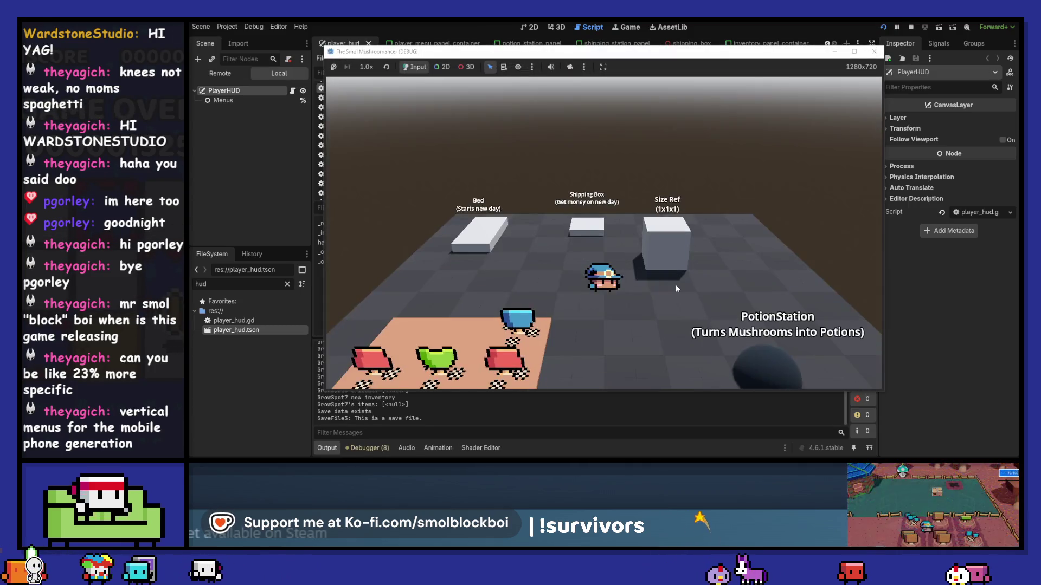
Walk the player to the Potion Station and close its Potions panel
key(s)
key(d)
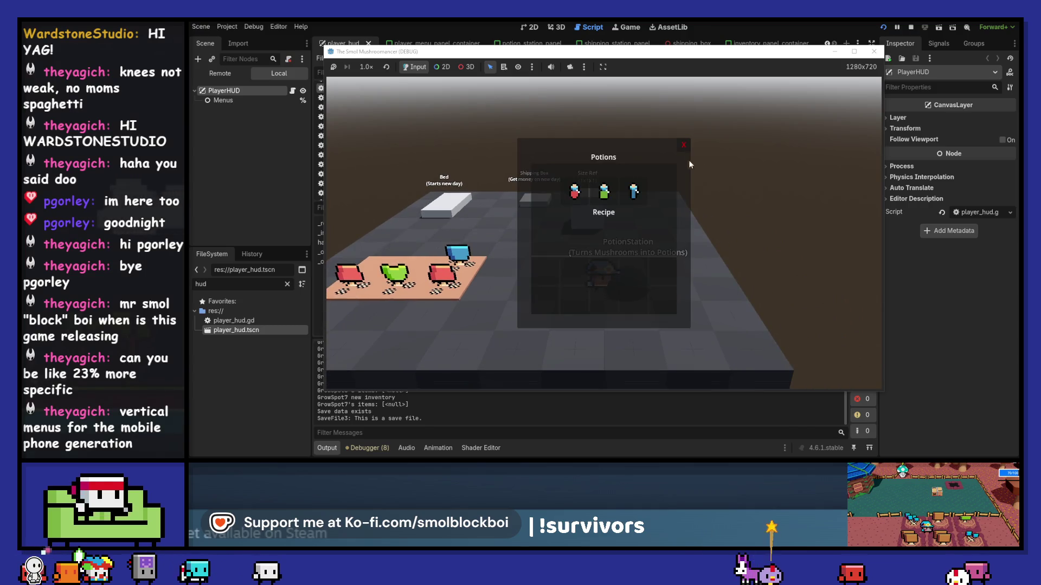
key(Escape)
Open and close the Shipping Box panel twice to check the camera returns, then stop the game
key(w)
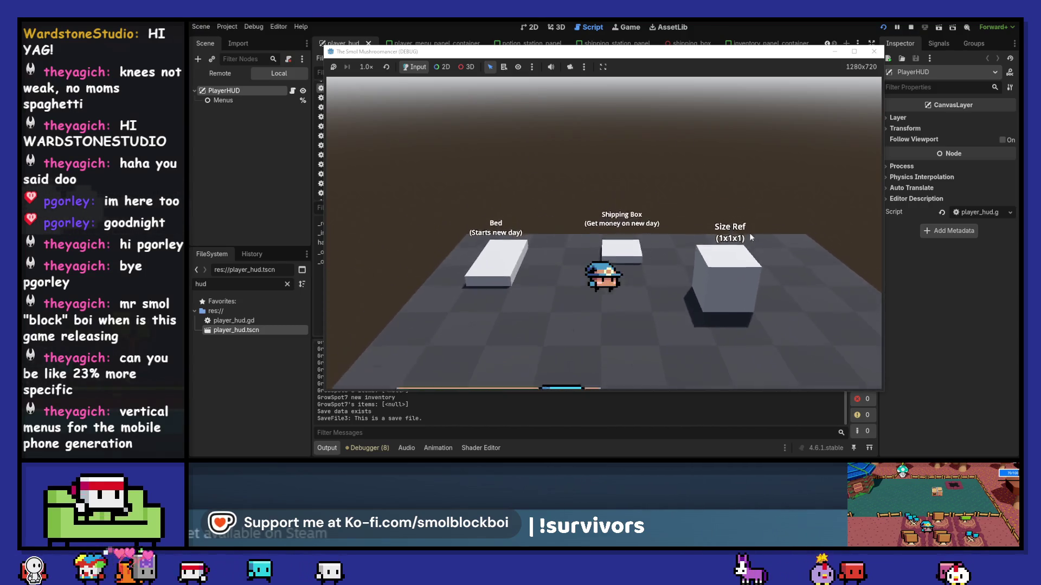
key(Escape)
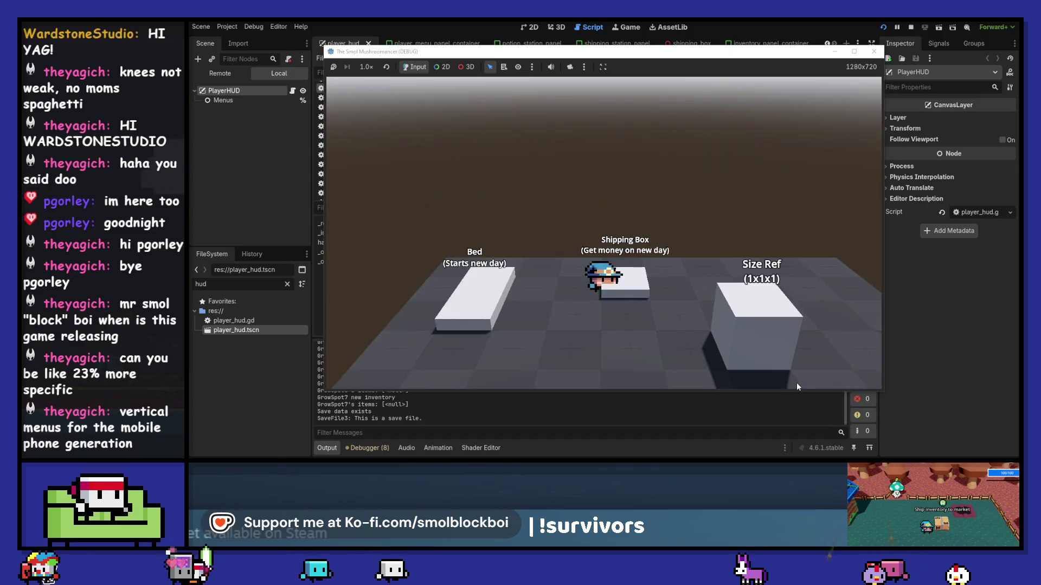
key(e)
key(Escape)
key(e)
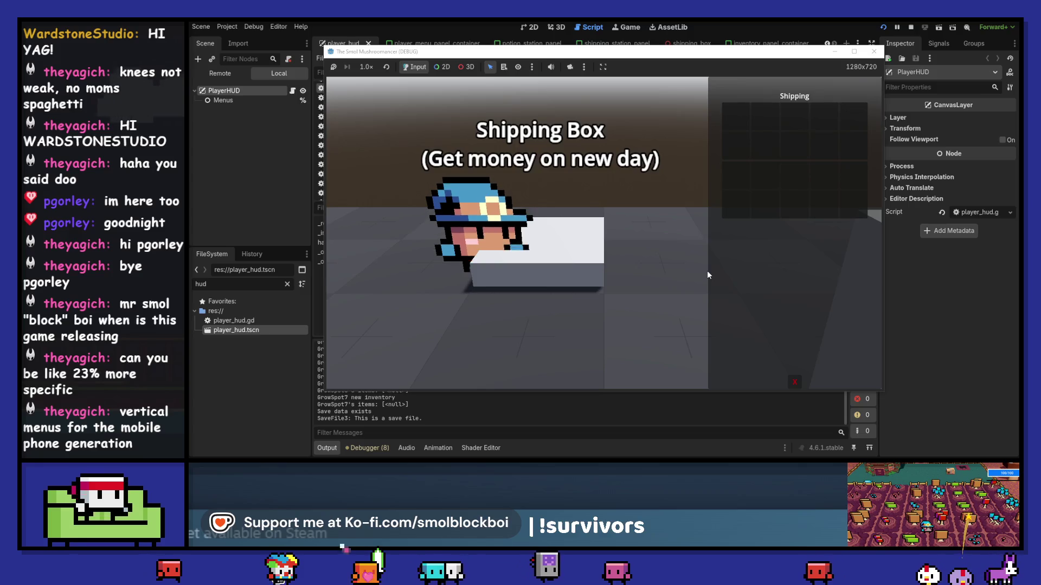
key(Escape)
click(873, 51)
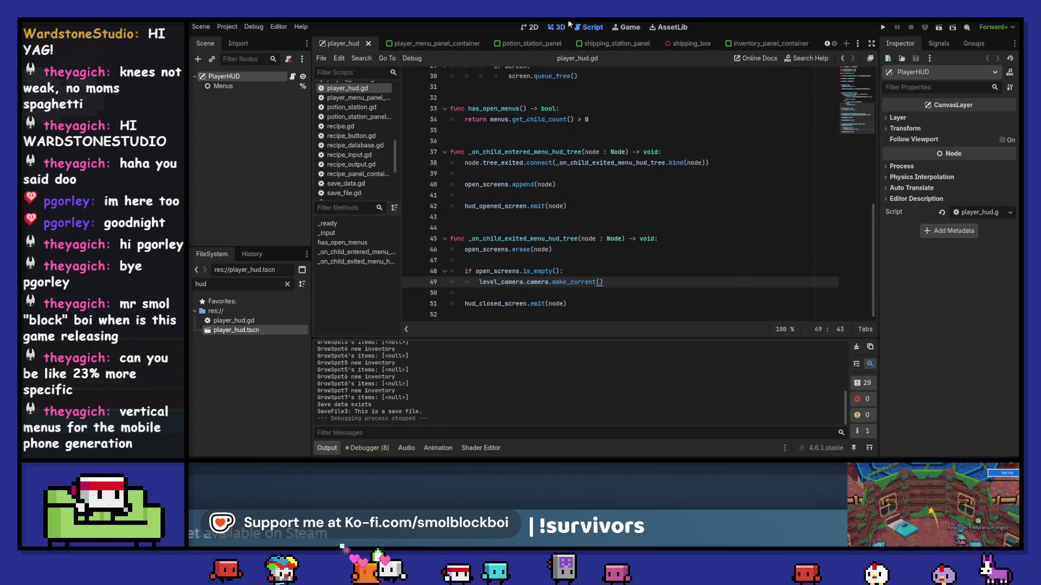
Stop the game, switch to the shipping_box scene, and clear the Output log
click(556, 27)
click(672, 44)
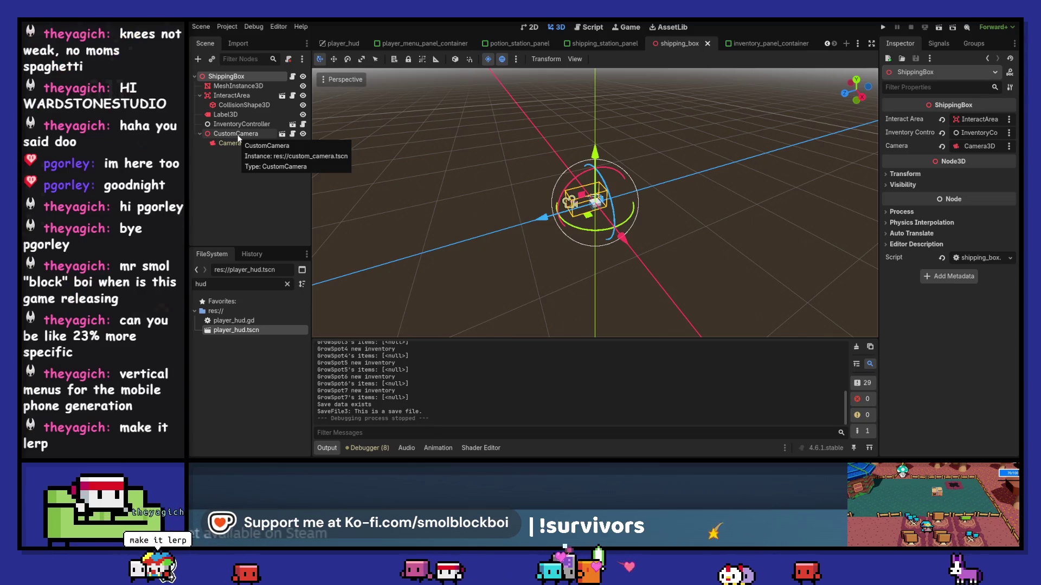
click(854, 351)
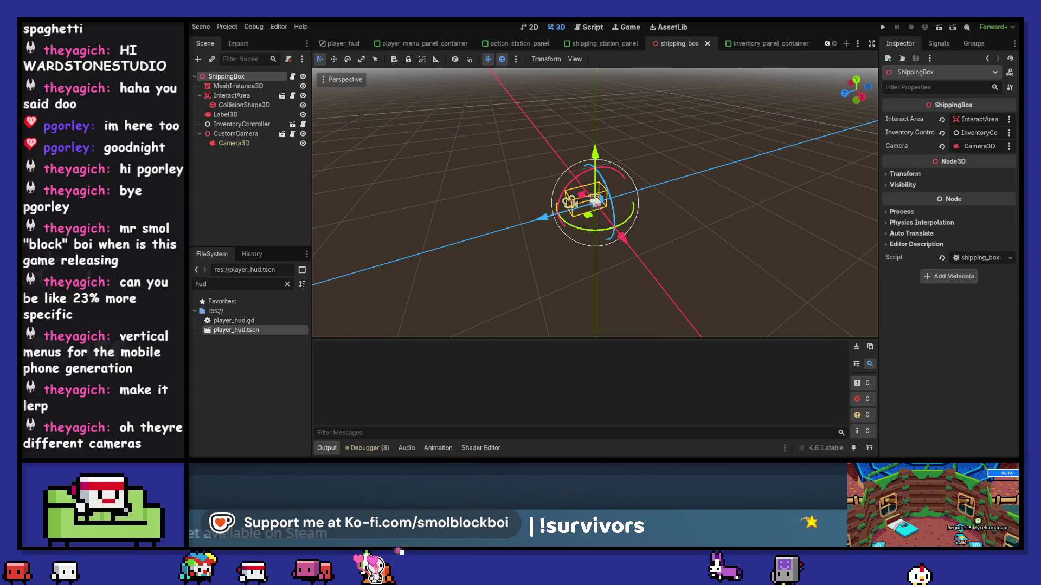
click(826, 44)
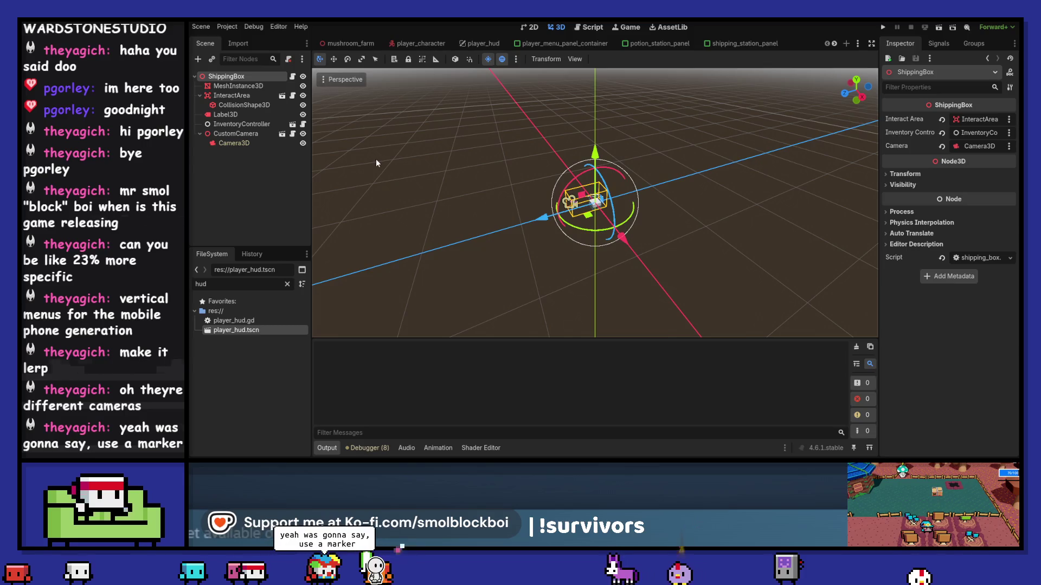
click(347, 43)
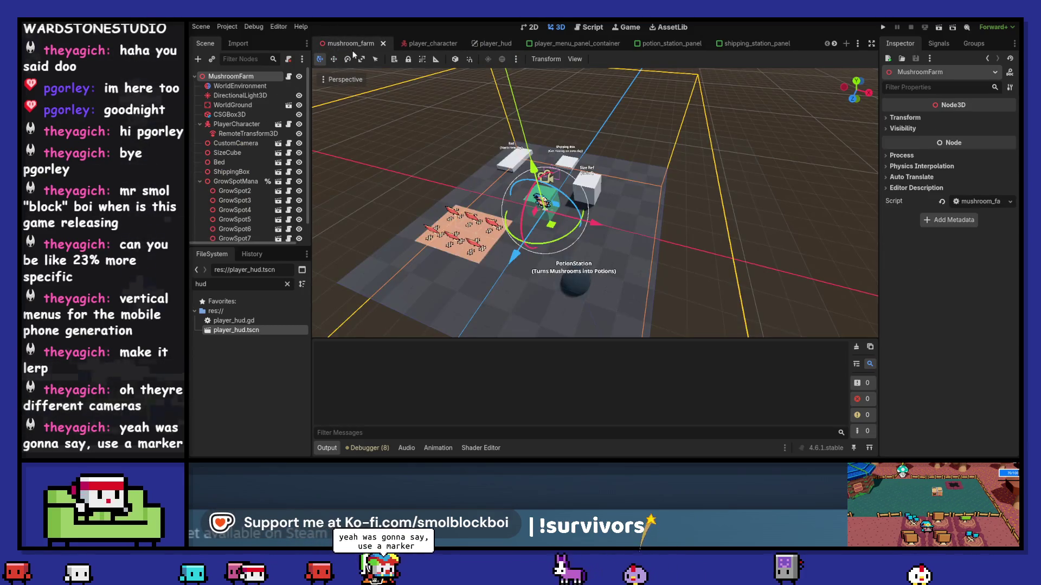
click(248, 134)
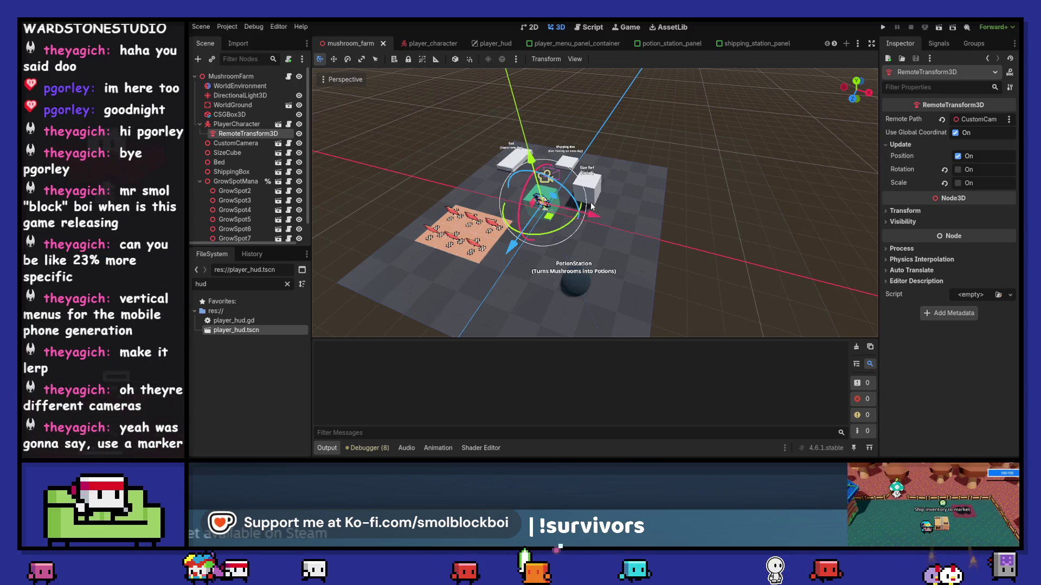
click(833, 44)
click(833, 43)
click(662, 48)
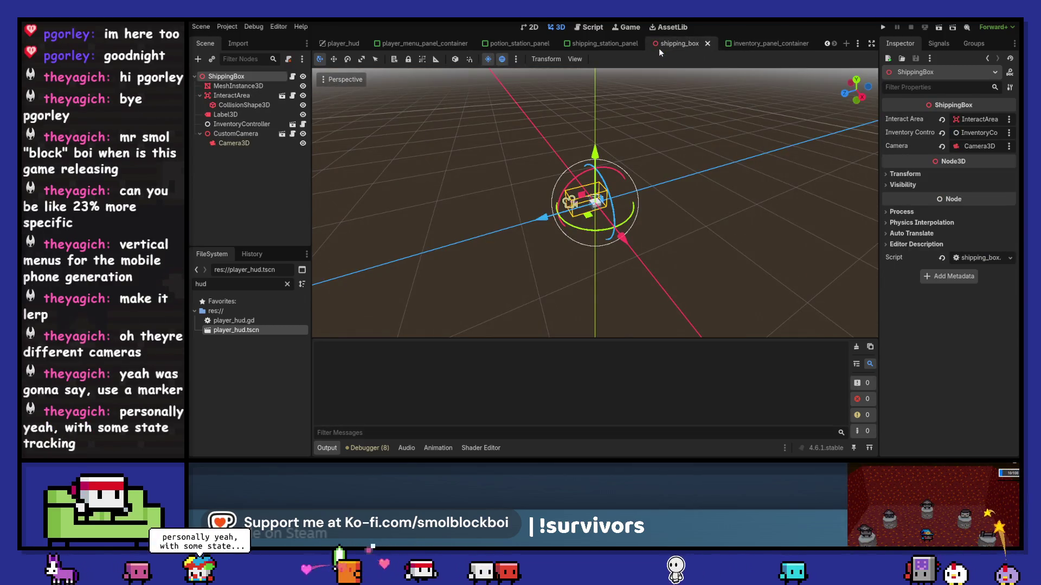
click(199, 60)
Add a Marker3D child to ShippingBox and inspect the Camera3D inside CustomCamera
text(marker)
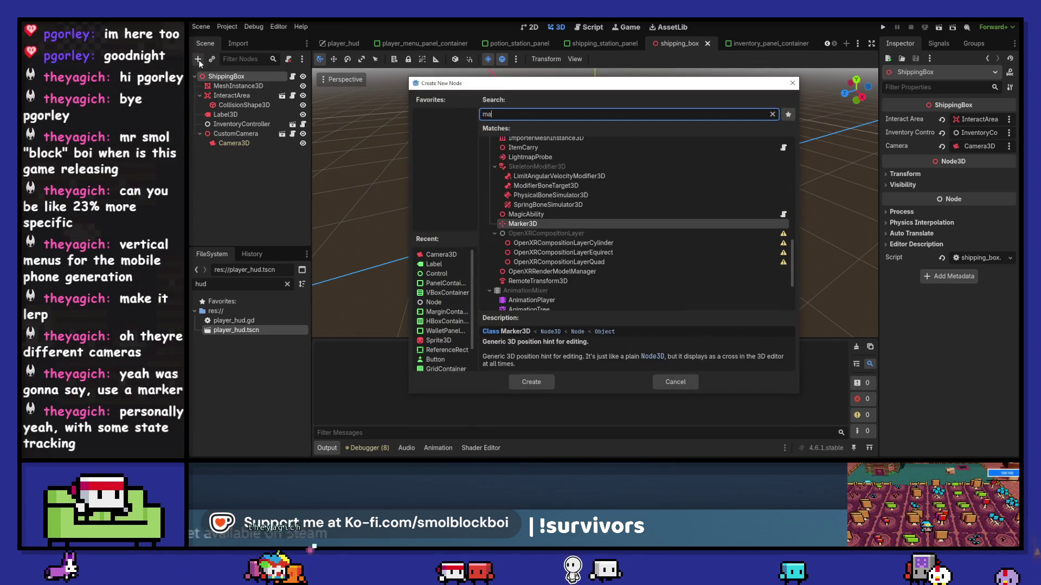
double_click(557, 192)
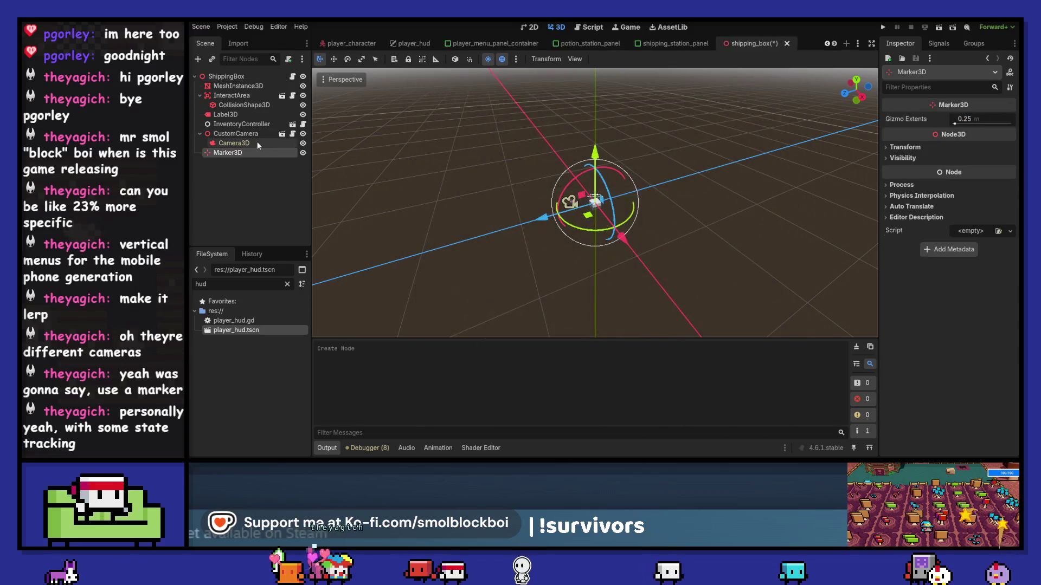
click(252, 134)
click(249, 144)
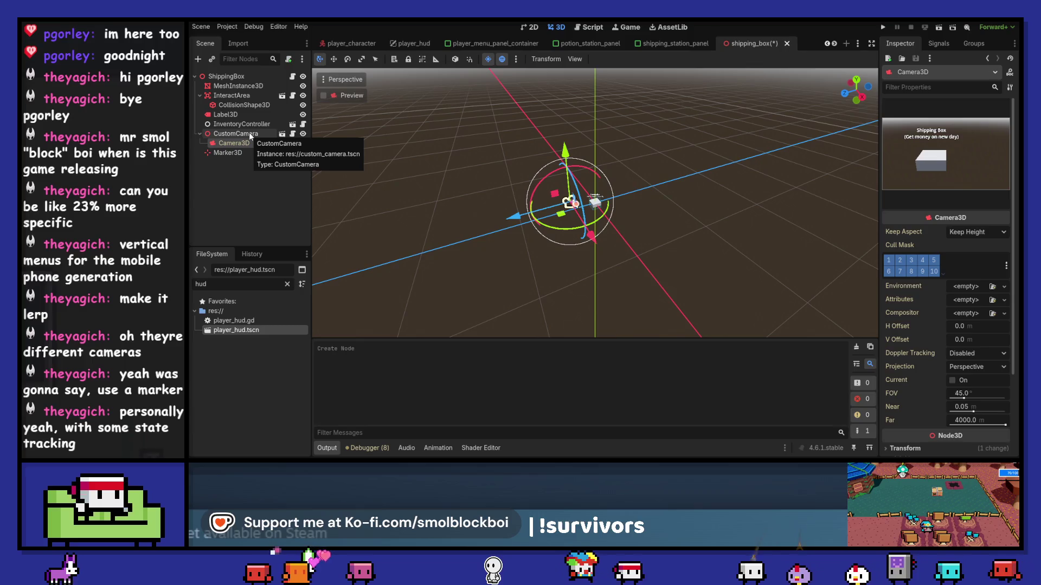
Delete the CustomCamera node and open the ShippingBox script
click(249, 132)
key(Delete)
key(Return)
click(261, 79)
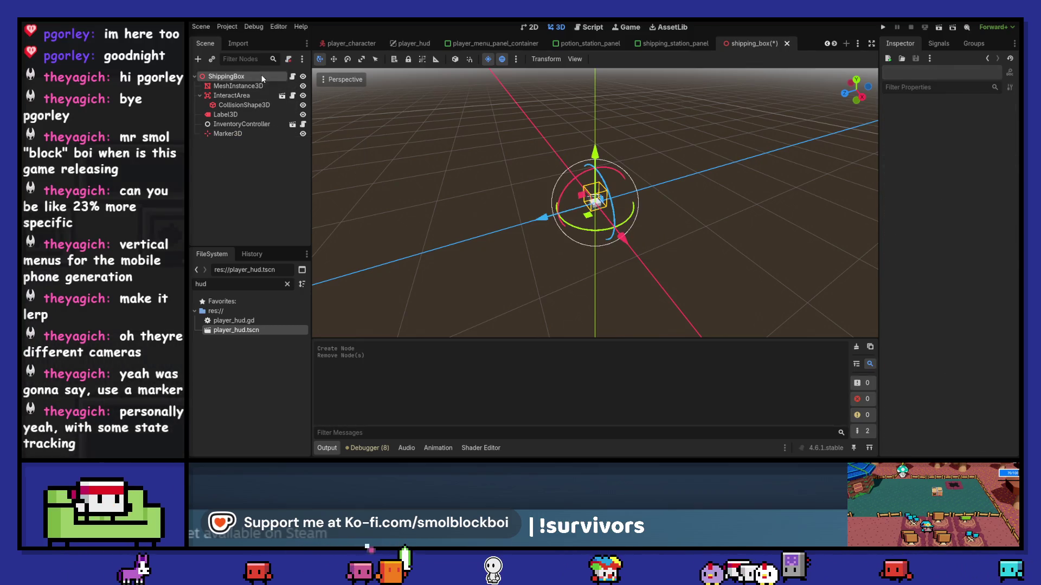
click(292, 79)
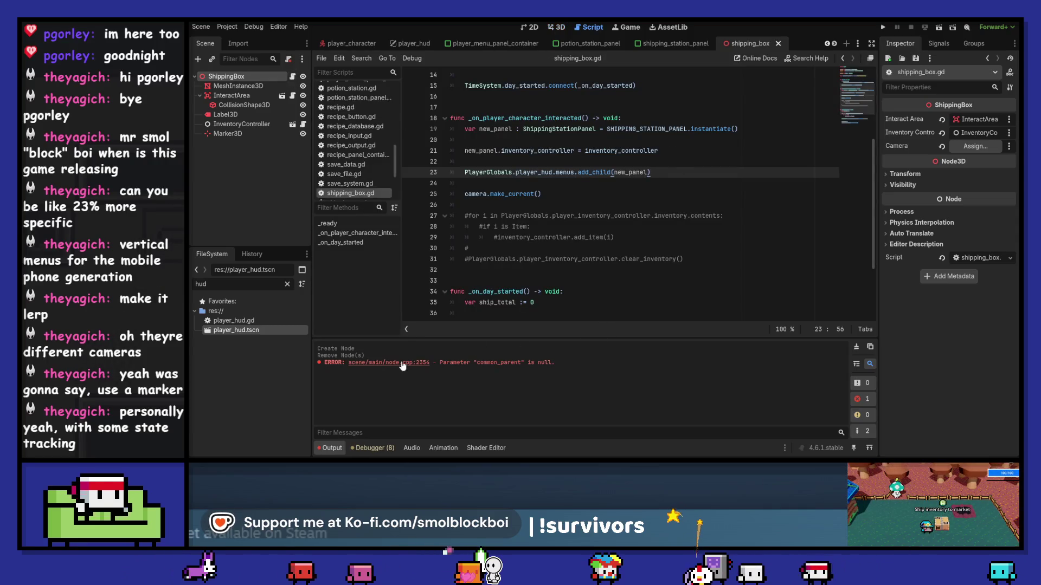
Remove the camera export, camera.make_current() line and commented-out inventory loop from shipping_box.gd, then save
scroll(677, 201, up, 4)
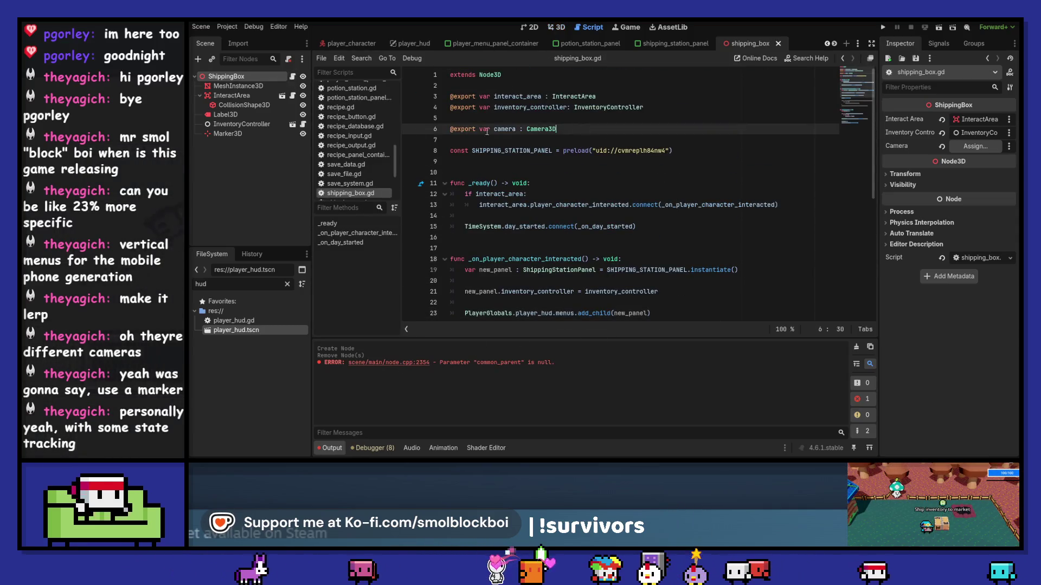
drag(586, 126, 376, 118)
key(BackSpace)
key(BackSpace)
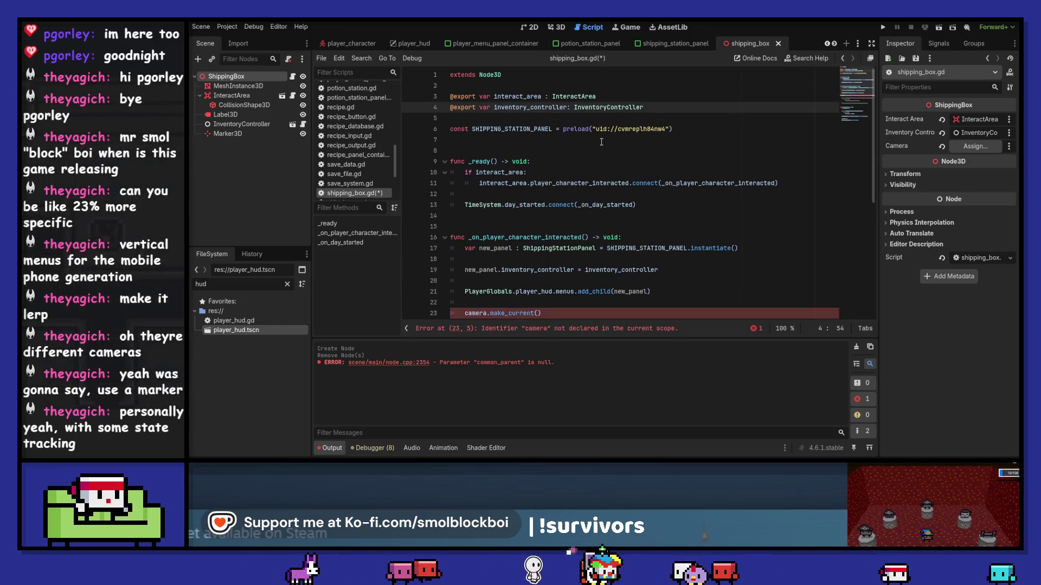
scroll(580, 194, down, 3)
click(569, 213)
key(BackSpace)
key(BackSpace)
key(BackSpace)
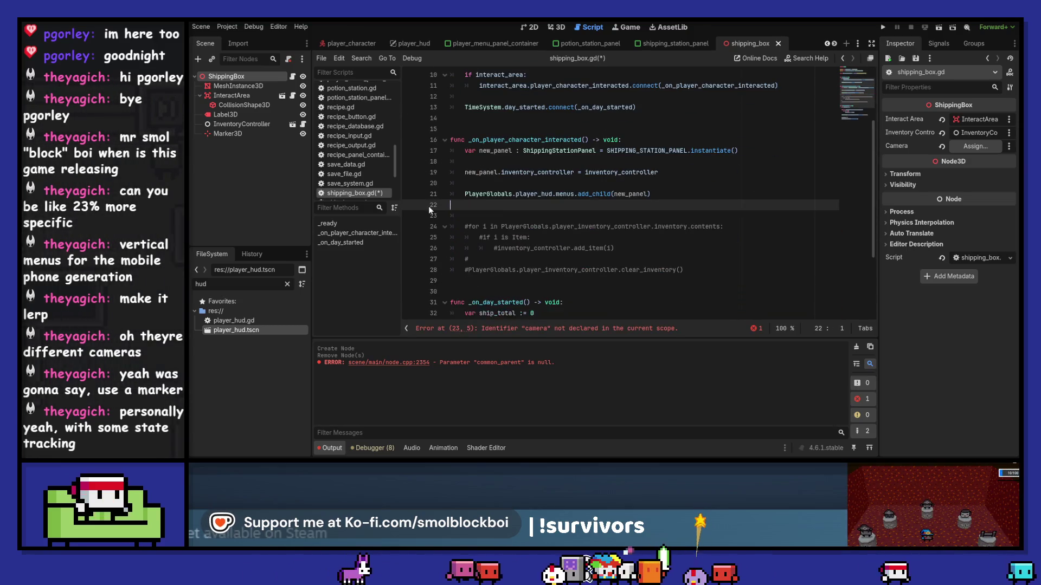
scroll(703, 258, down, 3)
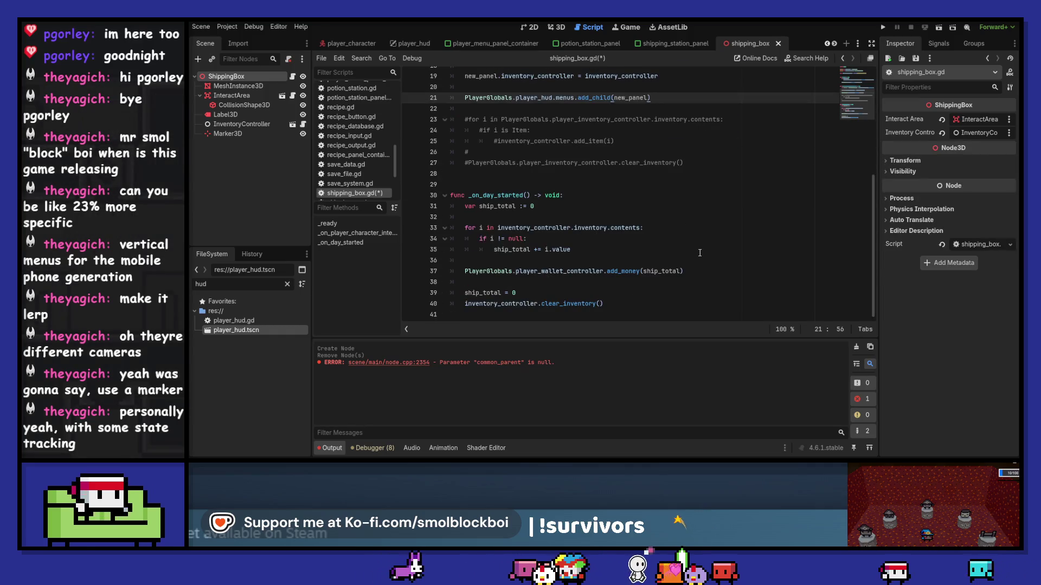
scroll(699, 253, up, 2)
mouse_move(684, 227)
mouse_down()
mouse_move(542, 217)
mouse_move(397, 172)
mouse_up()
key(BackSpace)
key(BackSpace)
key(ctrl+s)
Look up the make_current documentation from player_hud.gd, then open the mushroom_farm scene
scroll(580, 162, up, 4)
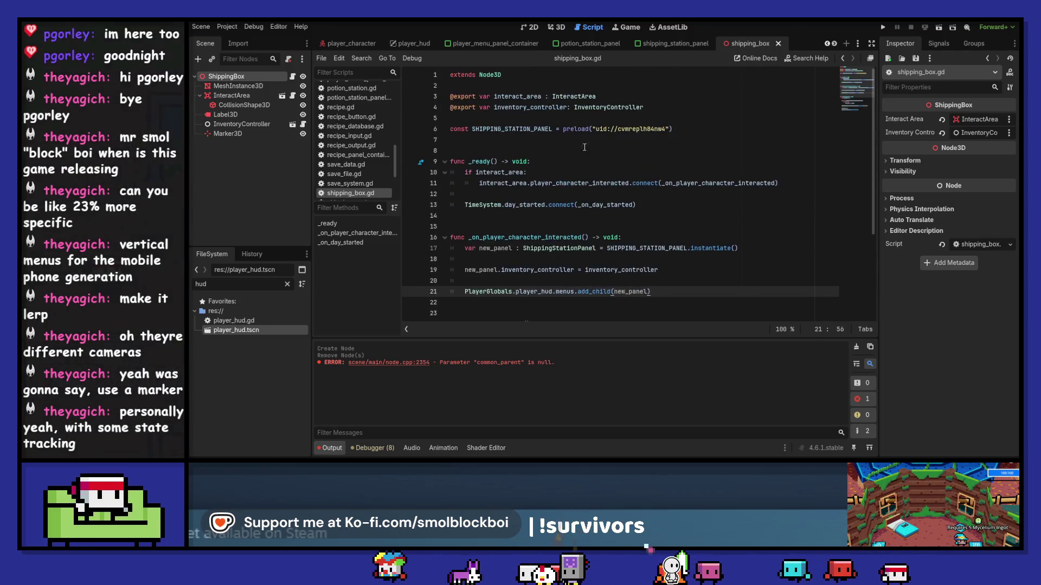
scroll(364, 120, up, 2)
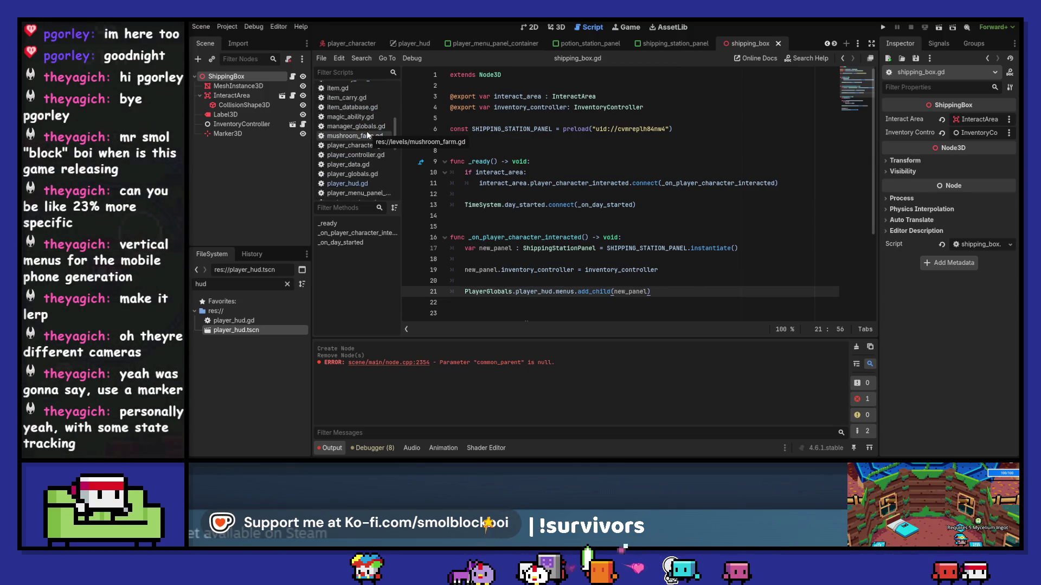
scroll(366, 133, up, 3)
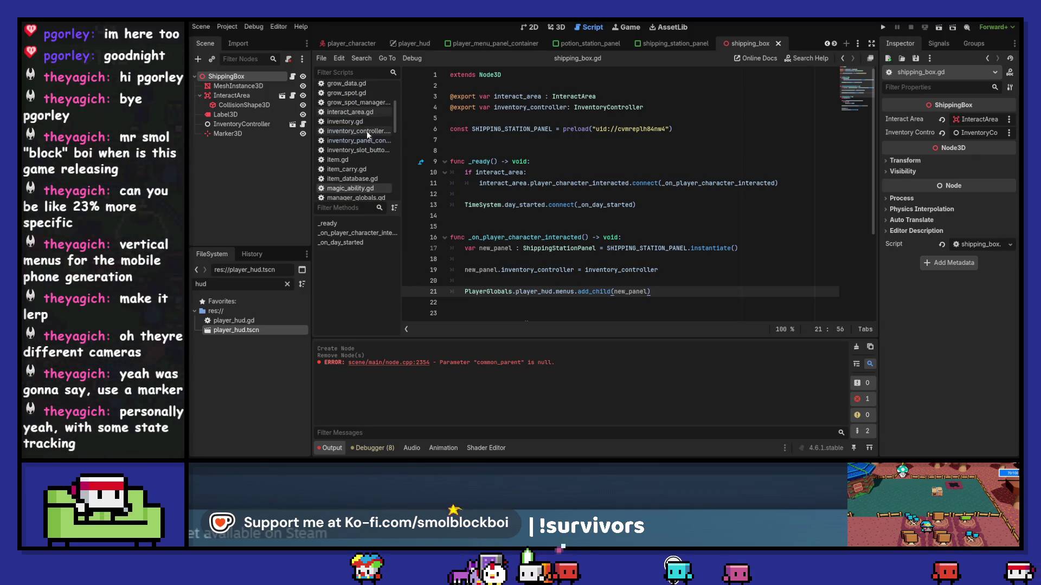
scroll(366, 131, up, 3)
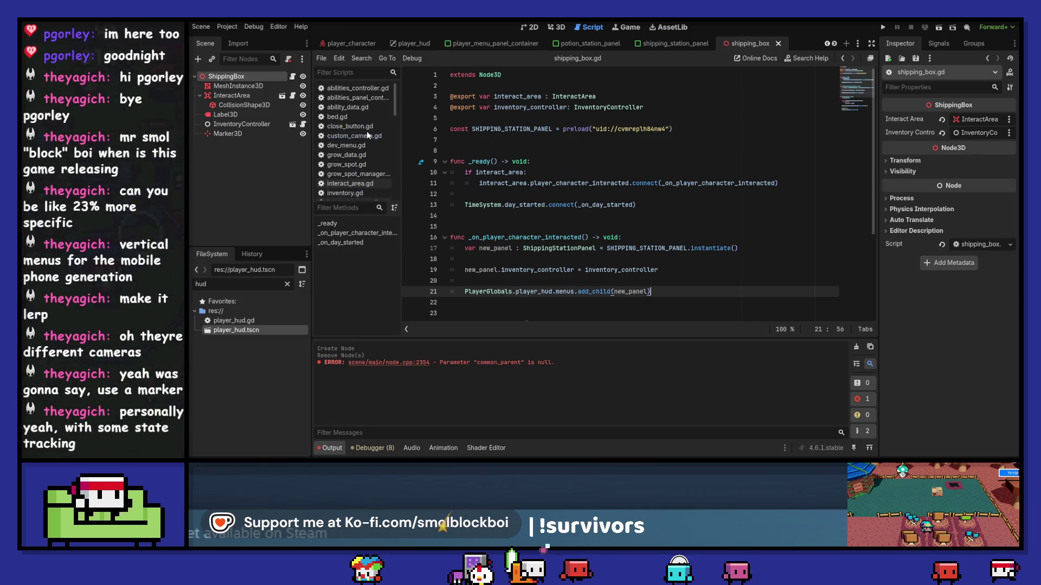
click(828, 44)
click(485, 45)
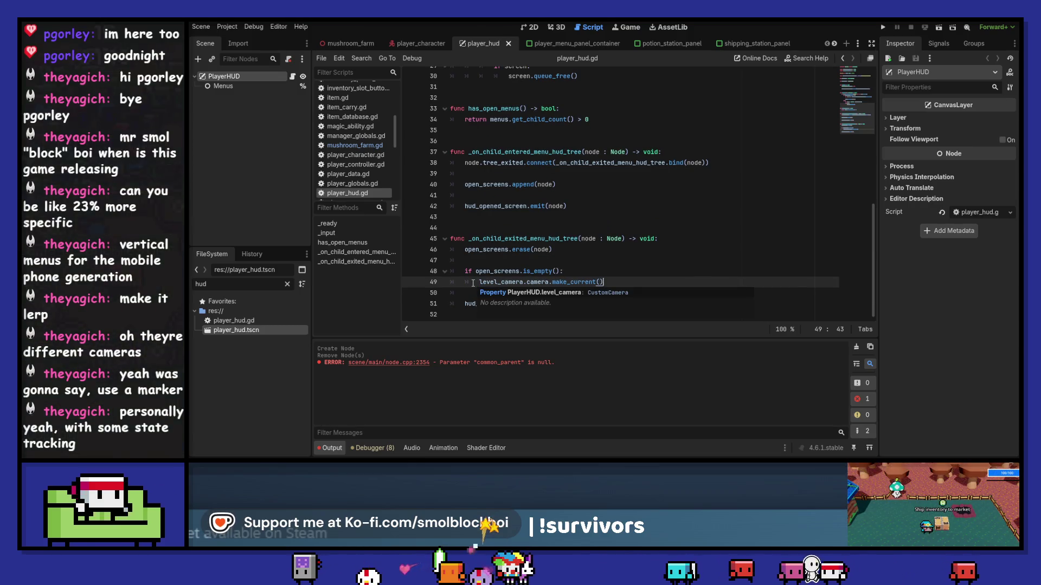
ctrl+click(581, 282)
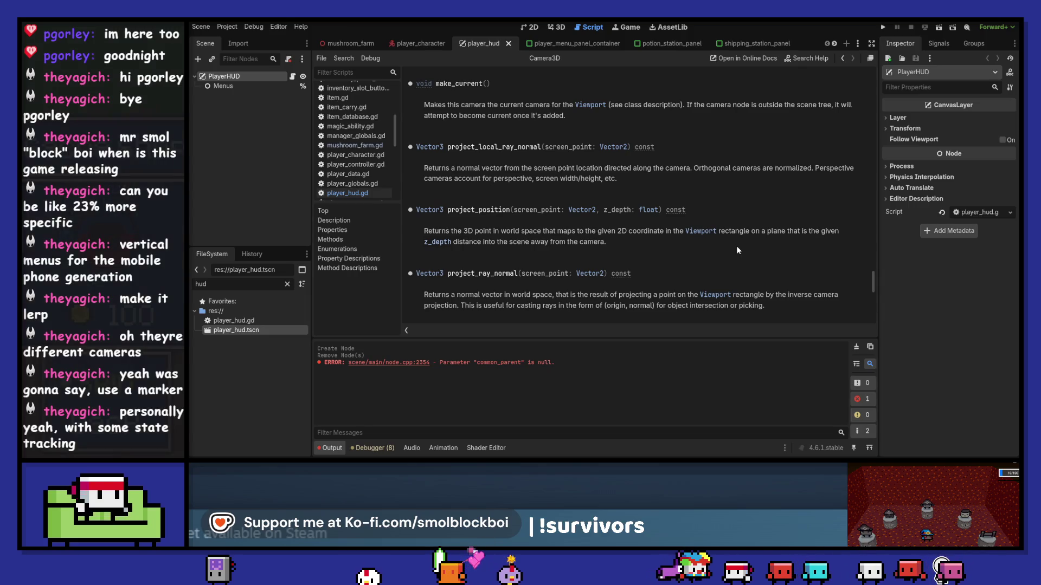
click(843, 59)
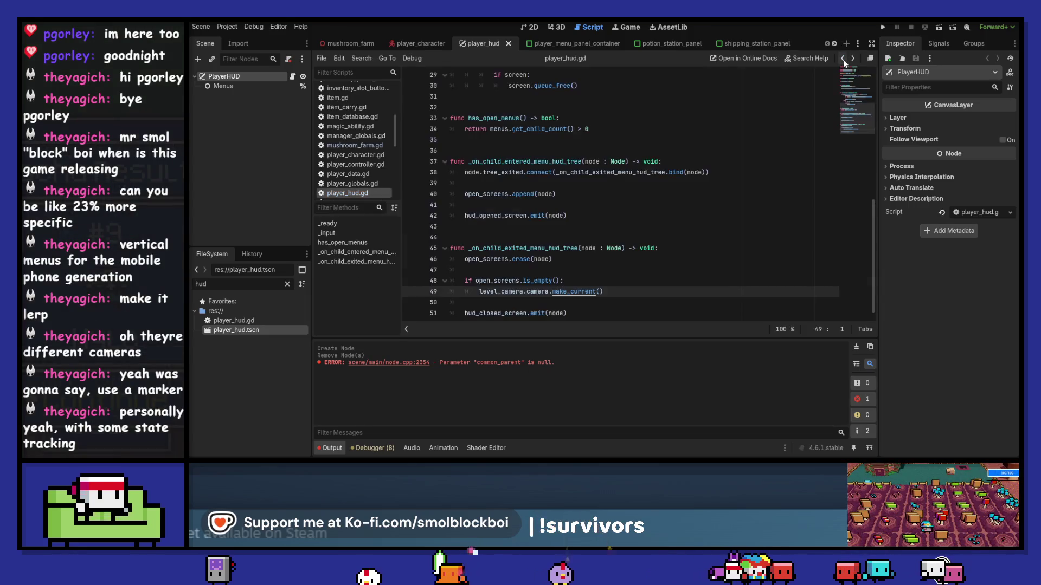
click(843, 60)
click(843, 60)
click(843, 60)
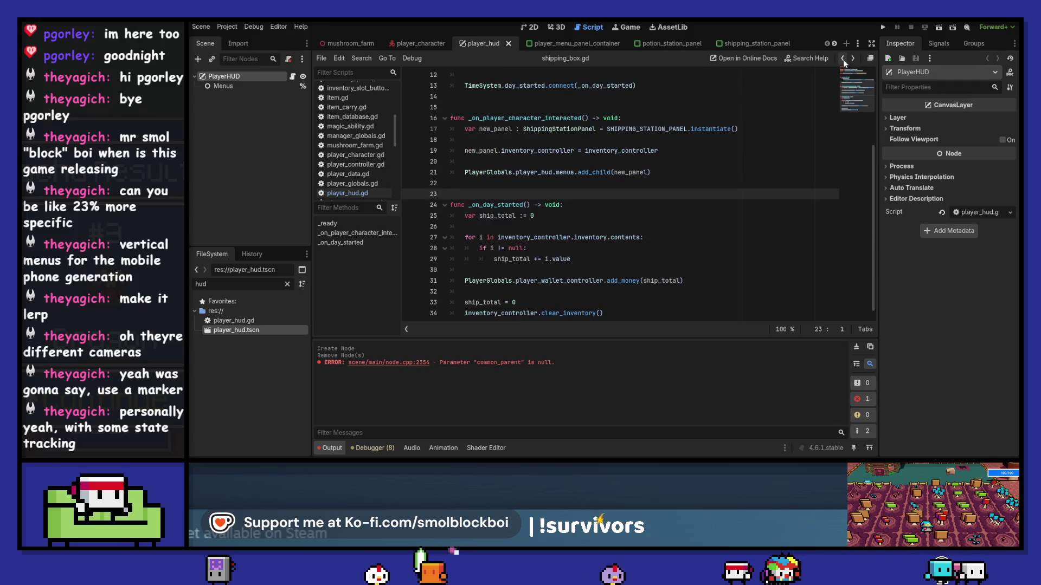
click(345, 44)
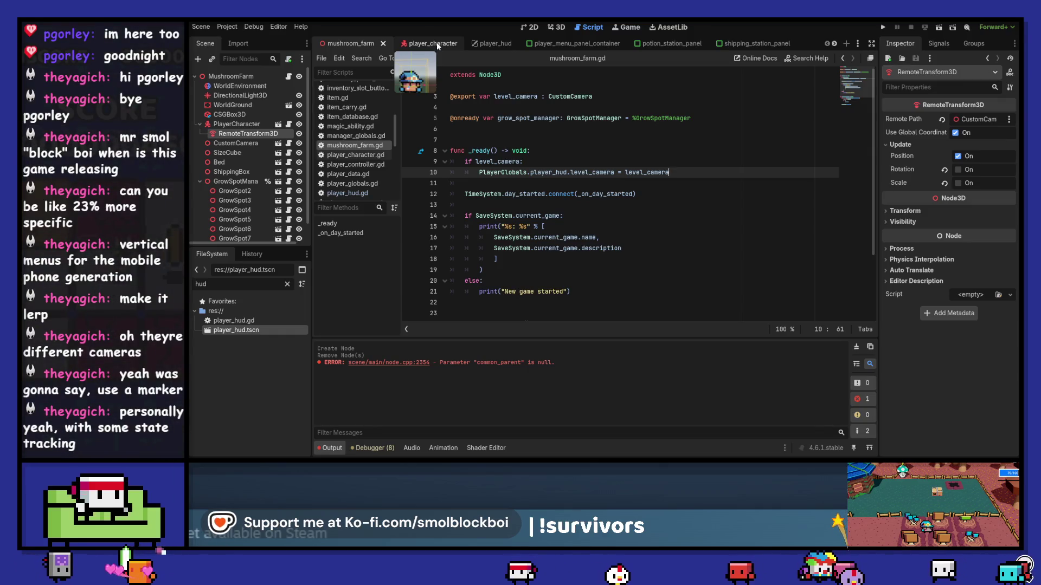
Run the game, load into the farm, interact with the shipping box, then stop it
key(F5)
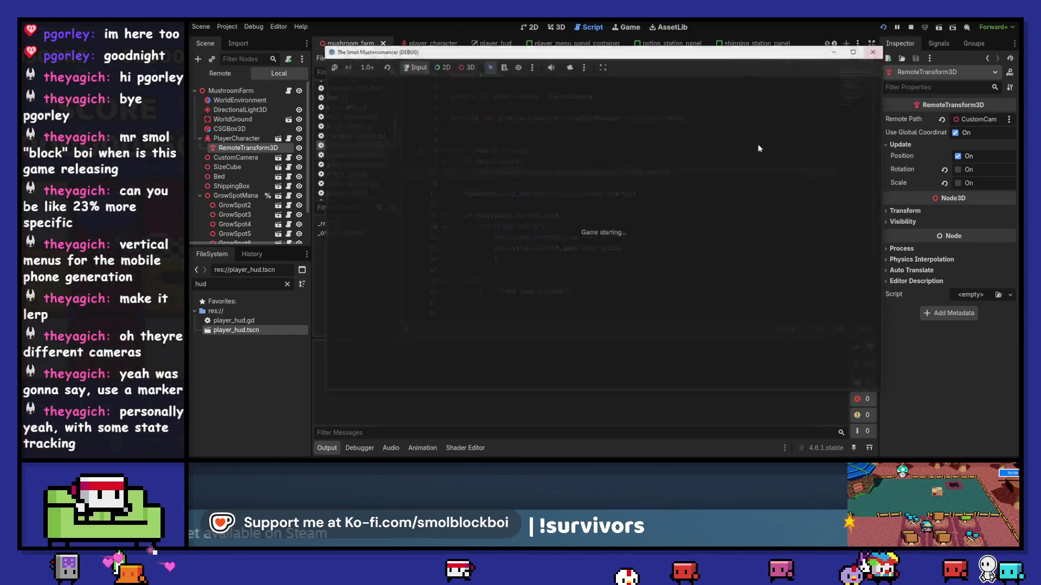
click(625, 271)
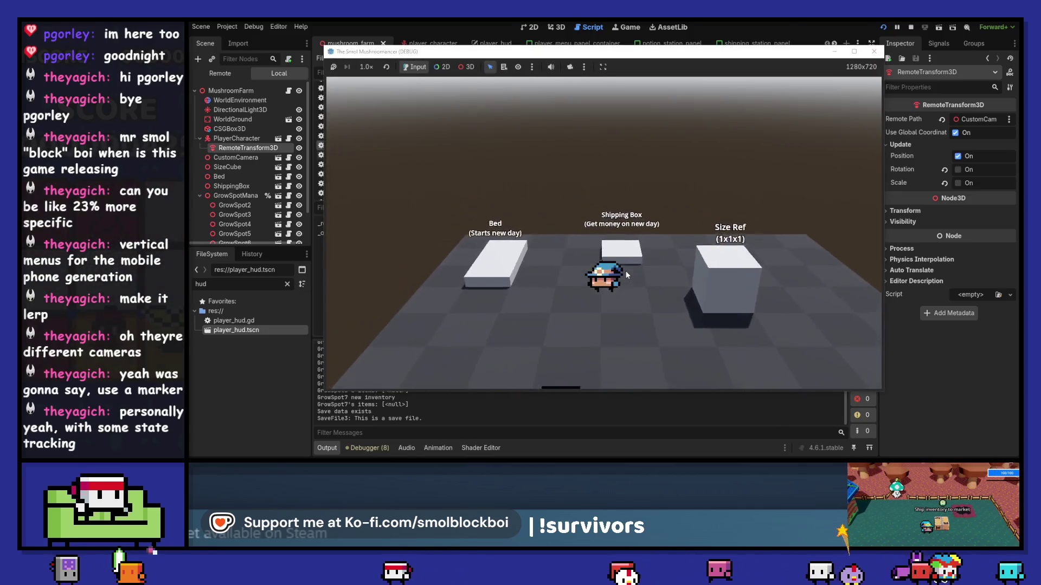
key(e)
key(e)
key(e)
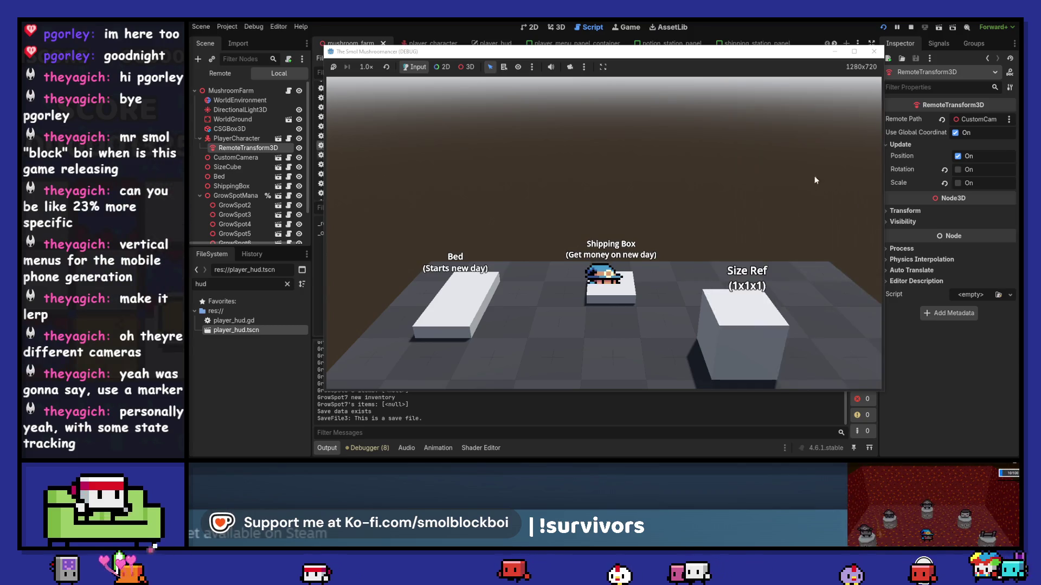
click(873, 51)
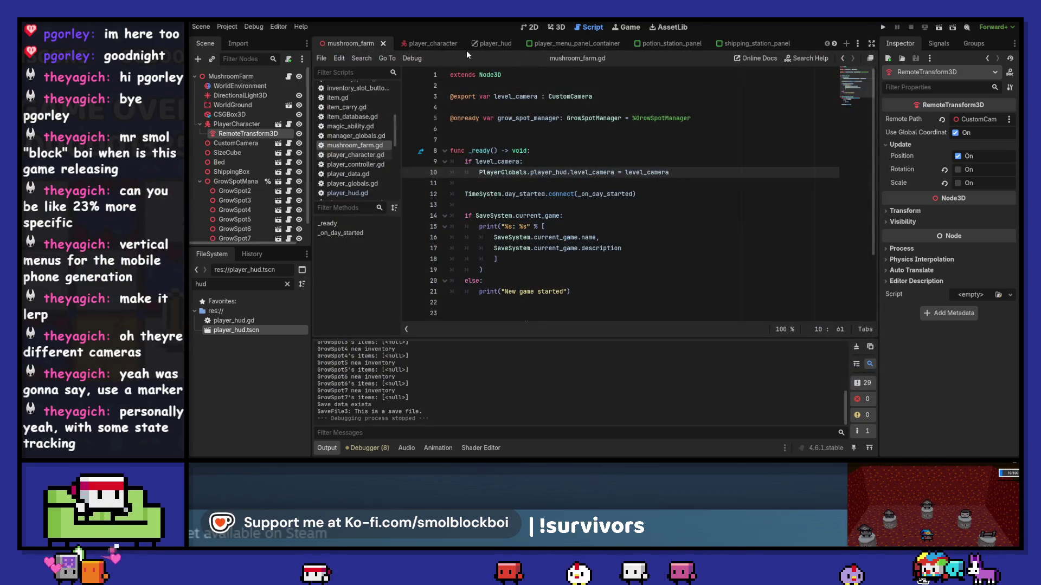
scroll(596, 43, down, 2)
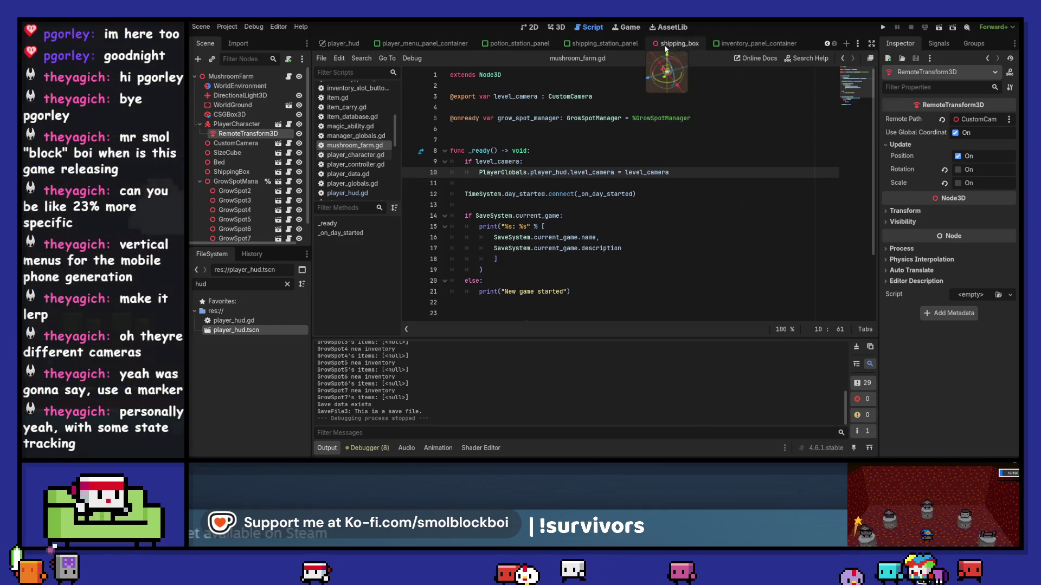
Add a Camera3D to ShippingBox and move the Marker3D under it
click(666, 44)
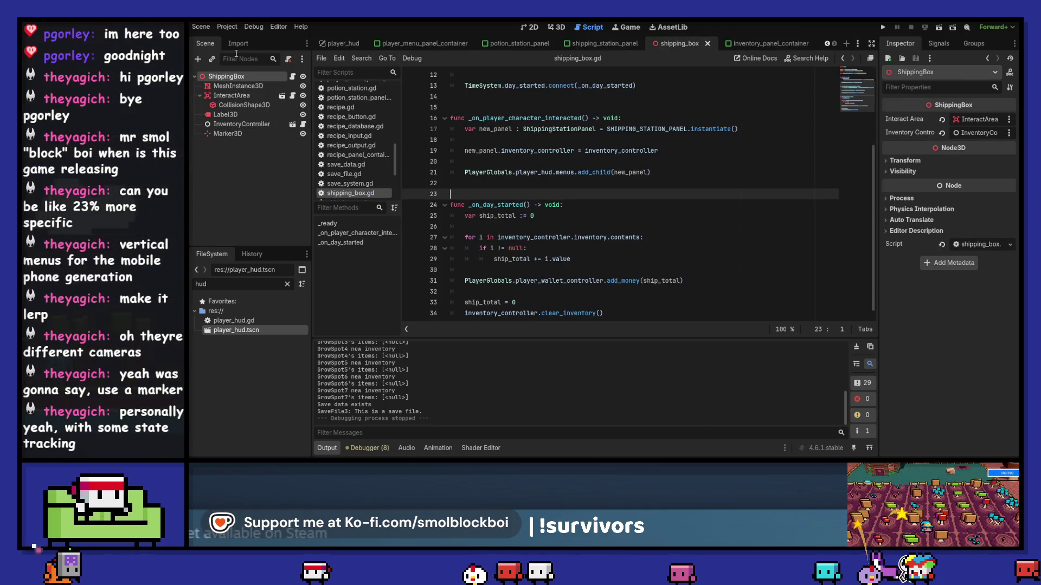
click(199, 59)
text(camera)
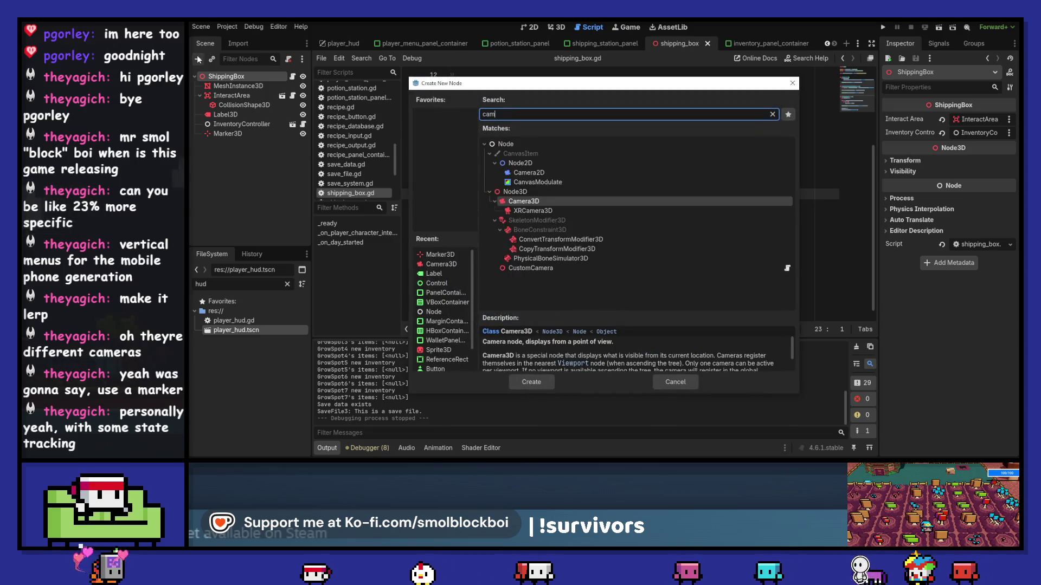
key(Return)
drag(217, 135, 225, 142)
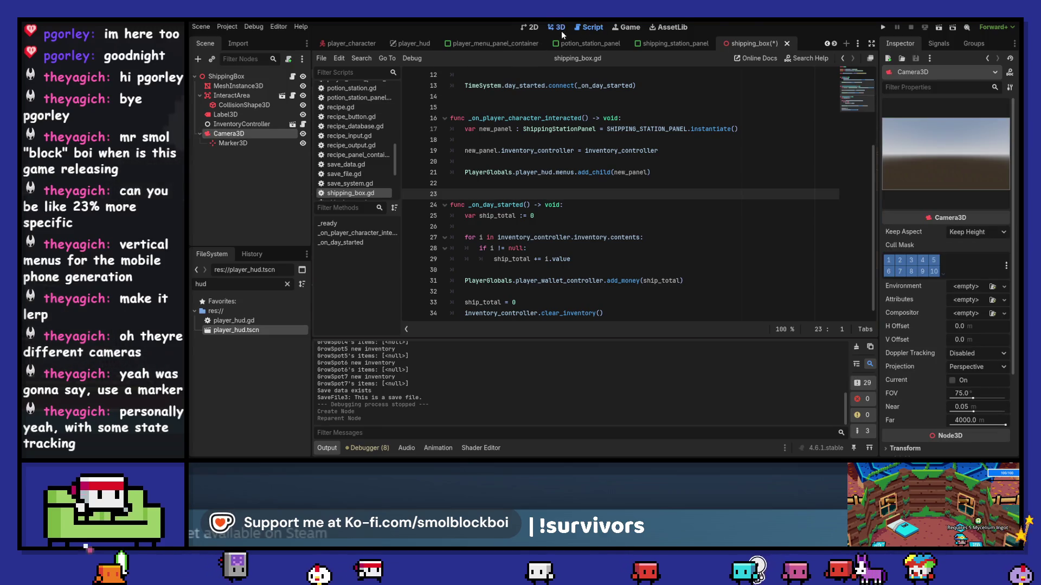
Move the camera 2 units along Z in the 3D view, then open the mushroom_farm scene
click(561, 31)
mouse_move(542, 218)
mouse_down()
mouse_move(515, 224)
mouse_move(524, 223)
mouse_up()
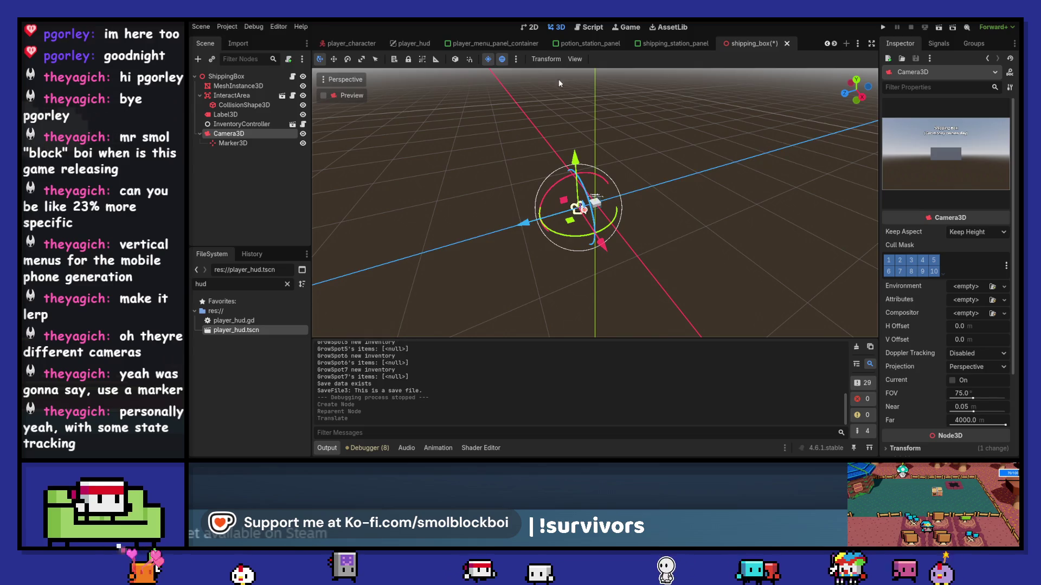
click(827, 43)
click(833, 44)
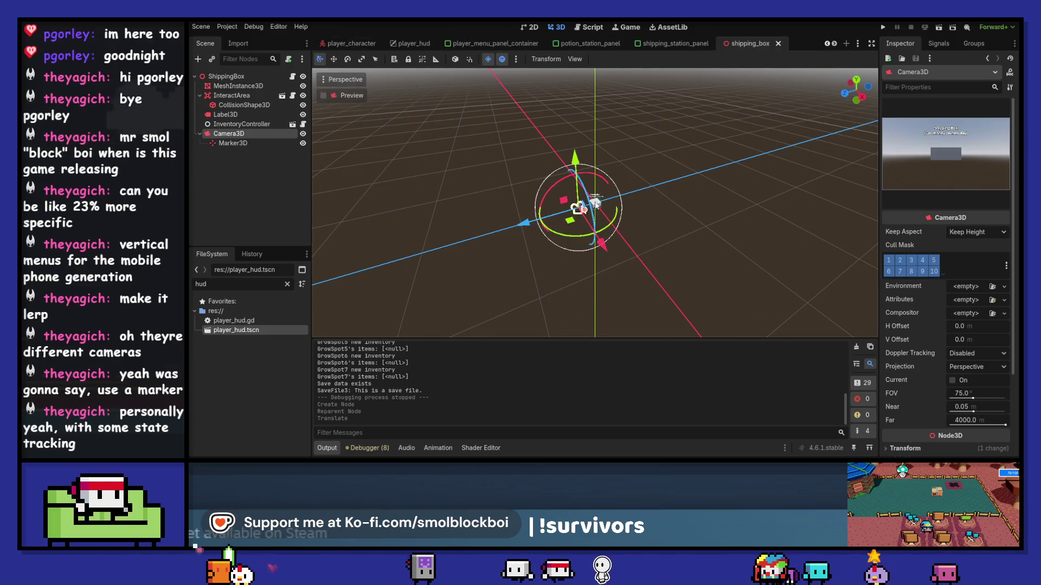
click(349, 46)
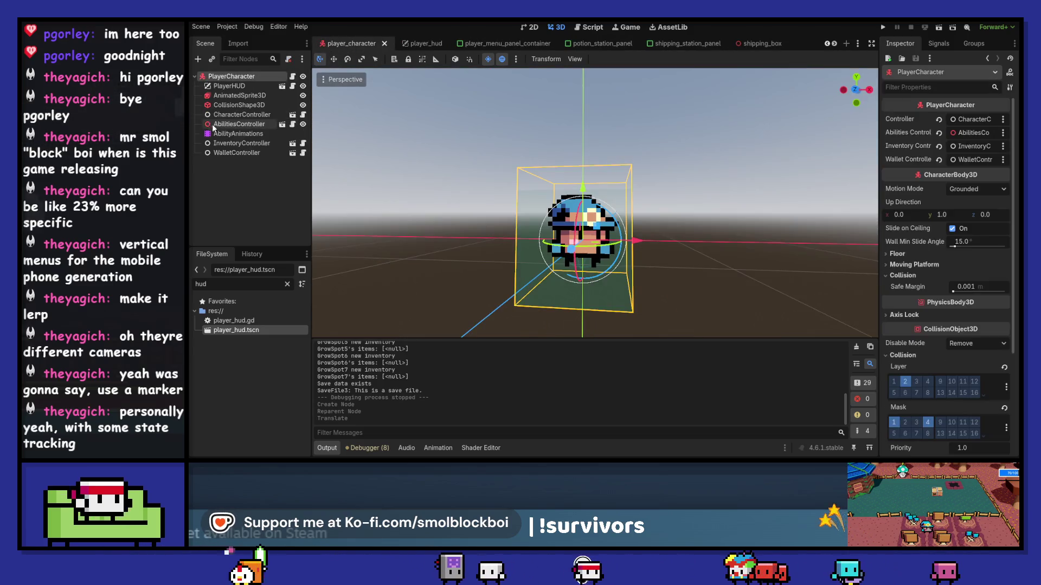
click(827, 44)
click(351, 44)
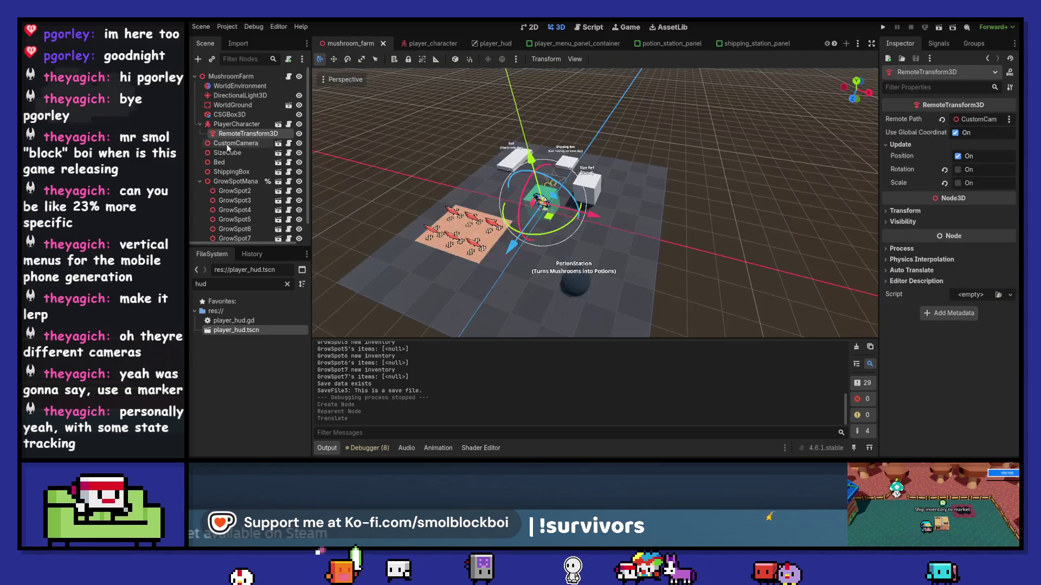
Turn on Editable Children for CustomCamera to inspect its Camera3D, then revert it
right_click(237, 147)
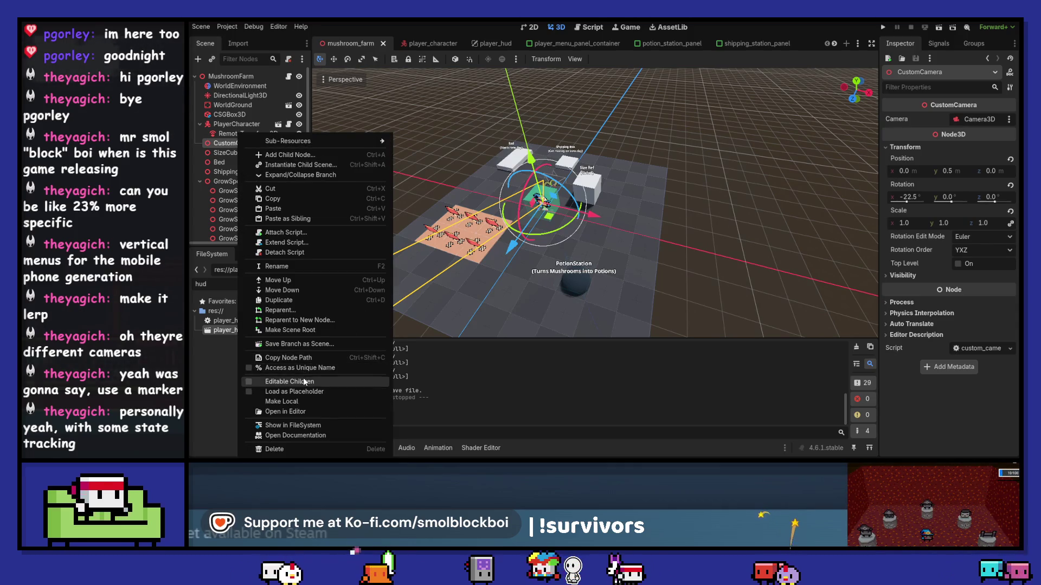
click(305, 382)
click(249, 153)
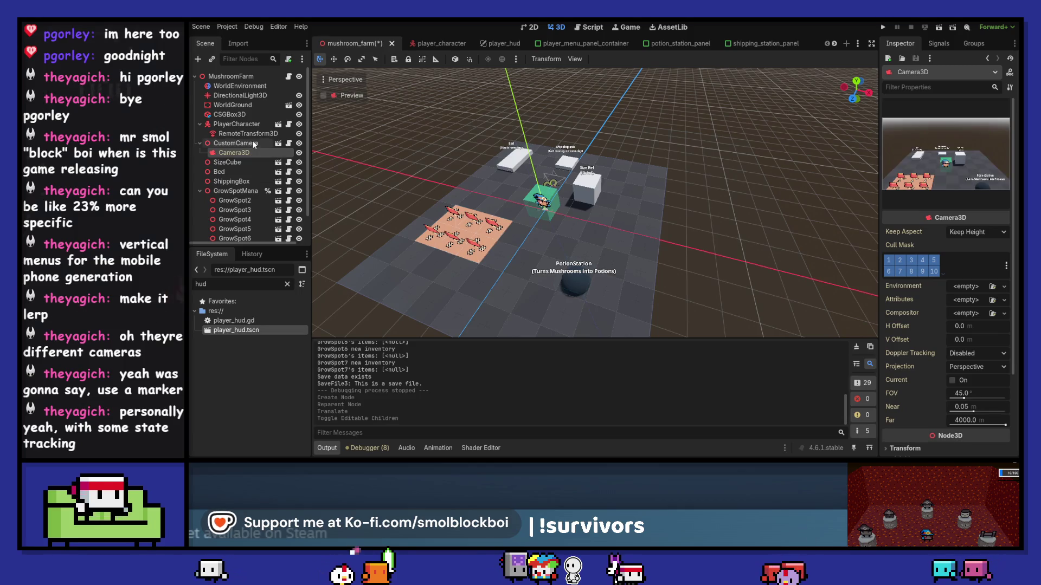
right_click(253, 144)
click(304, 384)
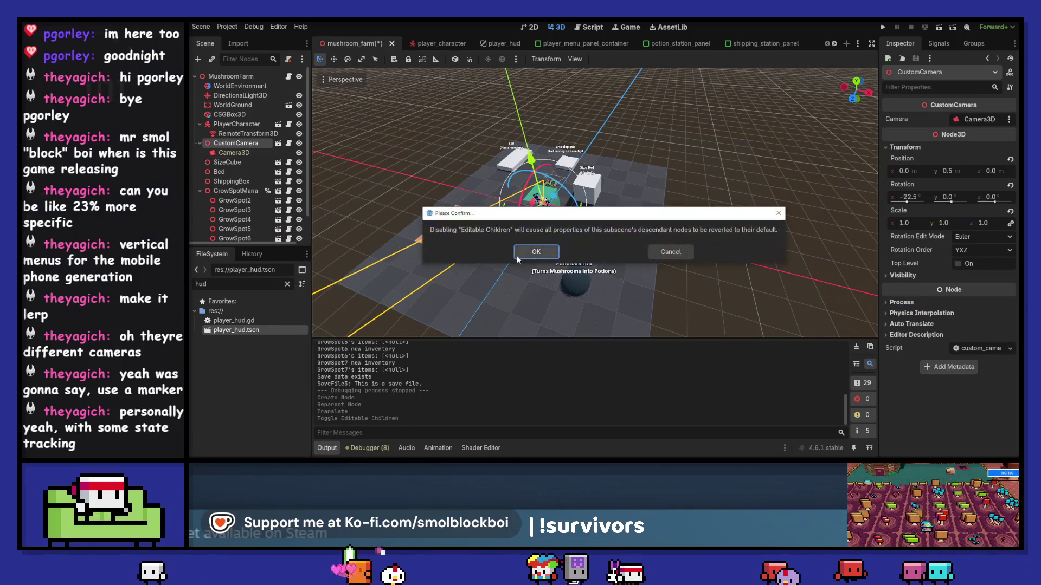
click(516, 255)
Paste the copied camera under ShippingBox in the shipping_box scene
scroll(684, 47, down, 2)
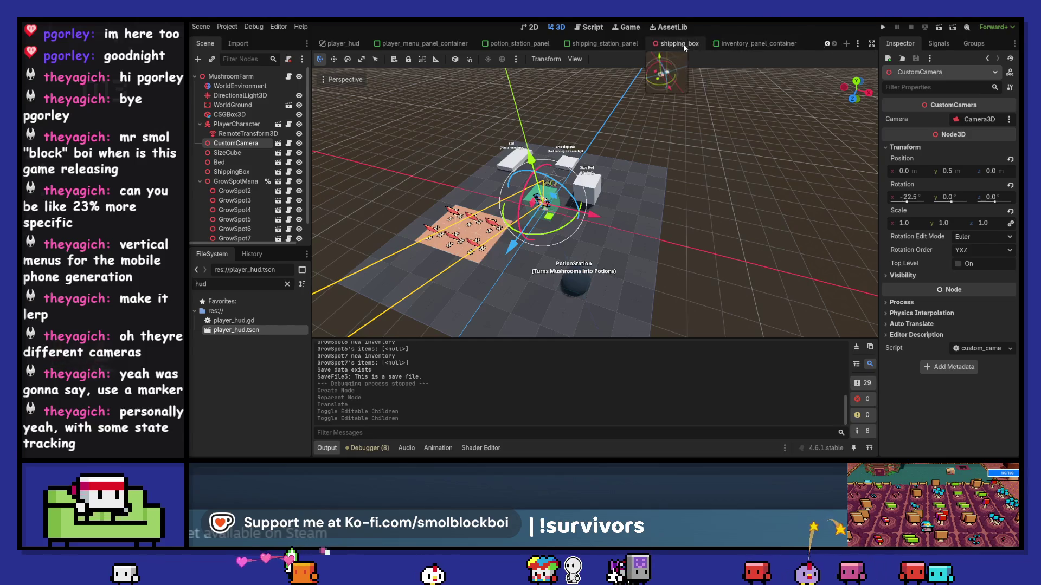
click(679, 43)
click(233, 77)
key(ctrl+v)
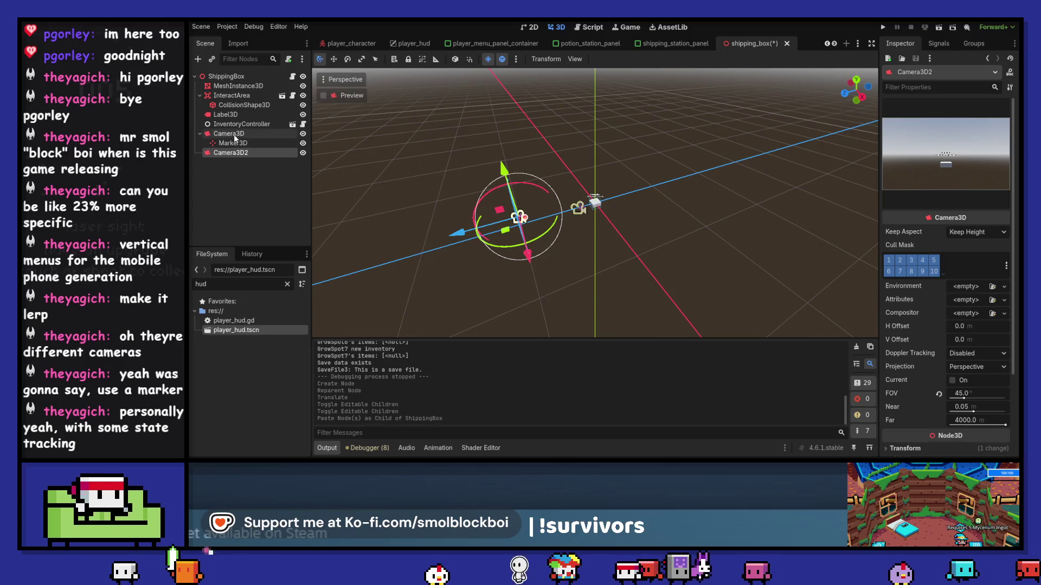
Put Marker3D under Camera3D2 at zero position and delete the old Camera3D
drag(233, 142, 236, 152)
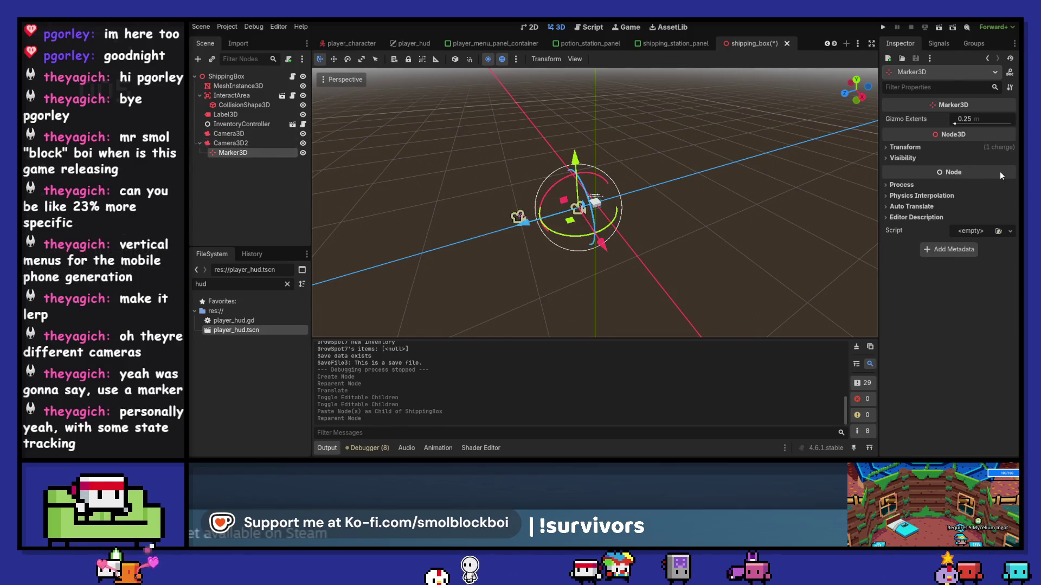
click(927, 143)
click(1011, 158)
click(230, 134)
key(Delete)
click(243, 135)
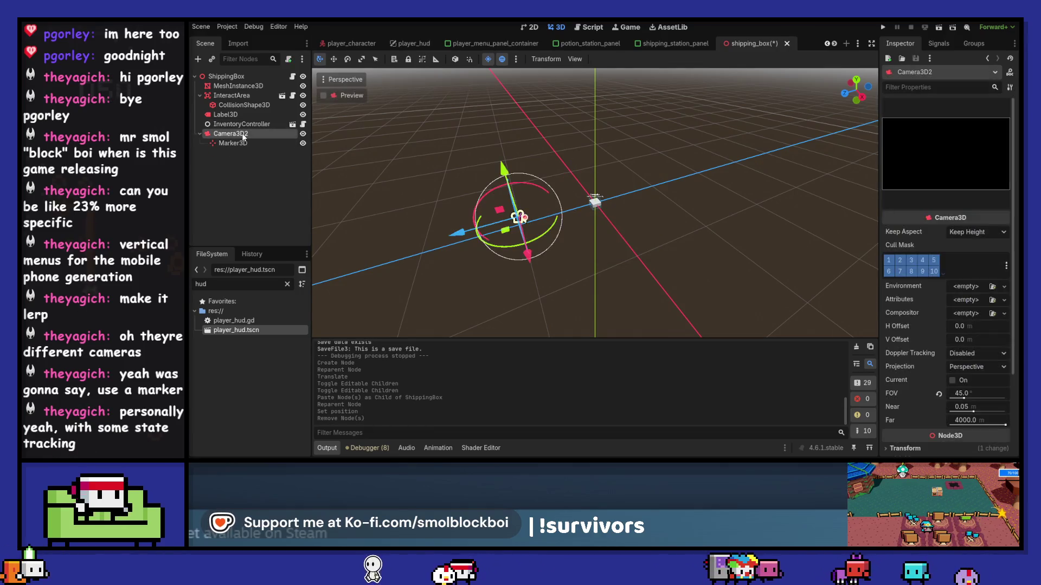
Pull Camera3D2 back 2 units along Z, tilt it down 15 degrees, raise it, and save
drag(466, 238, 513, 226)
drag(535, 181, 545, 178)
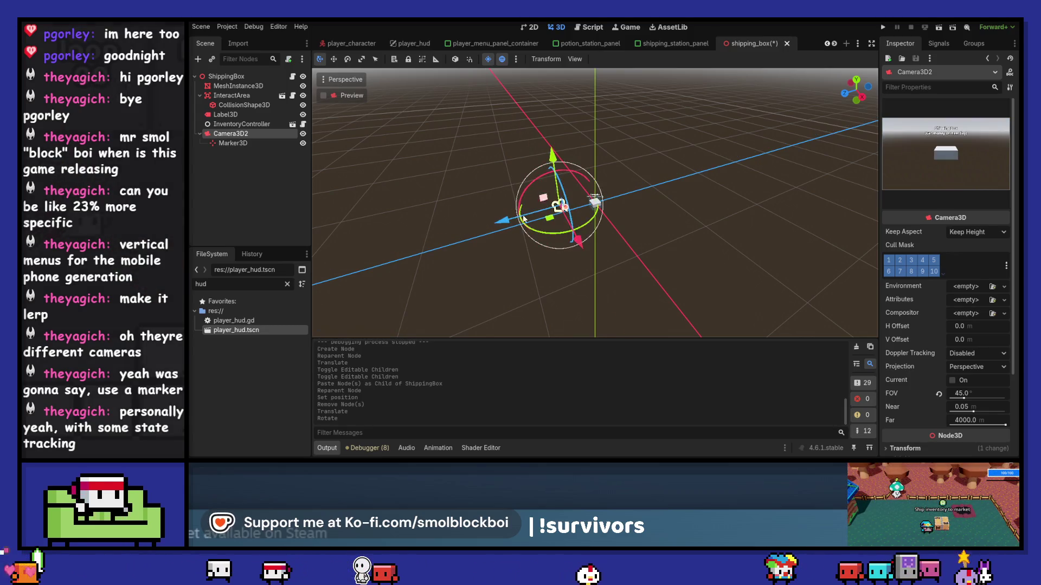
click(453, 61)
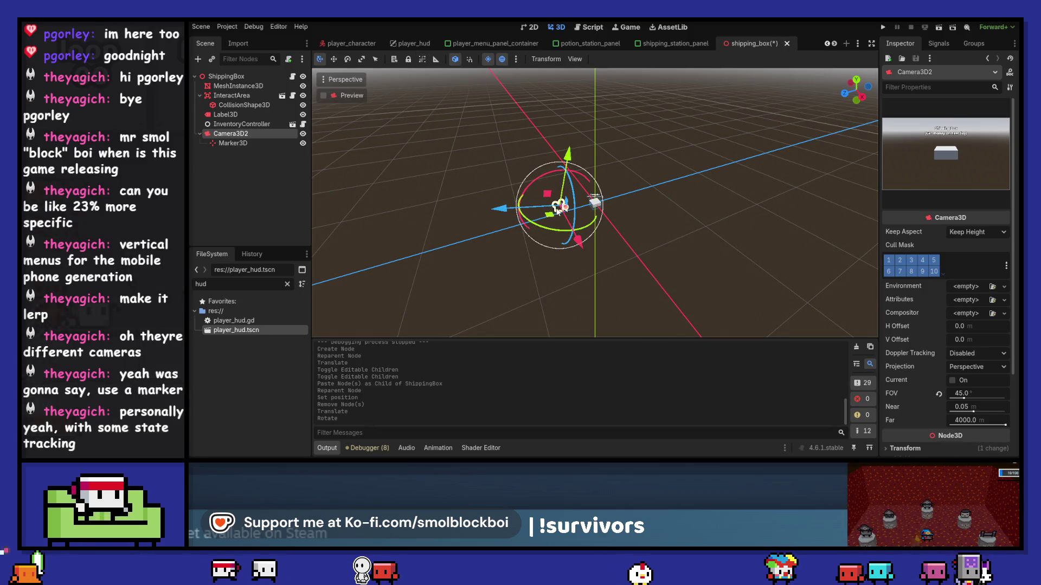
drag(577, 154, 579, 151)
key(ctrl+s)
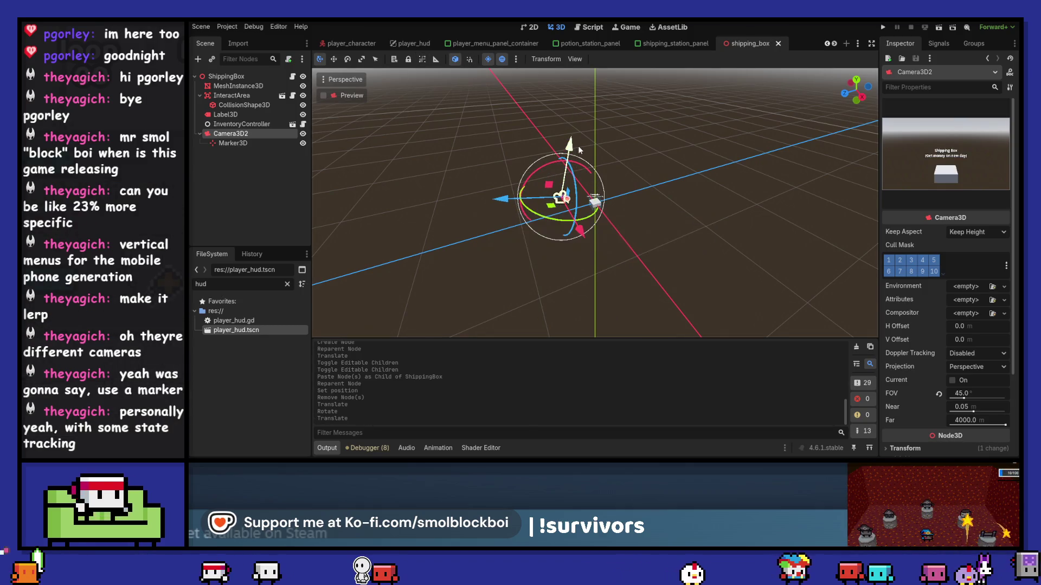
Move the marker directly under ShippingBox, hide Camera3D2, rename the marker CameraMarker, save, and open shipping_box.gd
click(243, 142)
drag(230, 135, 237, 135)
click(250, 142)
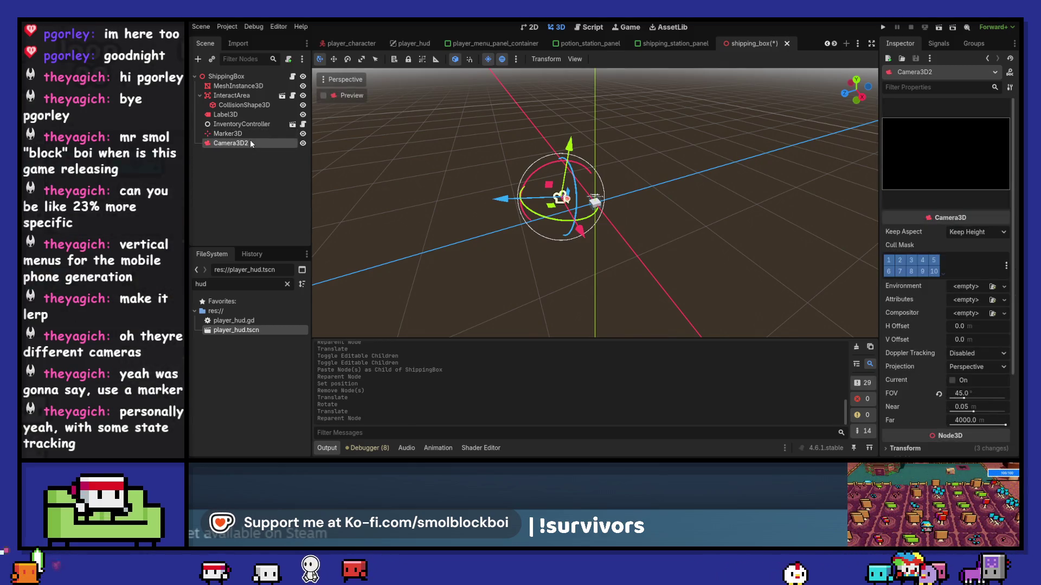
click(303, 143)
double_click(261, 132)
text(C)
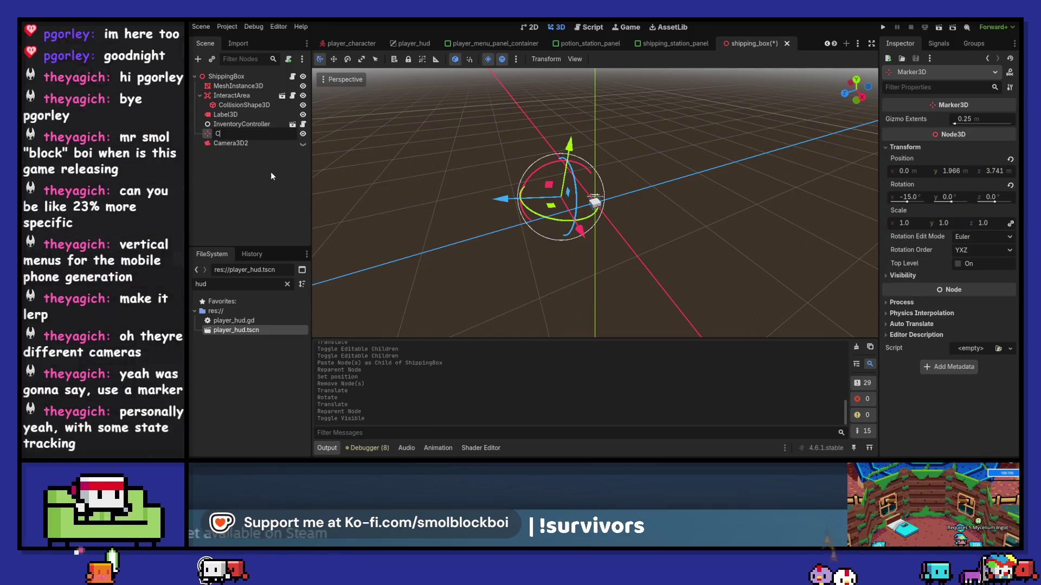
text(ameraMar)
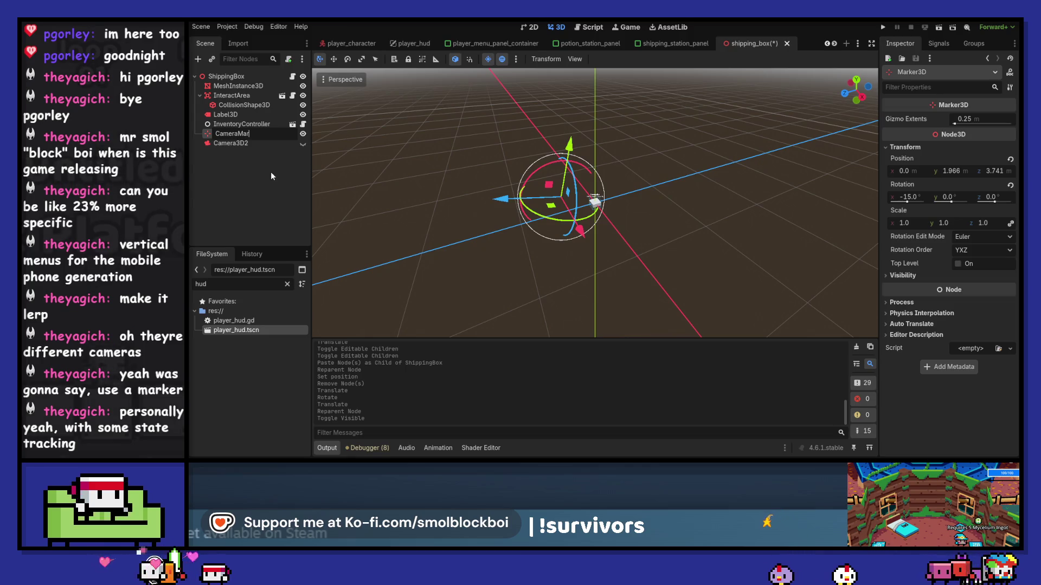
text(ker)
key(Return)
key(ctrl+s)
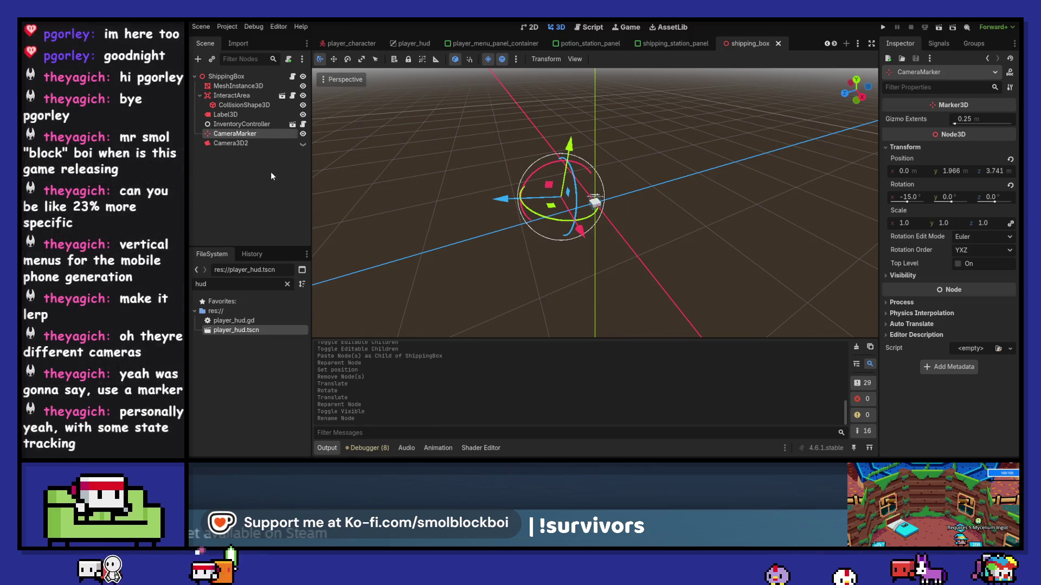
click(237, 77)
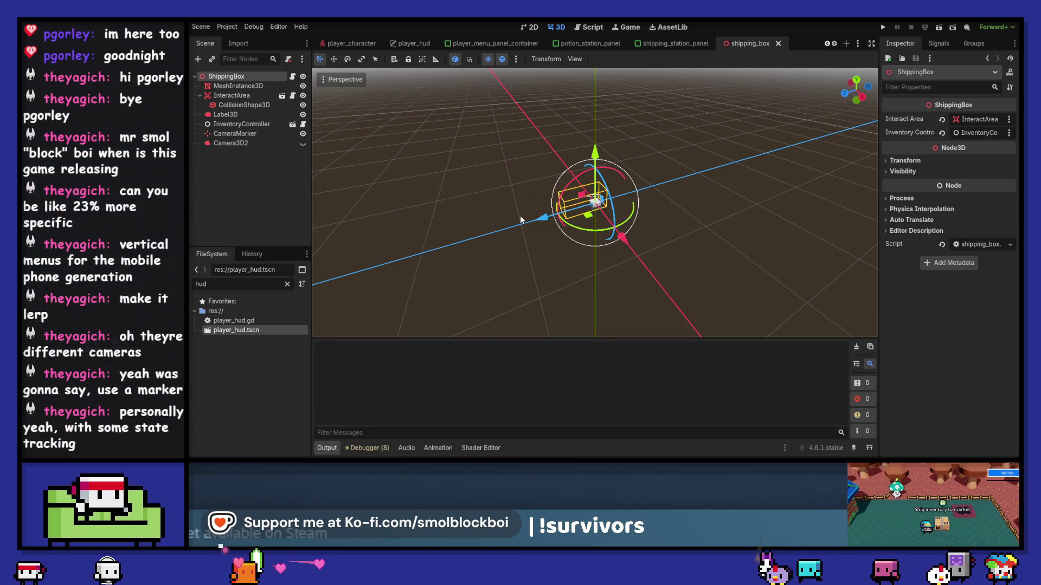
click(292, 76)
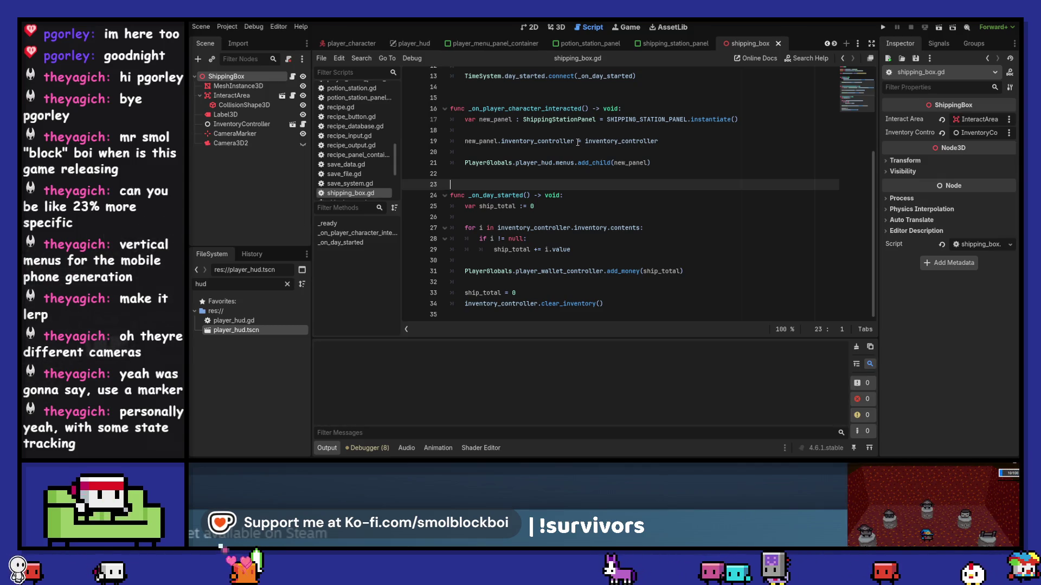
In mushroom_farm, inspect RemoteTransform3D and CustomCamera, then open CustomCamera's custom_camera.gd script
scroll(386, 158, up, 5)
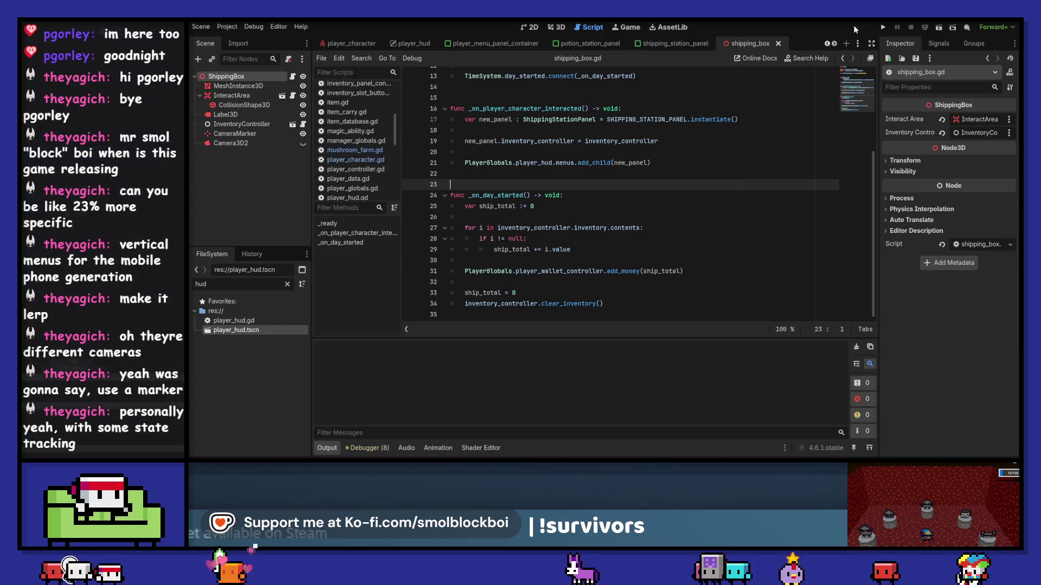
click(826, 44)
click(352, 44)
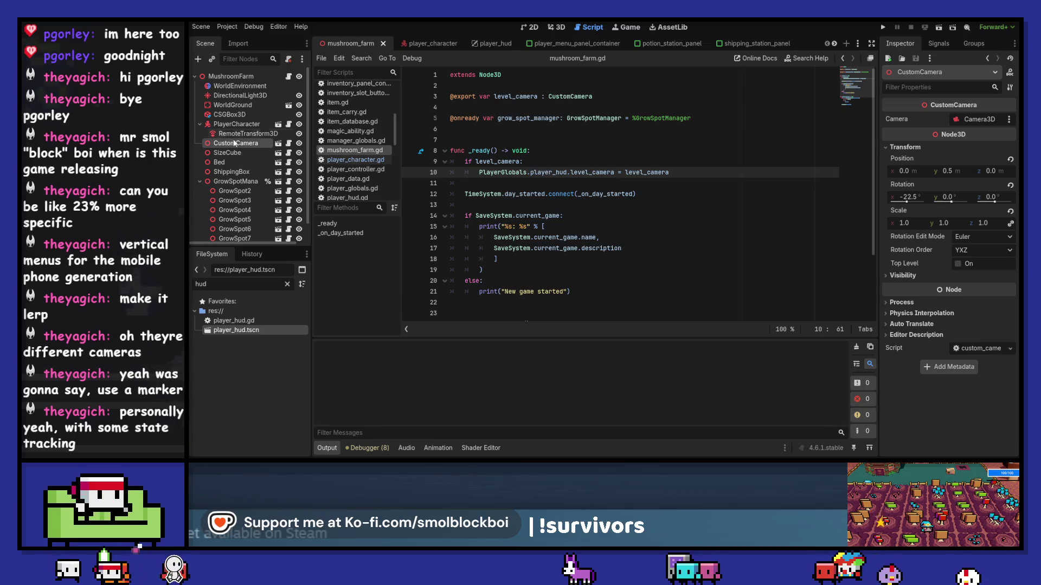
click(242, 135)
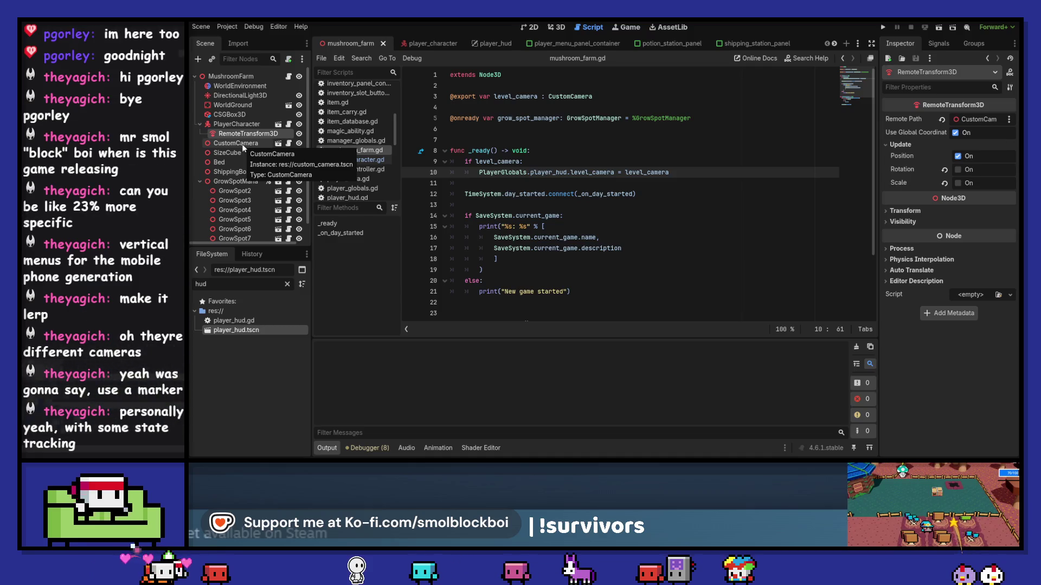
mouse_move(906, 155)
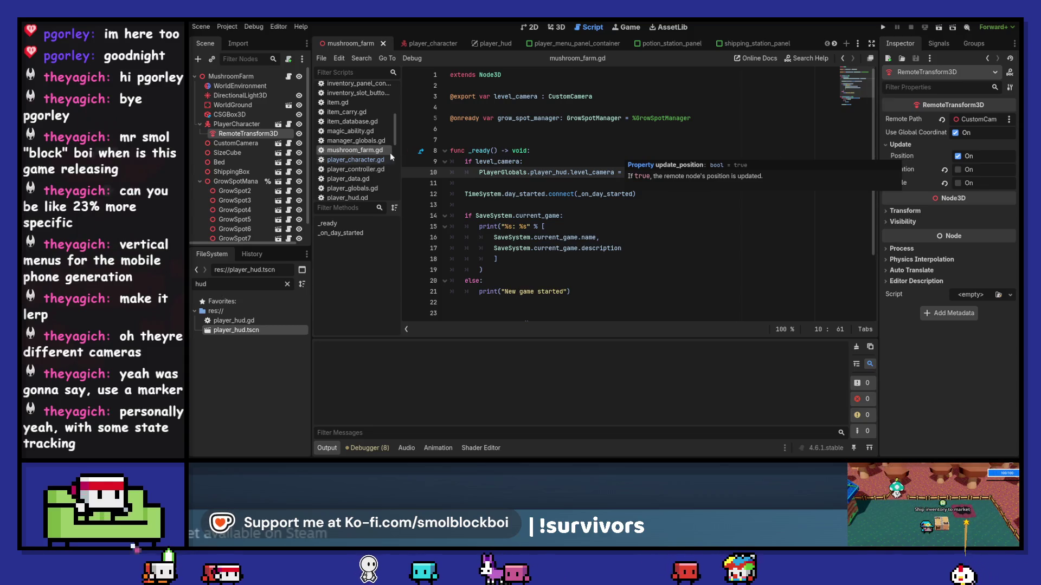
click(246, 145)
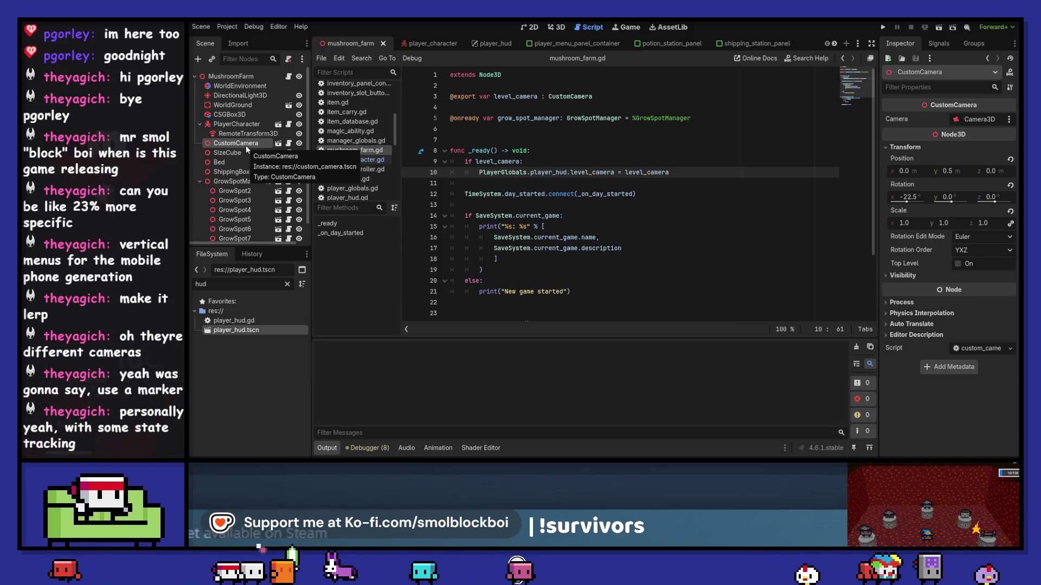
click(250, 134)
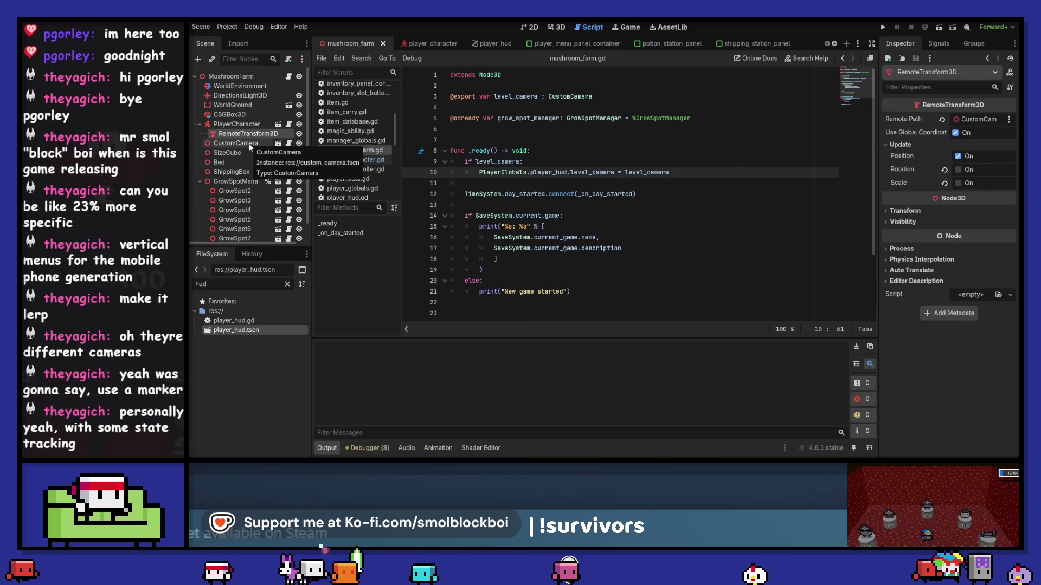
click(251, 145)
click(287, 144)
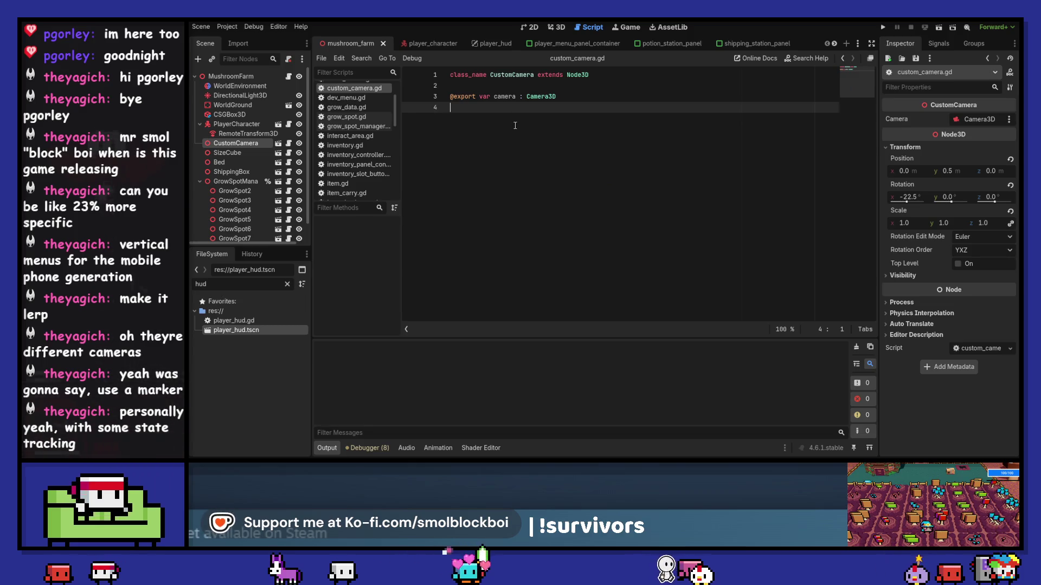
Add an exported RemoteTransform3D remote_transform variable to custom_camera.gd and save it
key(Return)
text(@exp)
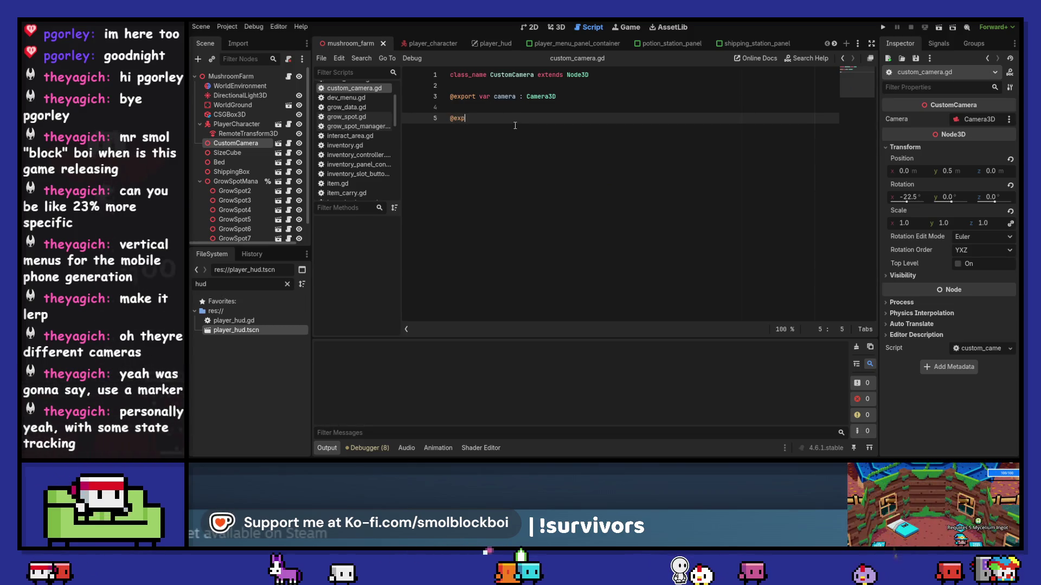
text(rt var remote_tra)
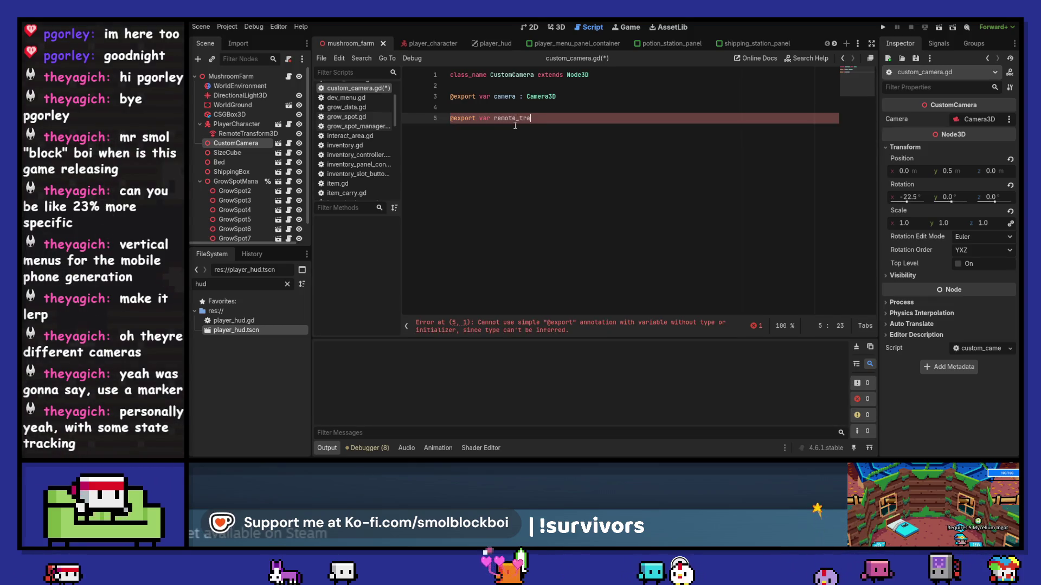
text(nsform : Remv)
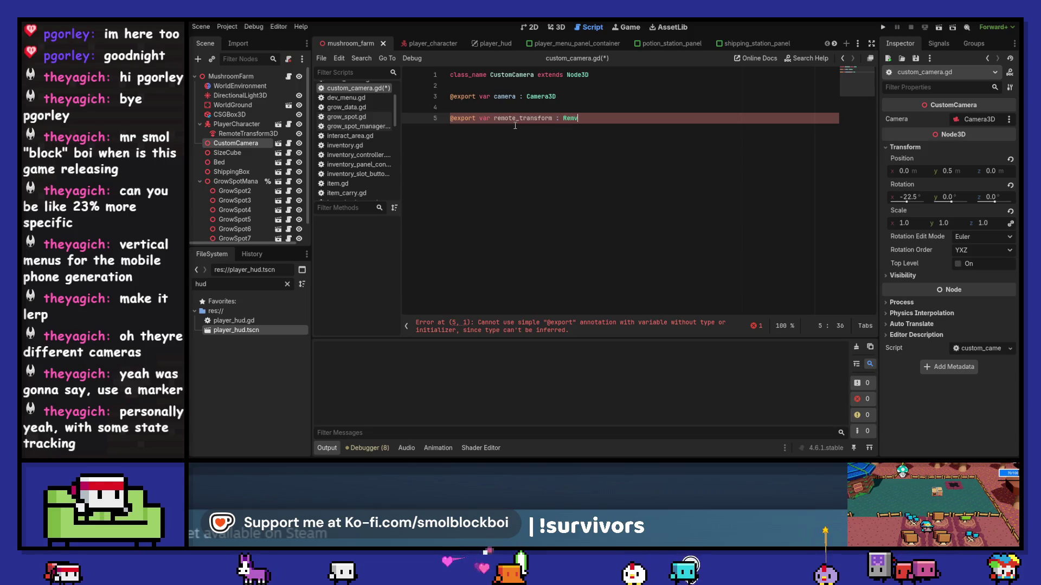
key(BackSpace)
text(o)
key(Down)
key(Return)
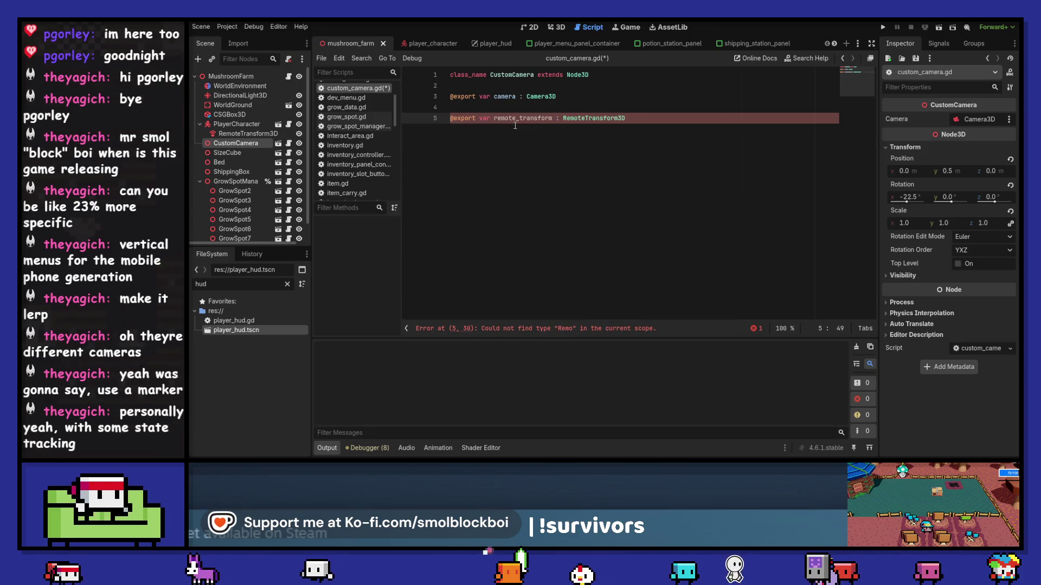
key(ctrl+s)
Assign the player's RemoteTransform3D node to Remote Transform and save the scene
click(980, 133)
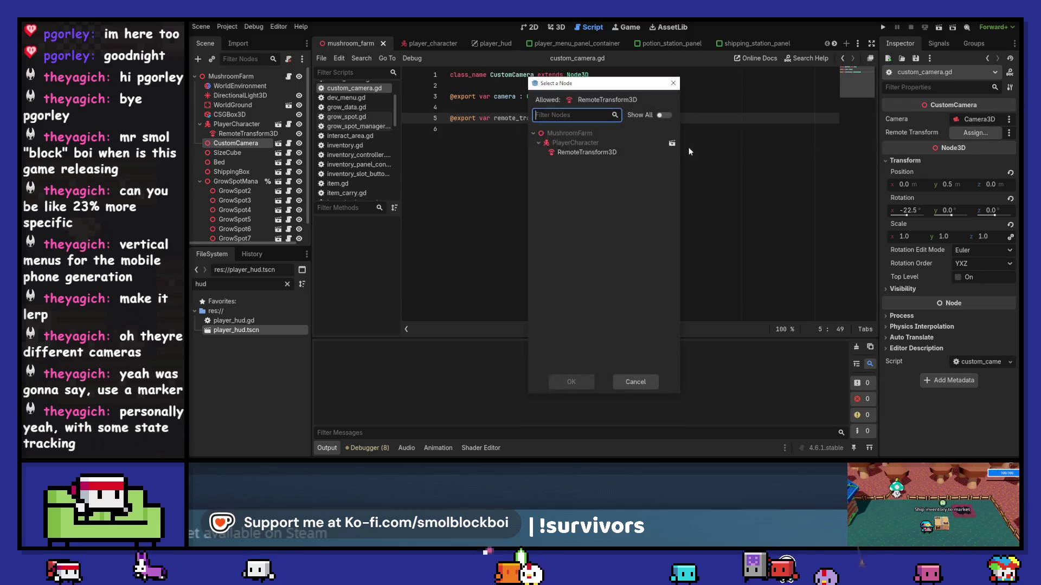
double_click(564, 152)
key(ctrl+s)
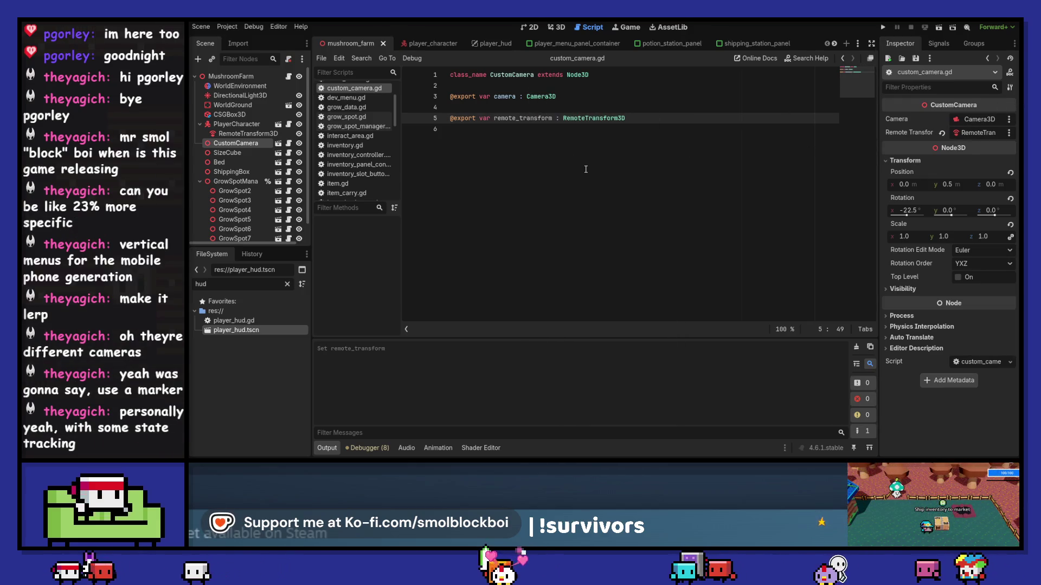
Begin writing a 'func disconn…' function below the export lines
click(504, 167)
key(Return)
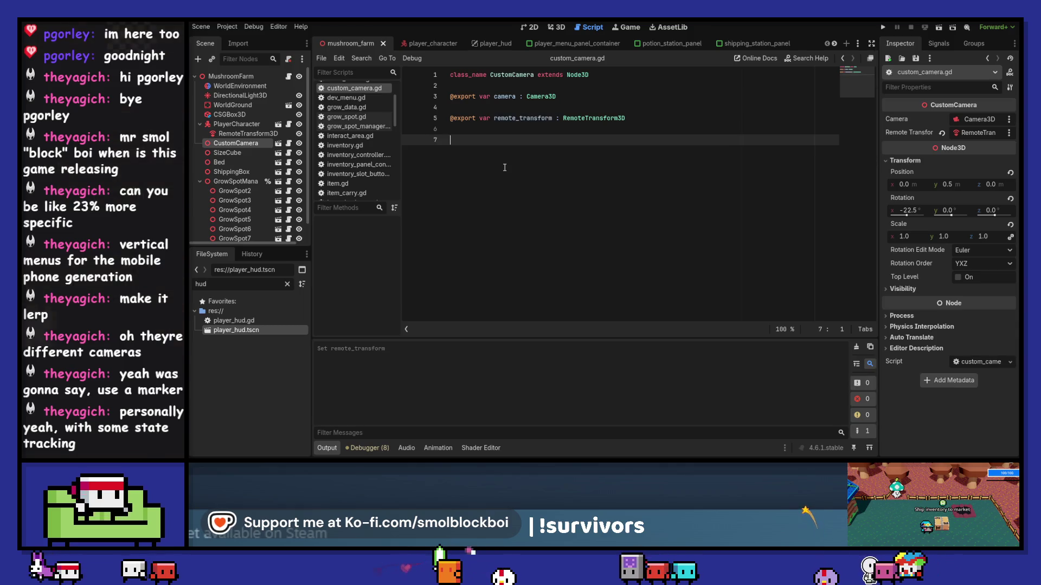
key(Return)
text(func dis)
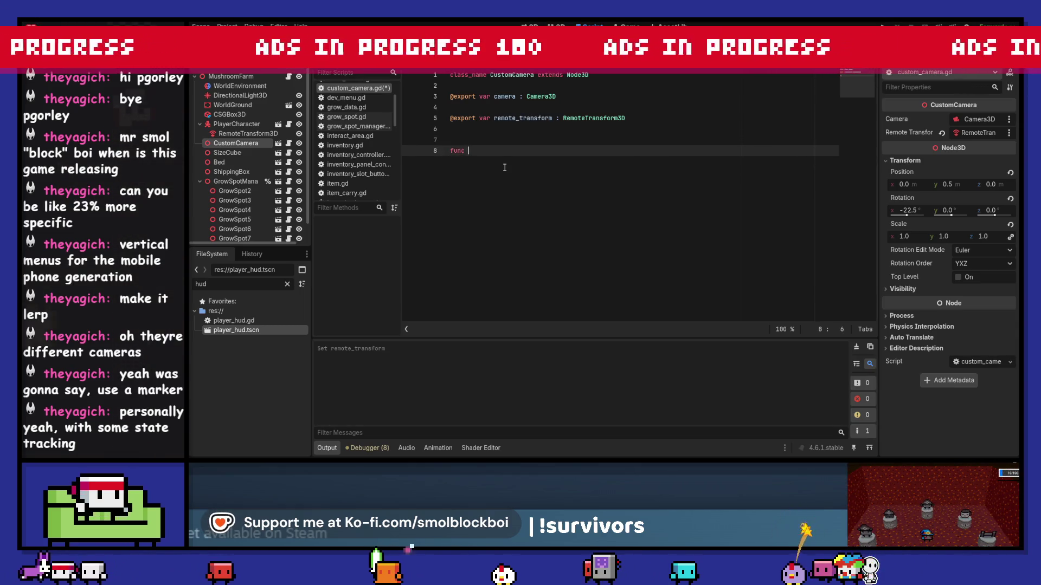
text(conn)
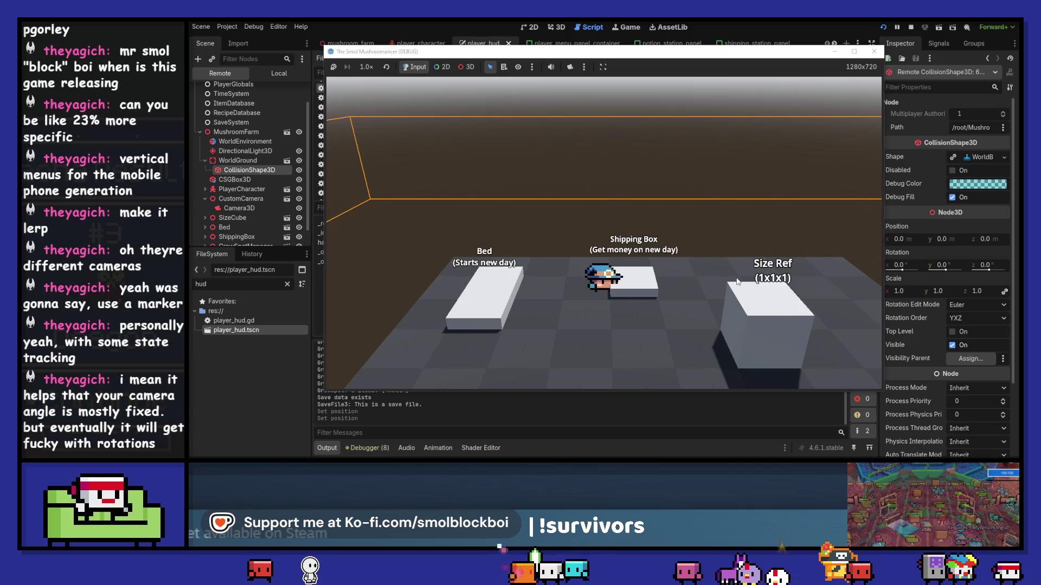
Stop the game, remove player_hud.gd's commented make_current line and save, then switch to shipping_box.gd
click(874, 52)
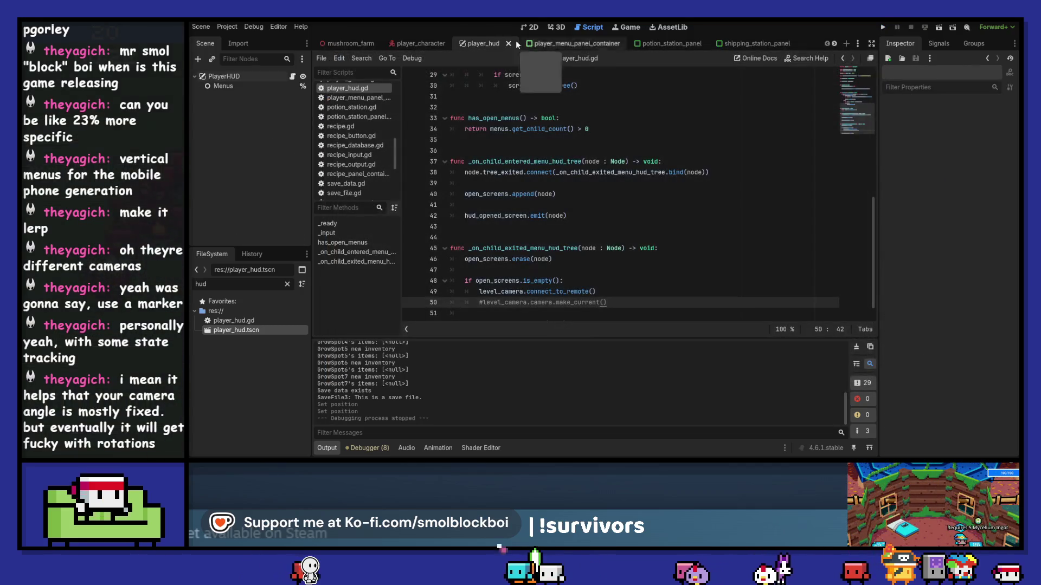
click(287, 285)
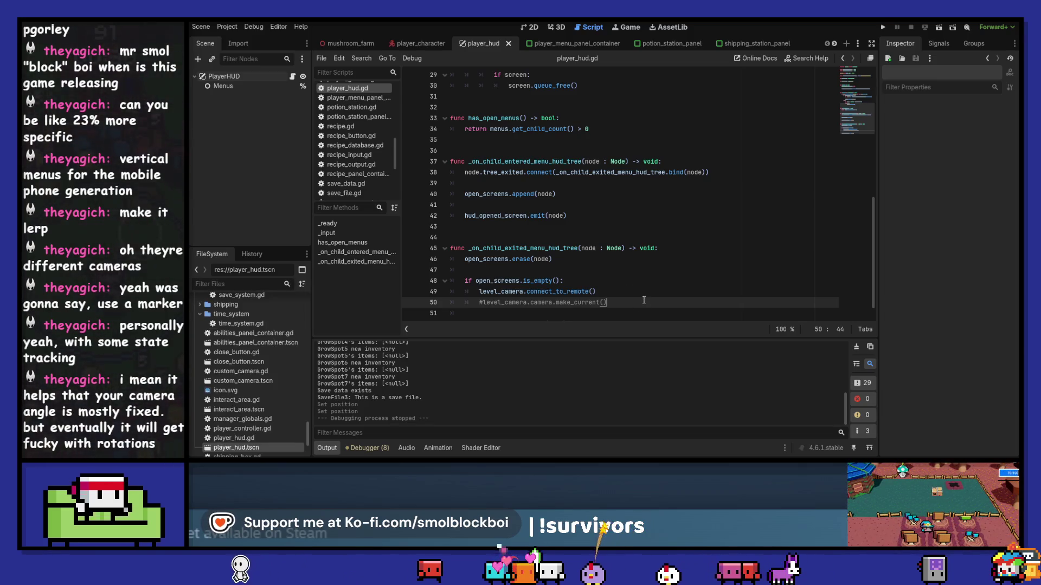
key(ctrl+shift+k)
key(ctrl+s)
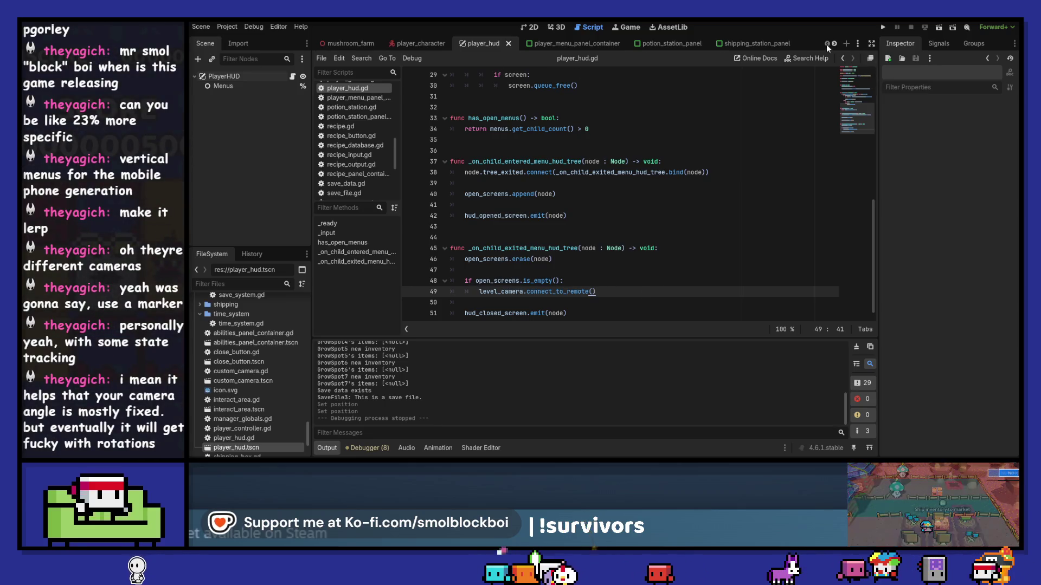
click(834, 43)
click(677, 44)
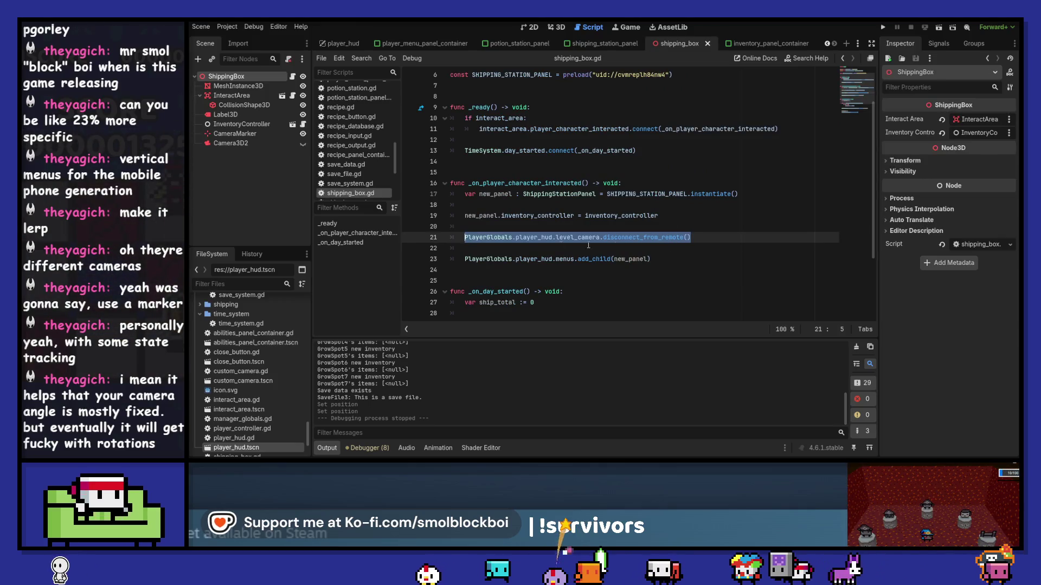
Add a line below line 21 starting 'PlayerGlobals.player_hud.level_camera.transform'
click(538, 237)
drag(465, 239, 590, 241)
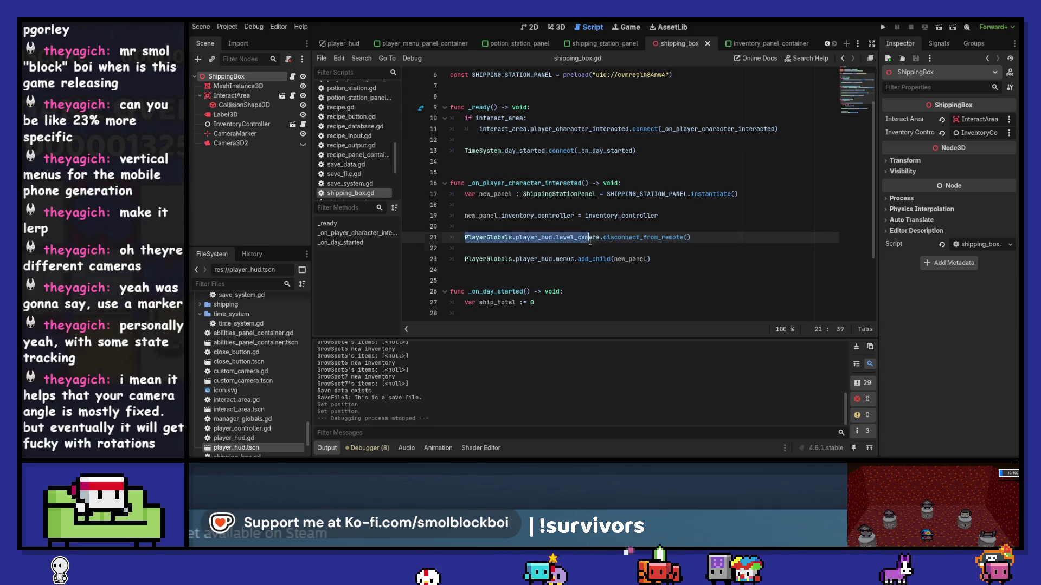
click(600, 250)
key(Return)
key(Up)
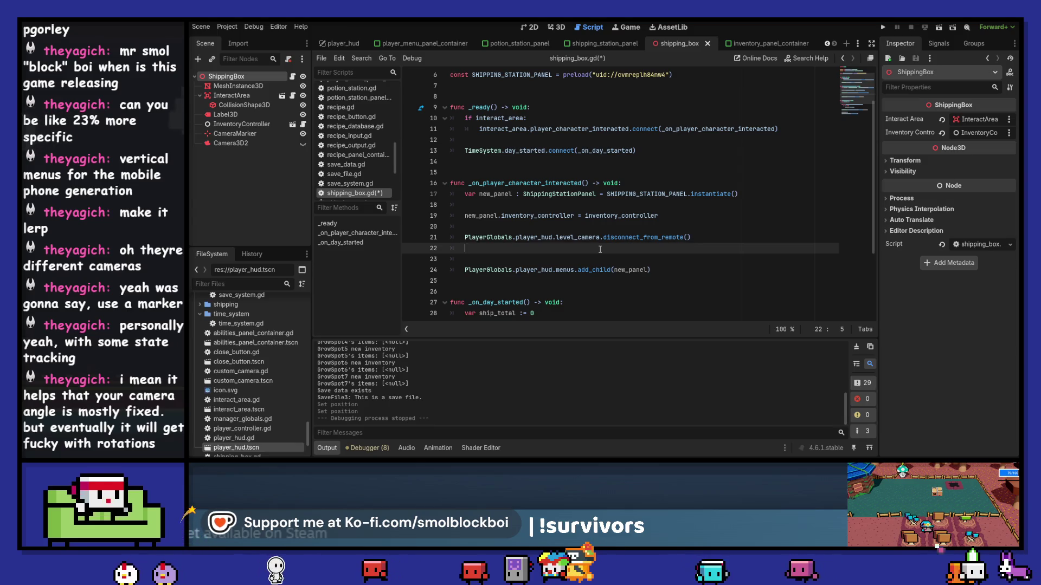
text(PlayerGlobals.player_hud.level_camera)
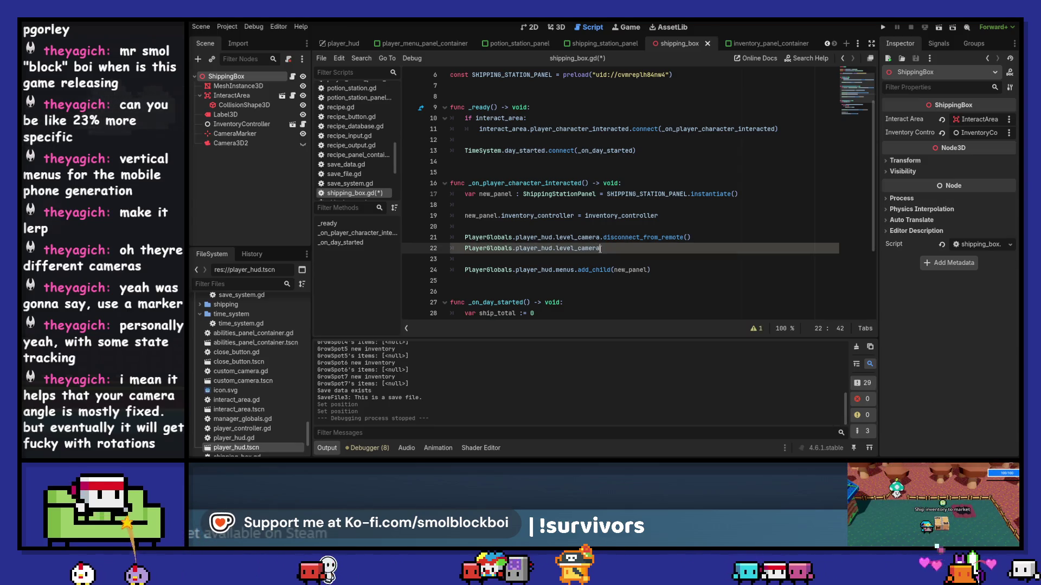
text(.)
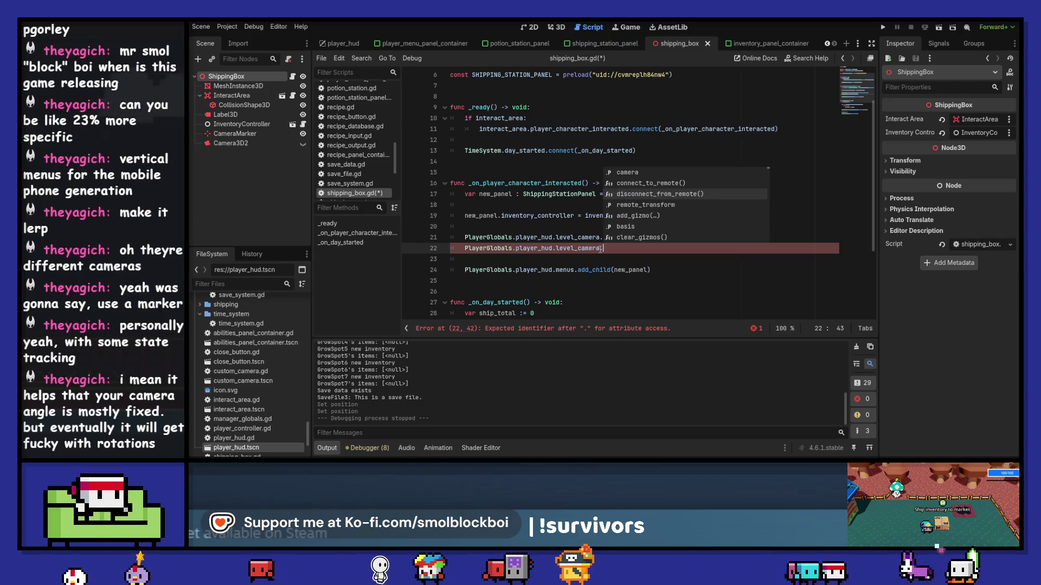
text(global_position)
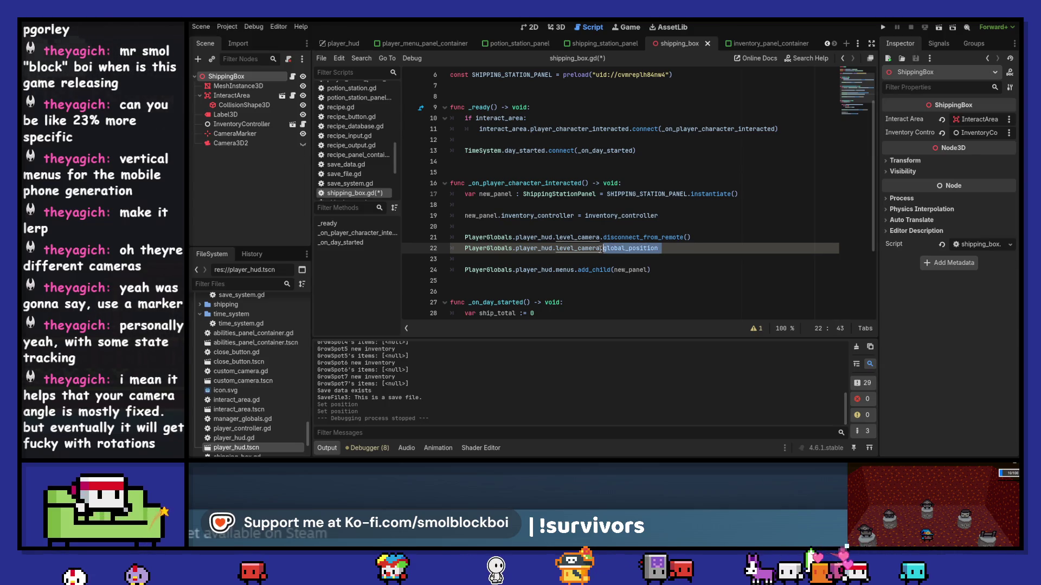
text(transform =)
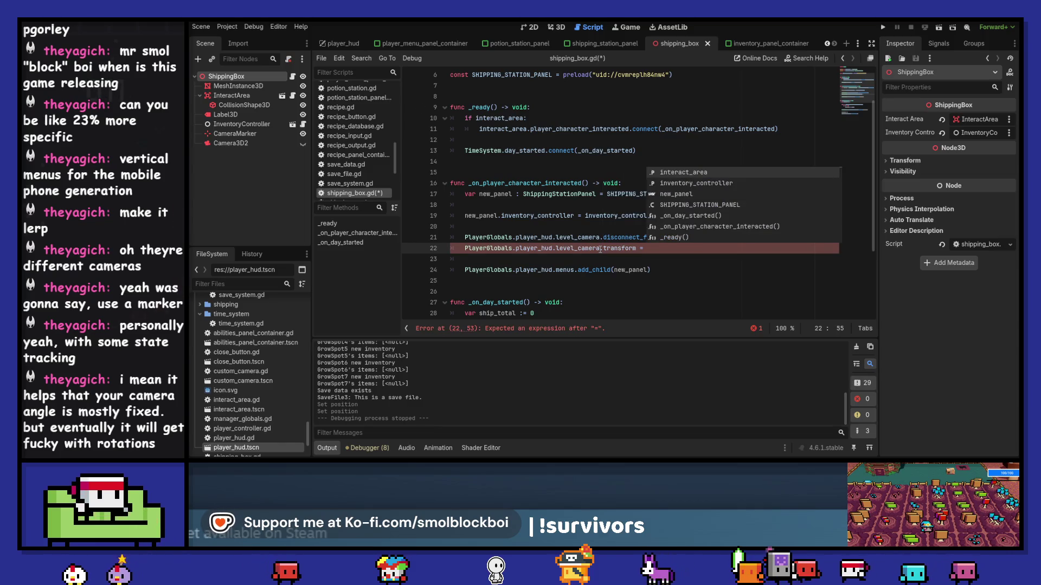
scroll(580, 197, up, 3)
click(492, 117)
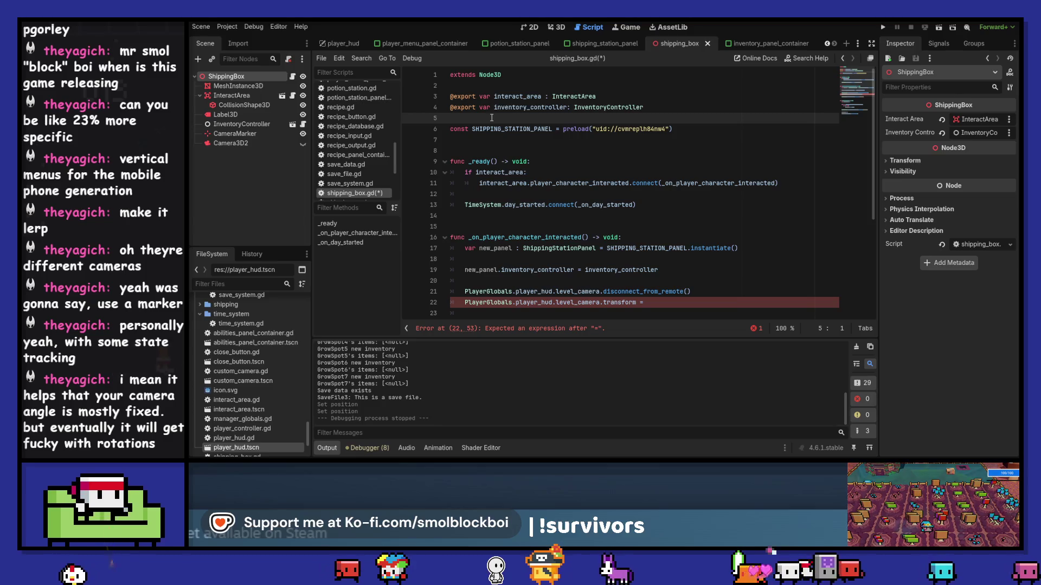
key(Return)
key(Return)
key(Up)
text(@exp)
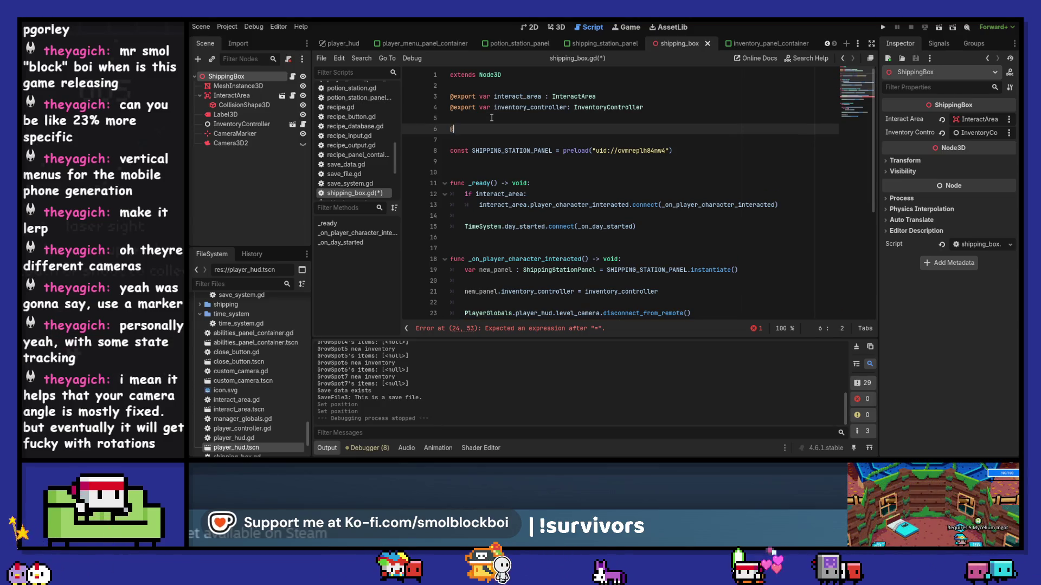
text(ort var c)
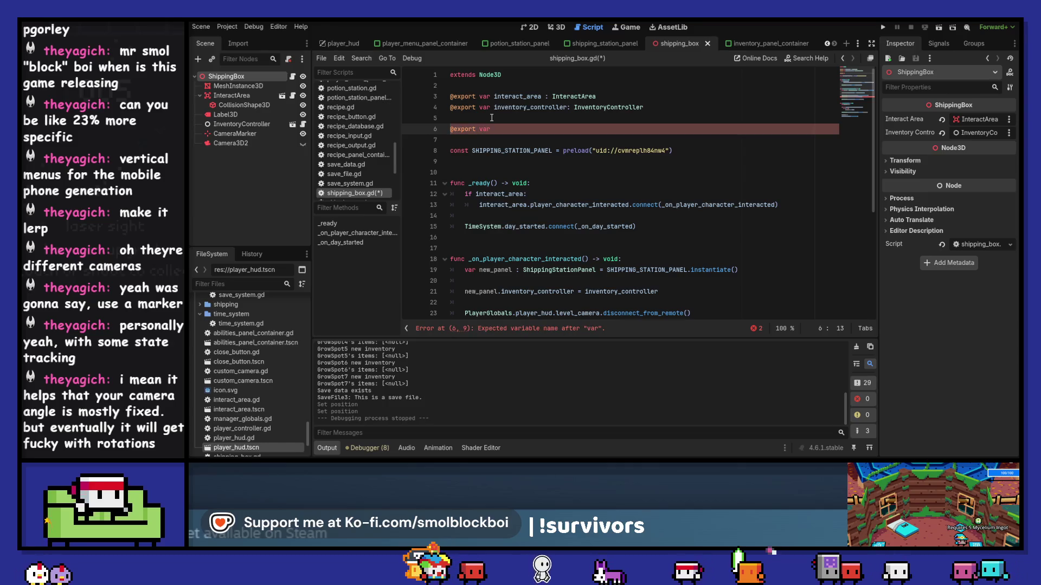
text(amera_marker : )
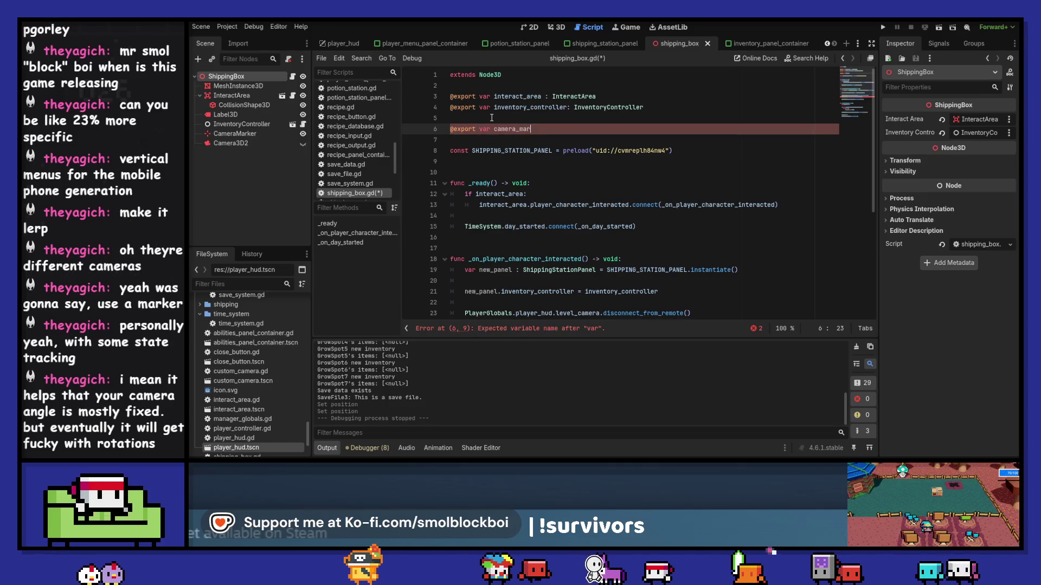
text(Marker)
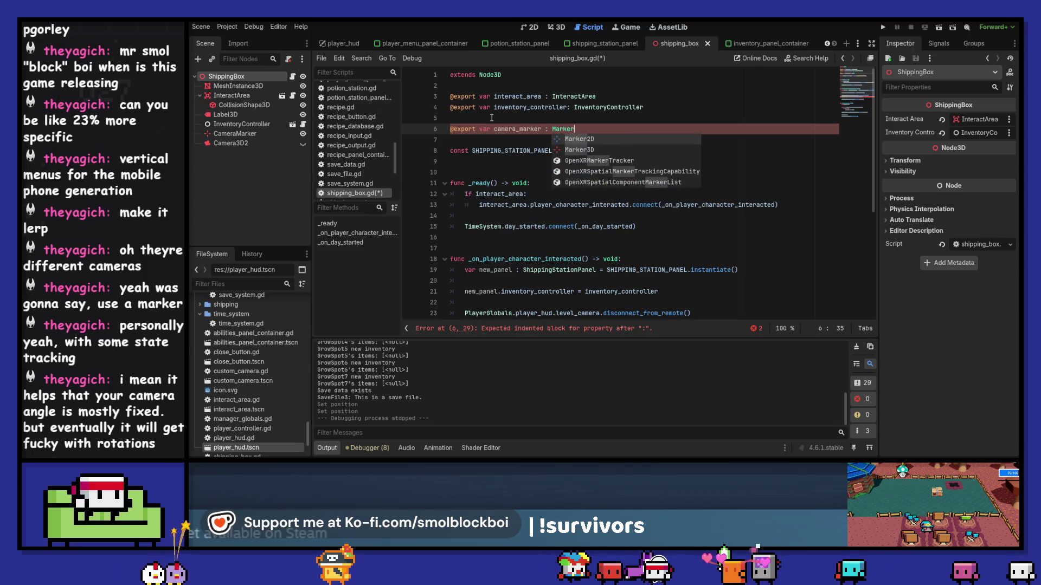
key(Return)
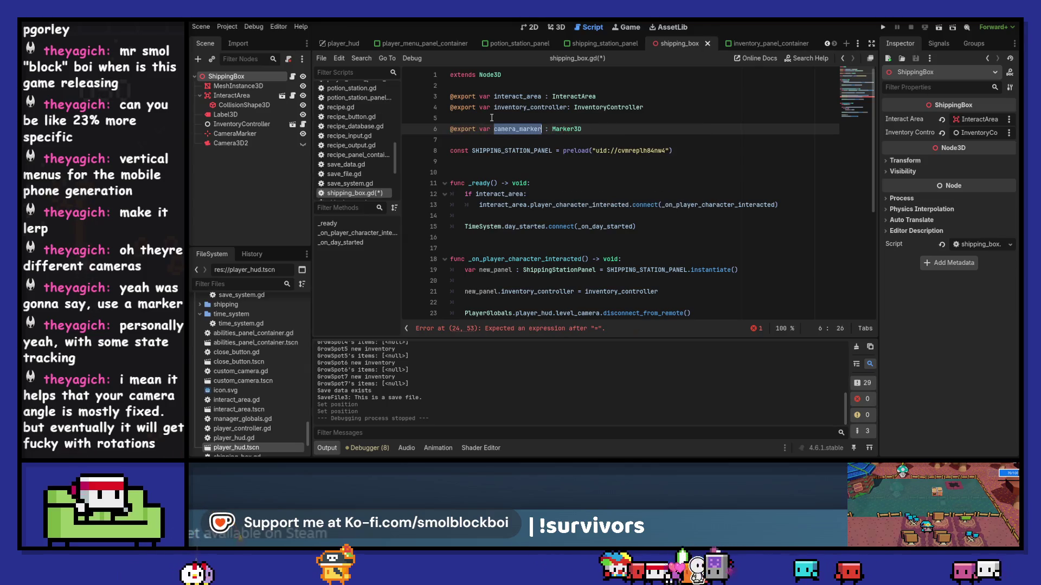
Finish line 24 with camera_marker.transform and save shipping_box.gd
scroll(498, 119, down, 5)
click(647, 140)
text(camera_marker.transform)
key(ctrl+s)
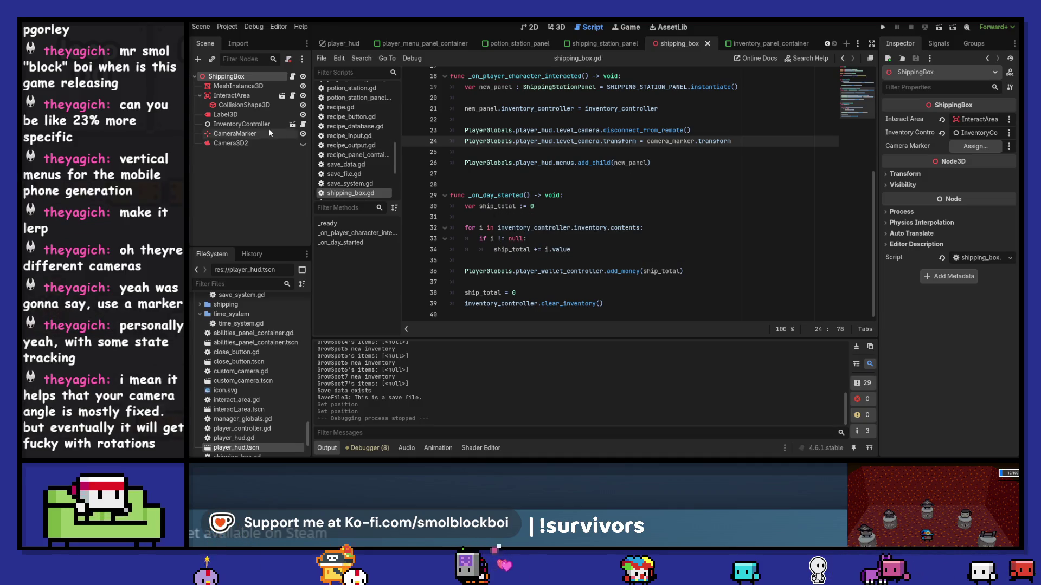
scroll(554, 150, up, 6)
click(974, 146)
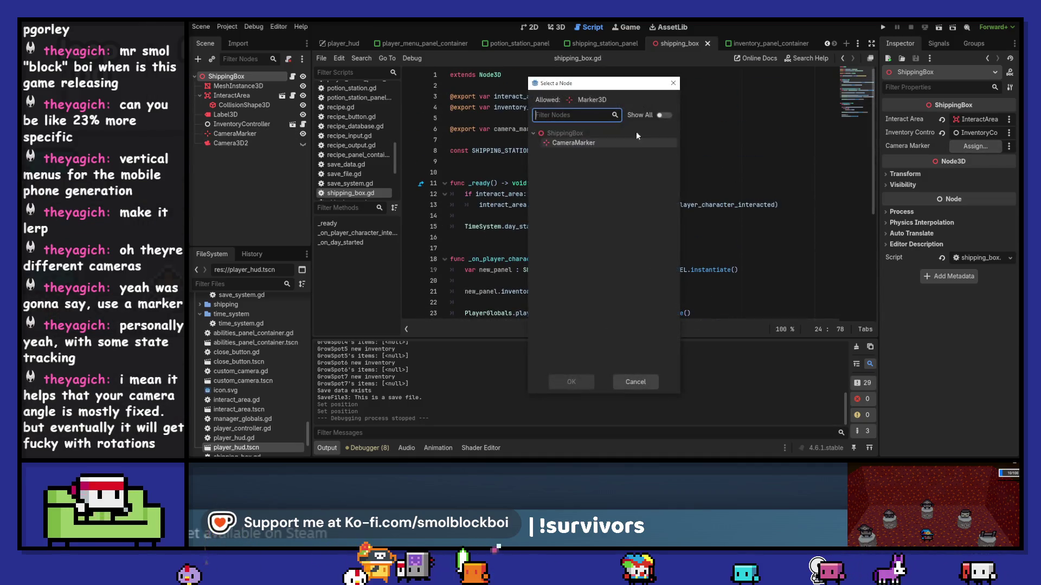
Assign CameraMarker as the Camera Marker and test the Shipping Box interaction in-game
double_click(583, 144)
click(883, 27)
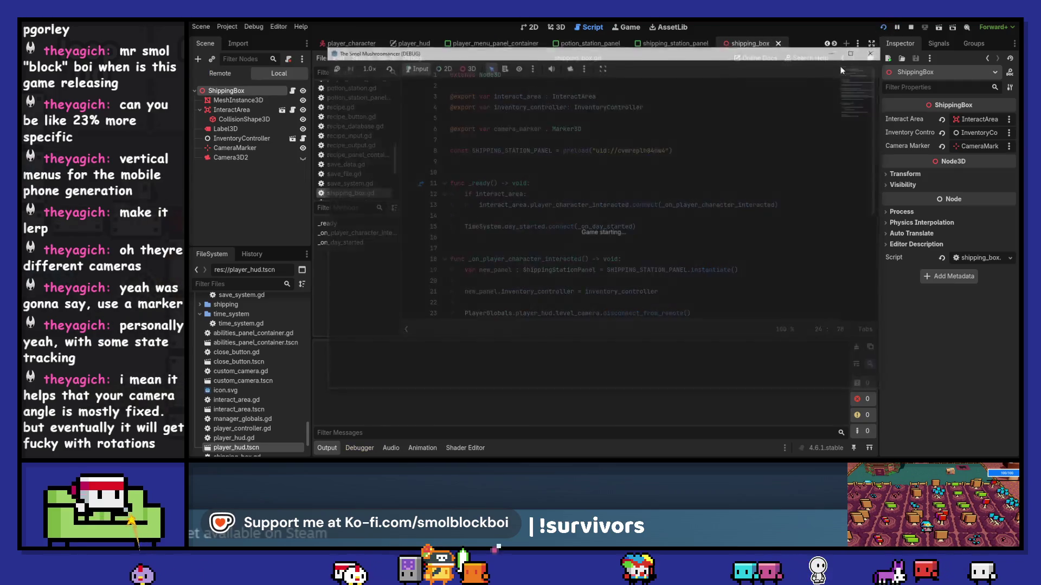
key(w)
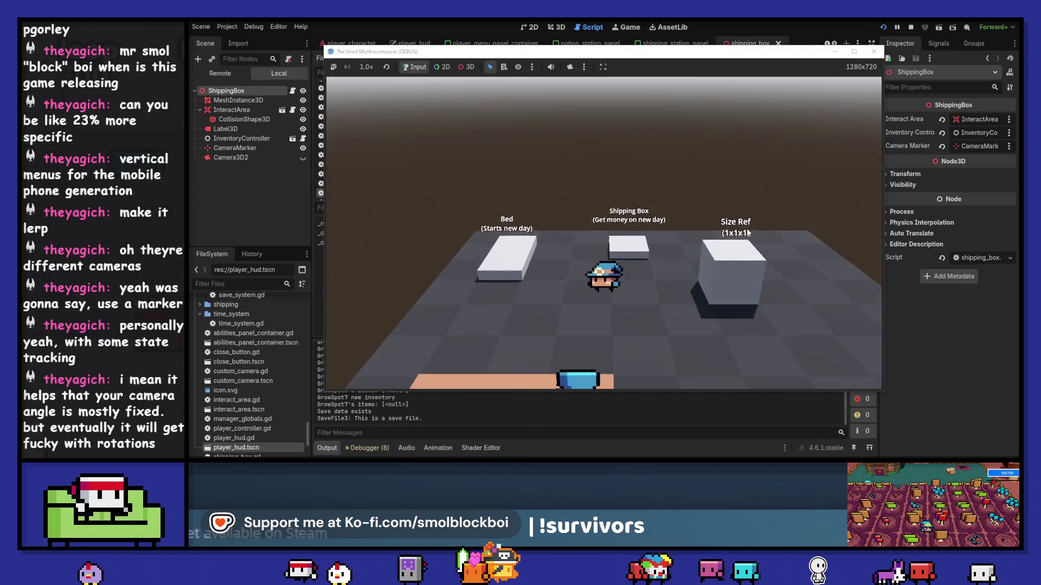
key(e)
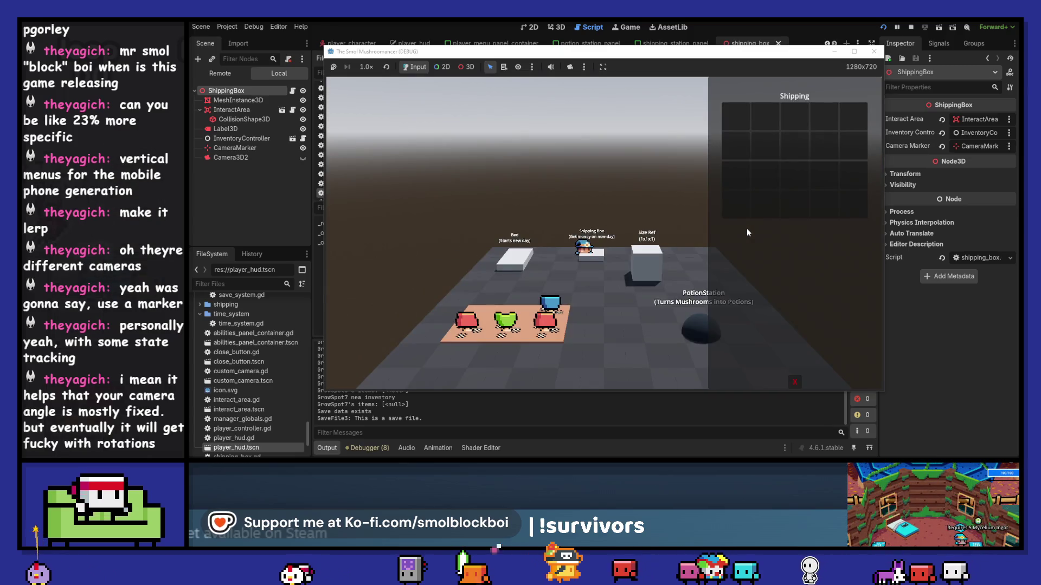
click(795, 381)
click(874, 52)
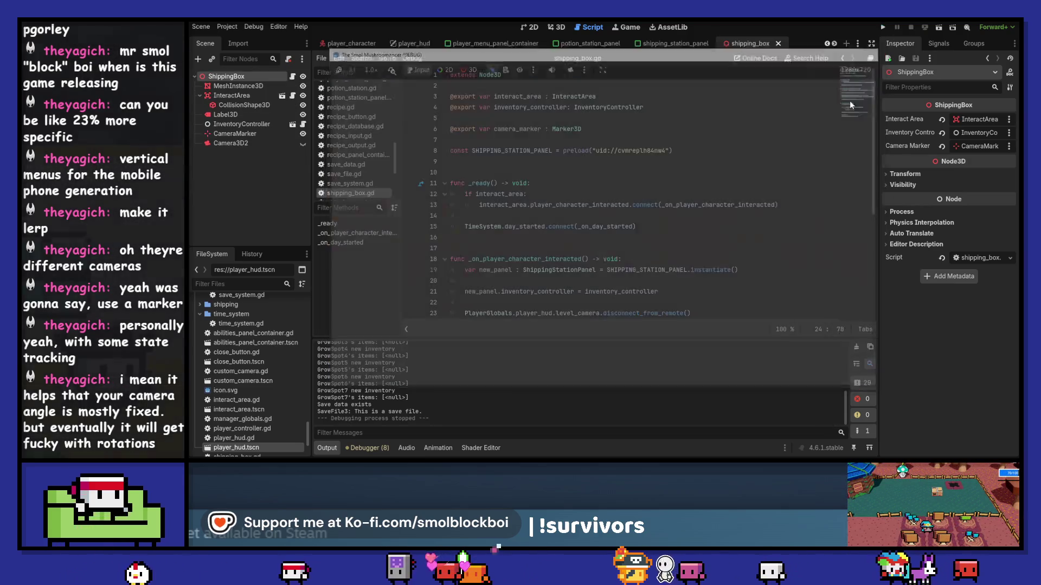
Change line 24 to use global_transform for both the level camera and camera_marker, and save
scroll(698, 225, down, 6)
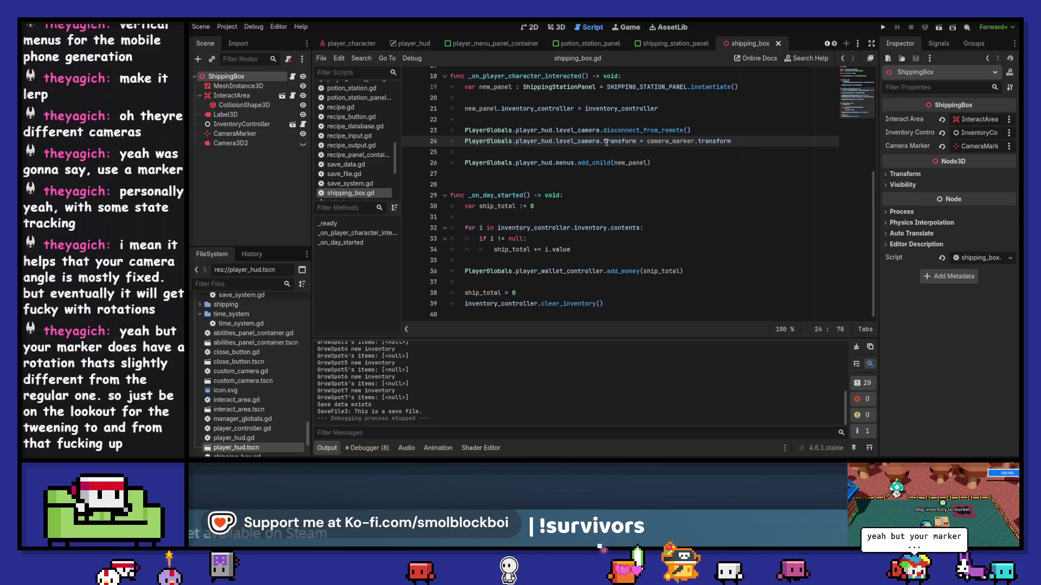
mouse_move(605, 142)
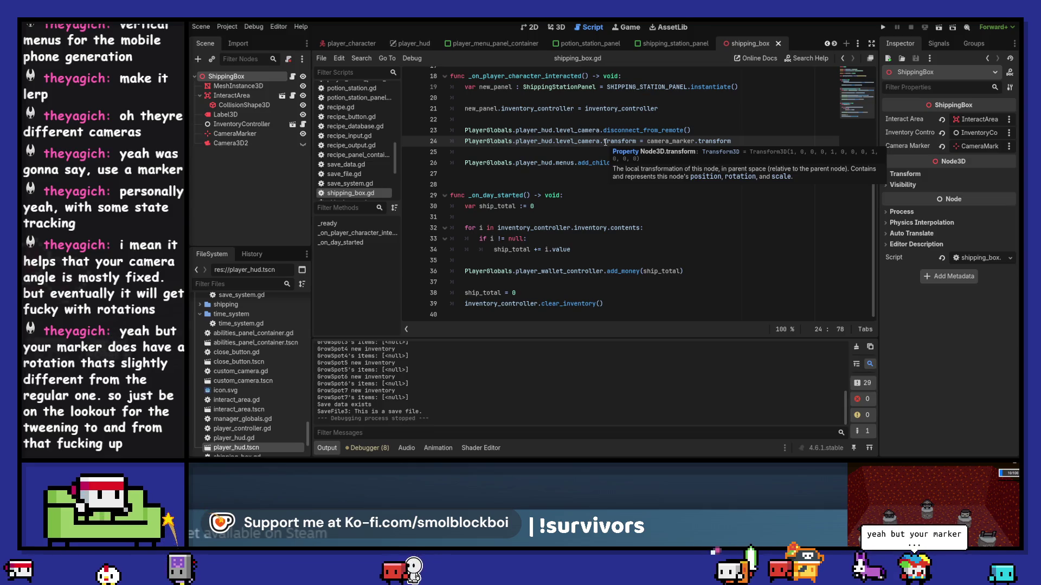
click(604, 142)
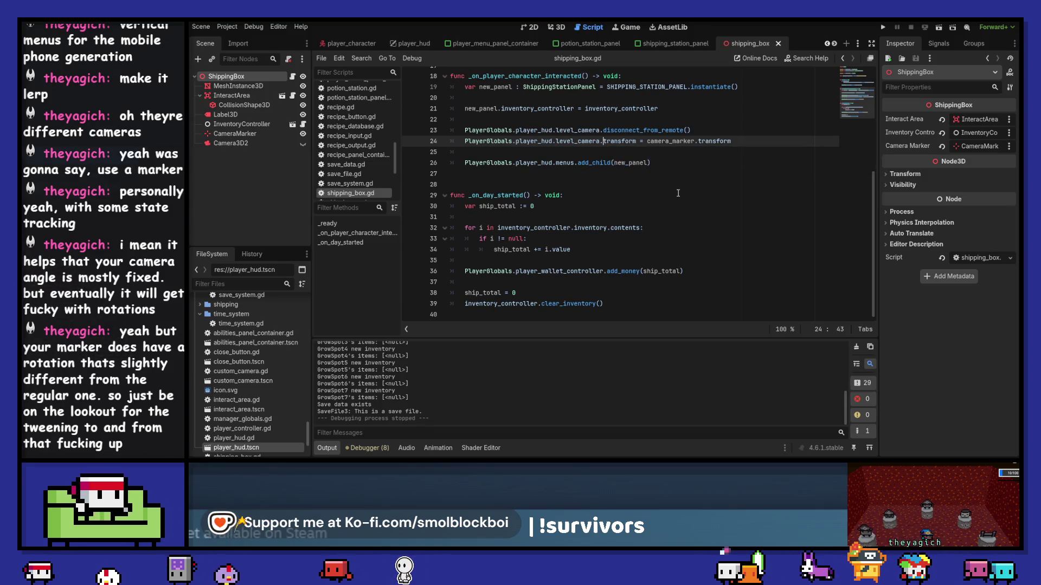
text(g)
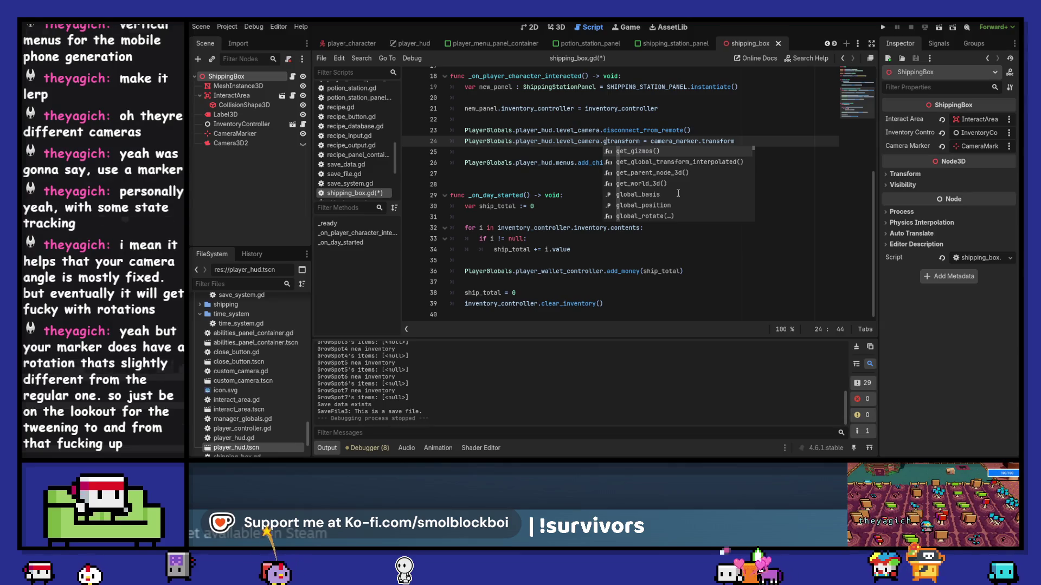
text(global_tr)
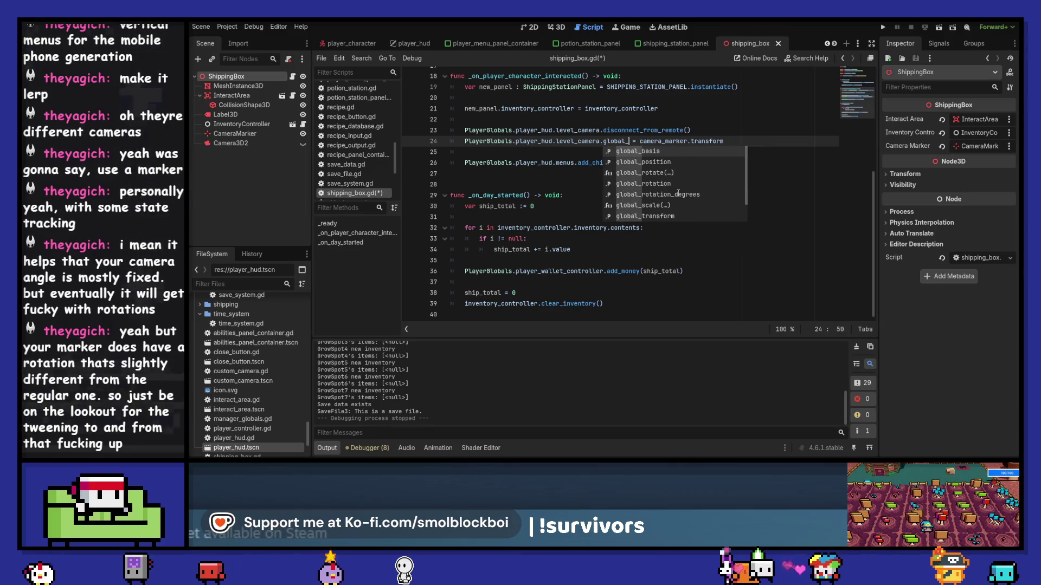
text(ansform)
key(ctrl+shift+Left)
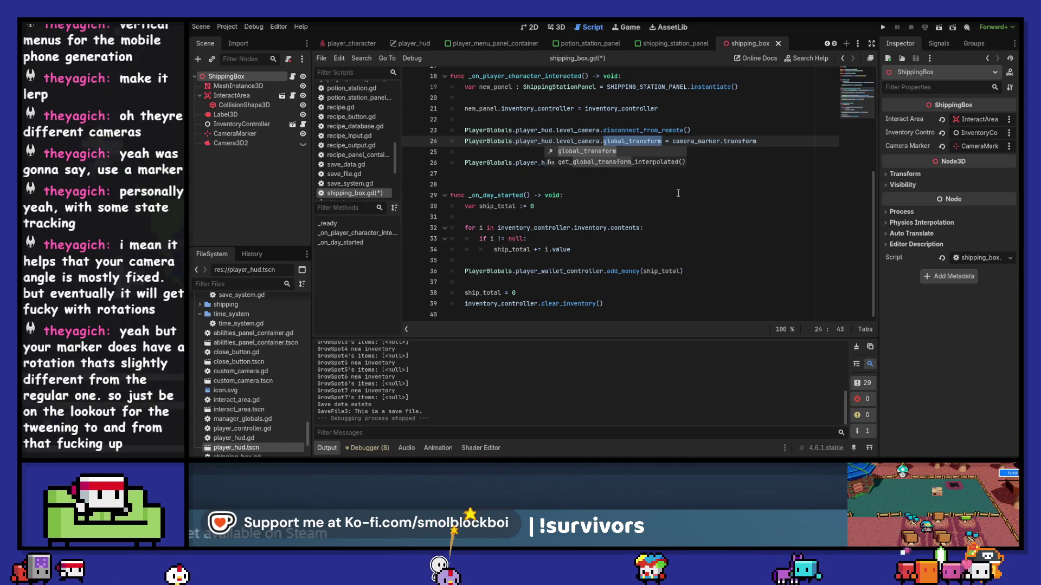
key(ctrl+Right)
key(ctrl+Right)
key(ctrl+Right)
key(ctrl+space)
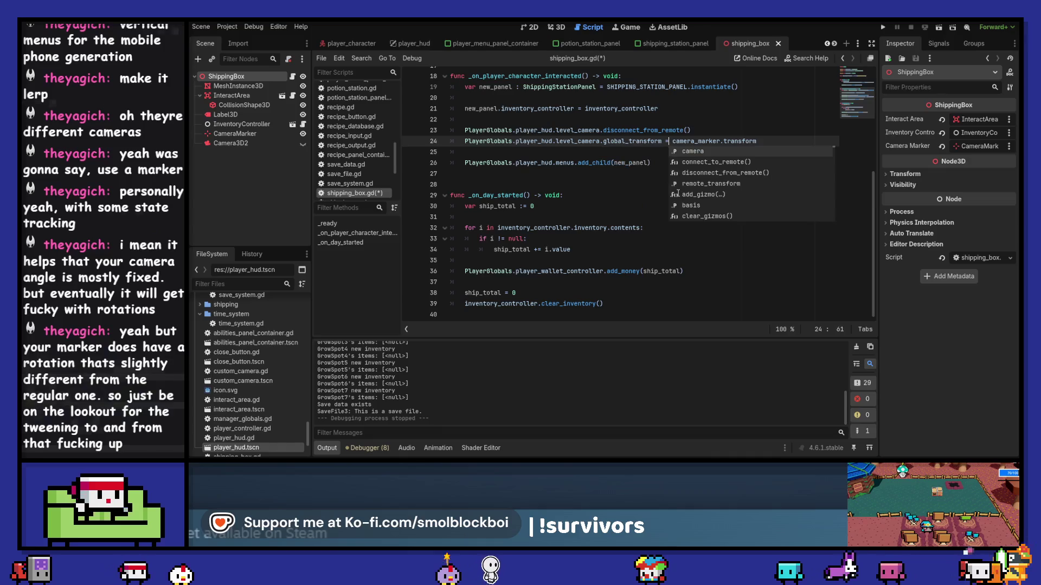
key(ctrl+shift+Right)
text(.global_transform)
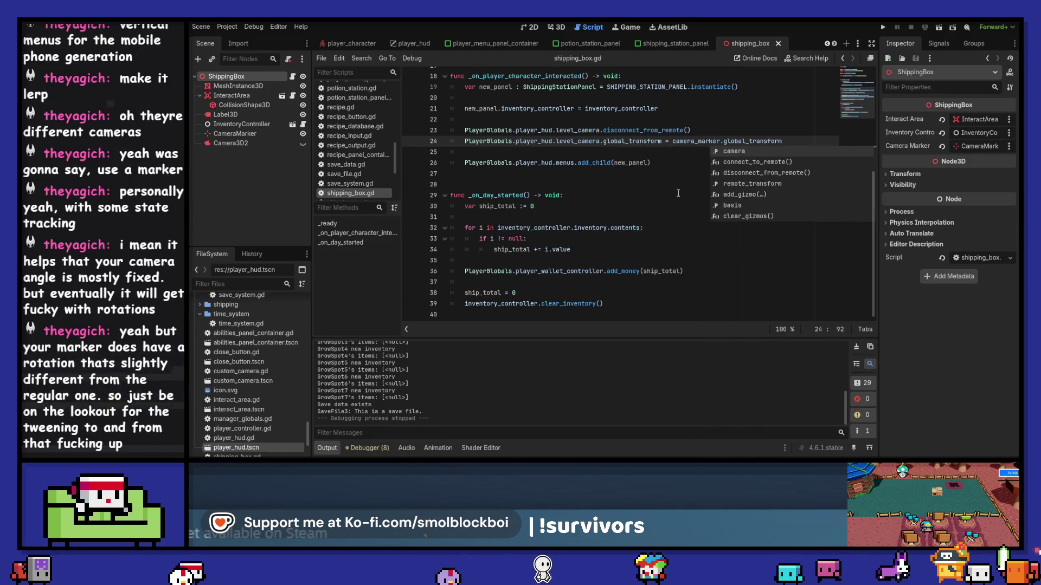
key(ctrl+s)
click(235, 133)
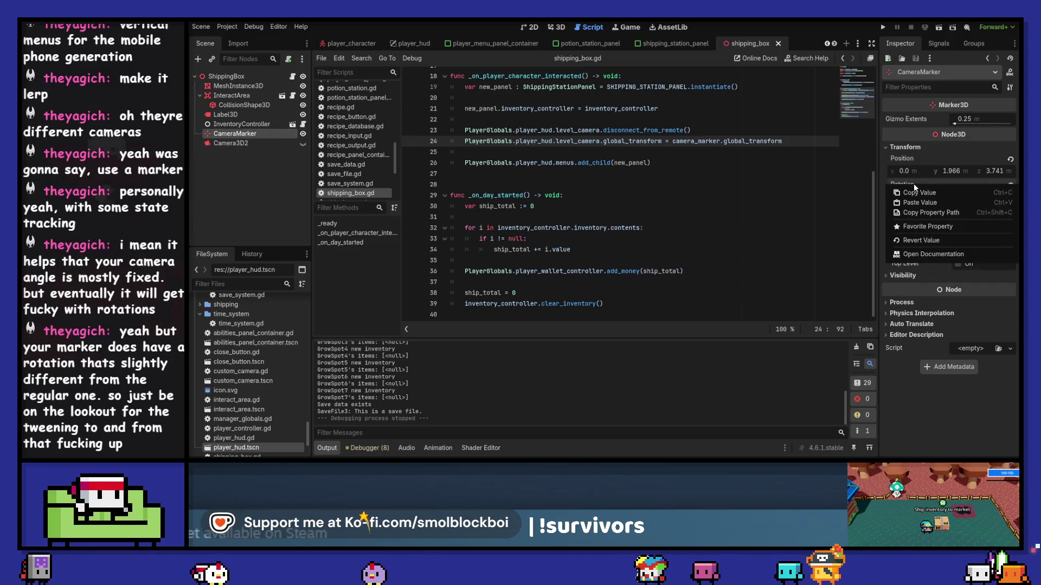
click(827, 44)
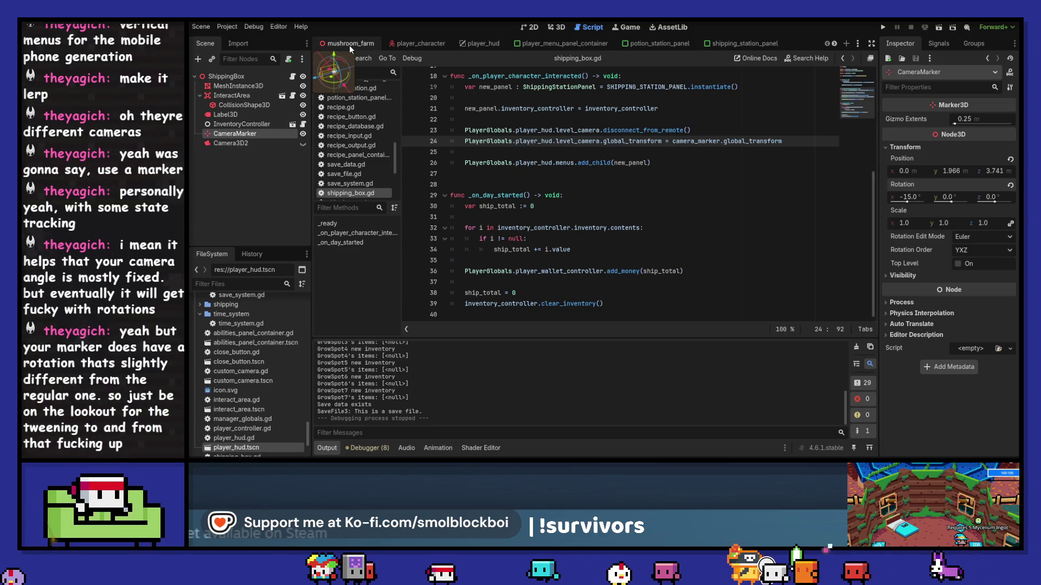
Run the game from its title menu to test the shipping box camera
click(835, 44)
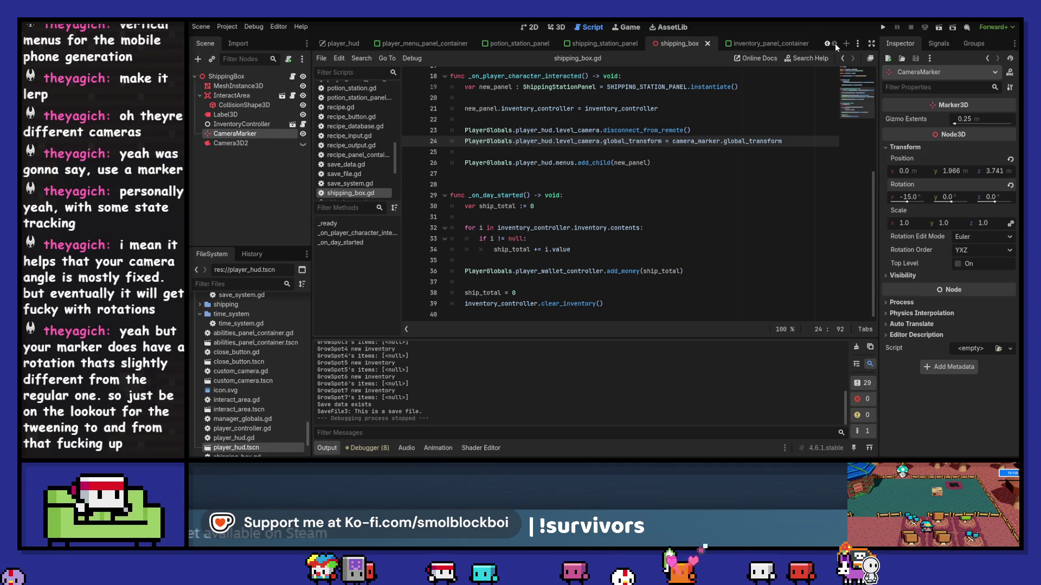
click(886, 29)
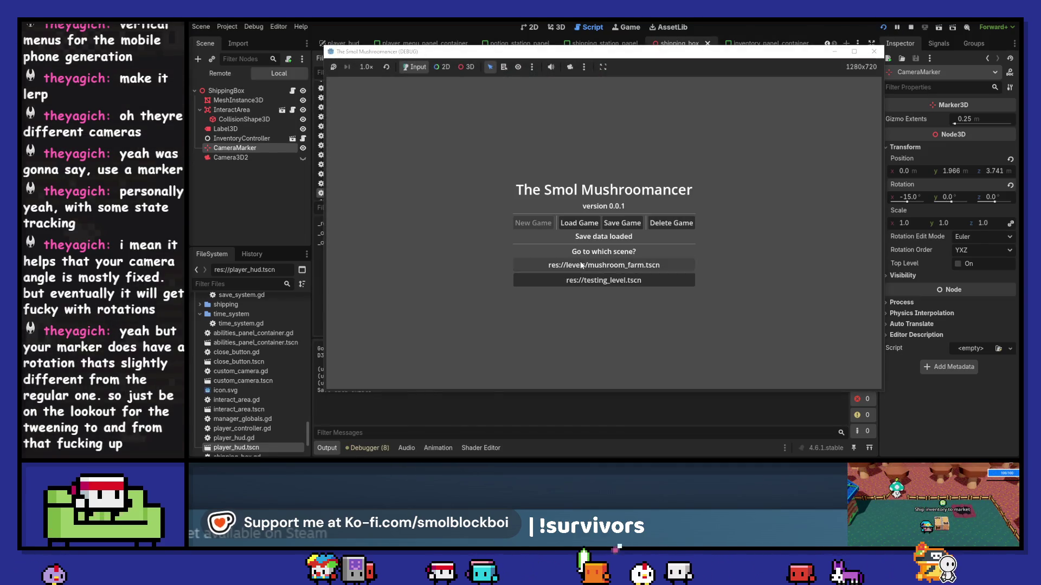
click(581, 265)
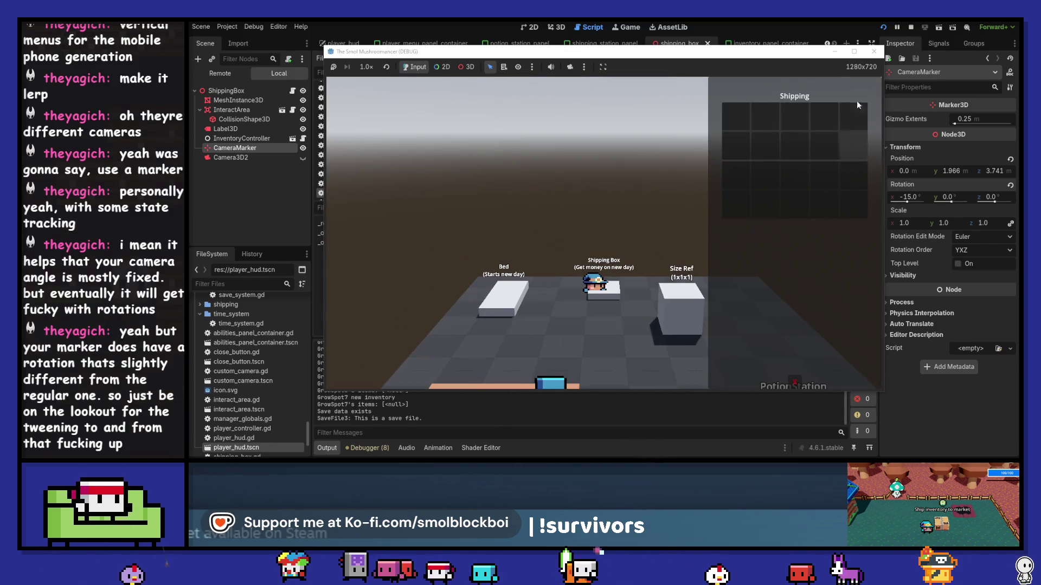
click(874, 53)
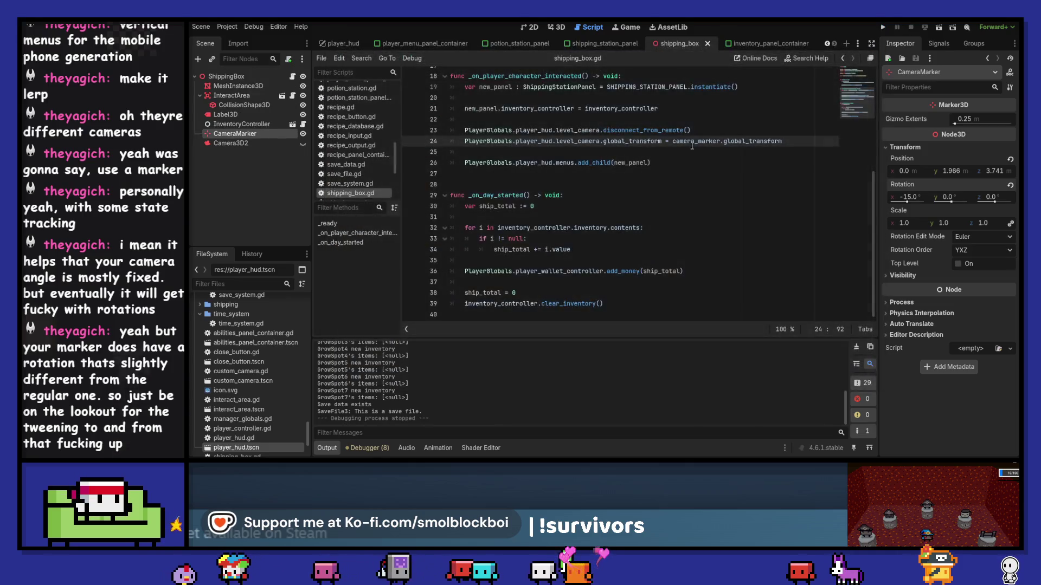
Replace global_transform with global_position on both sides of line 24 and save
double_click(626, 142)
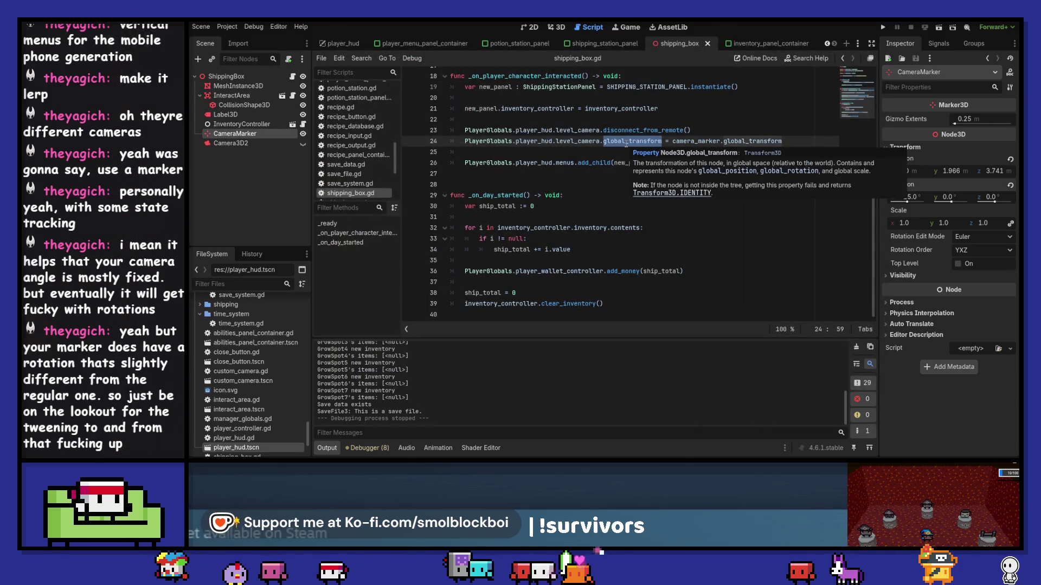
text(globa)
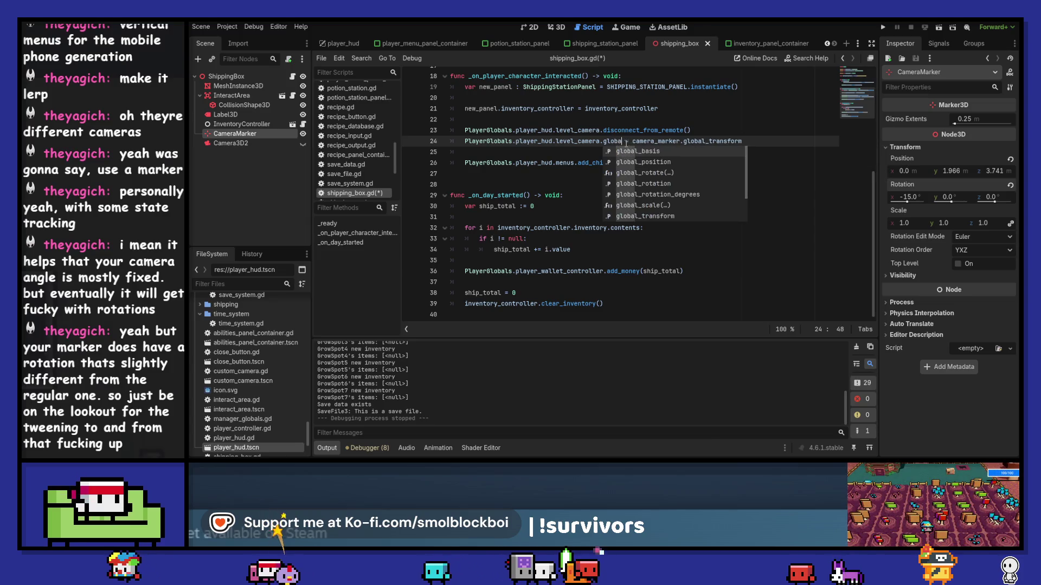
key(Return)
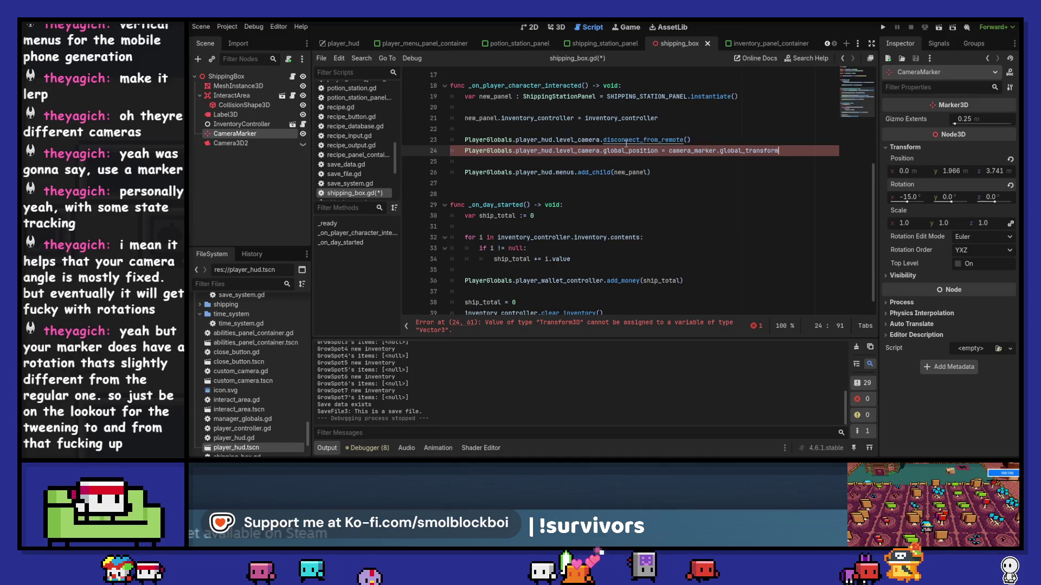
key(ctrl+shift+Left)
text(l)
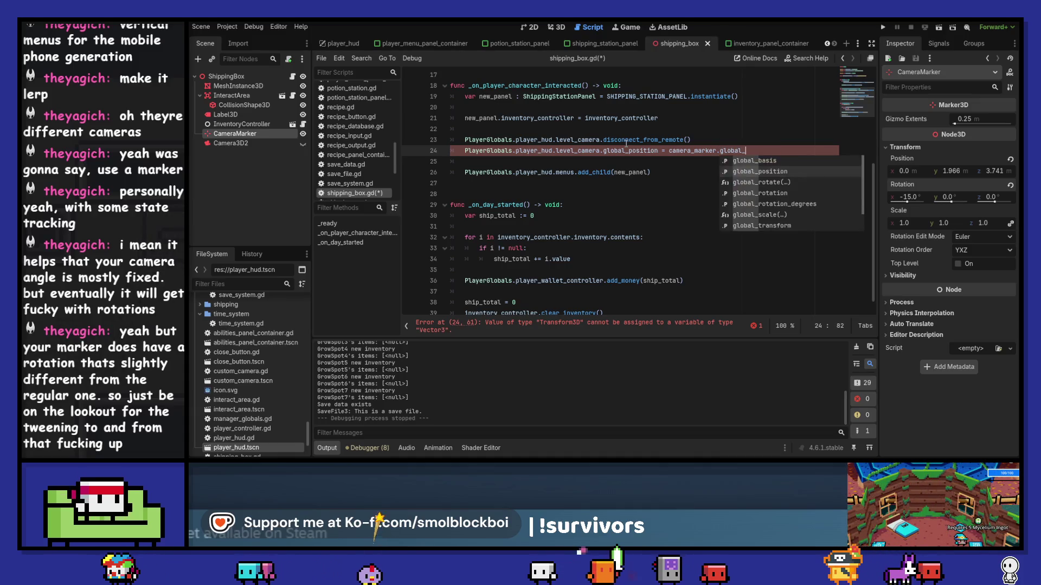
key(Return)
key(ctrl+s)
Test the change at the Shipping Box in-game, then save and move to blank line 25
key(F5)
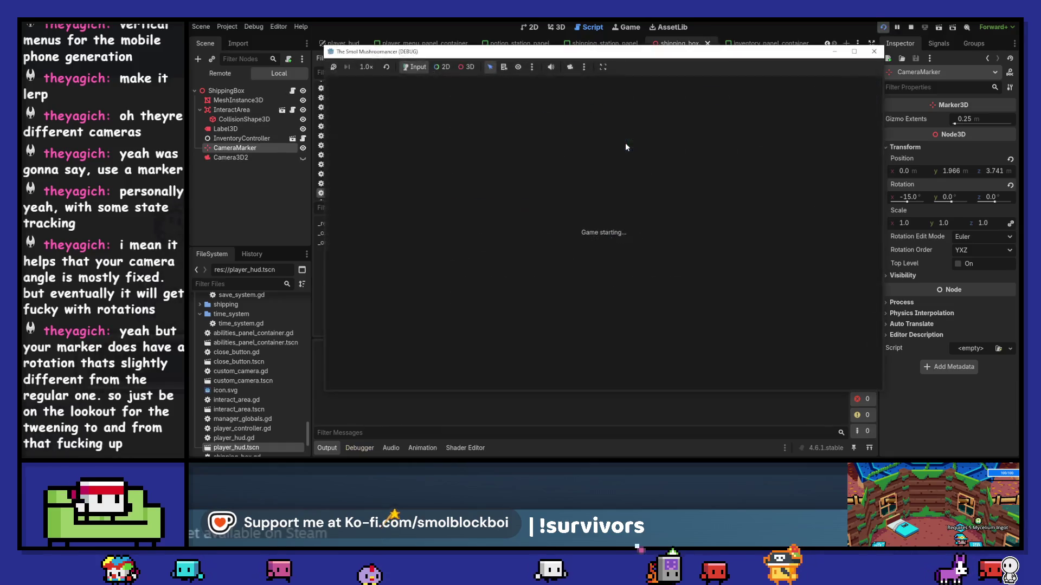
key(w)
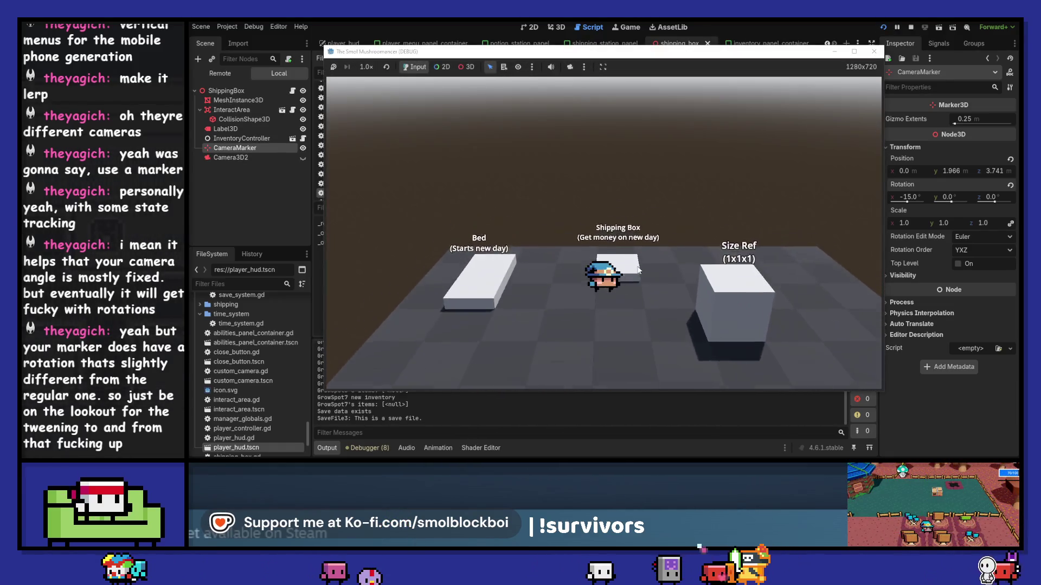
key(e)
click(873, 52)
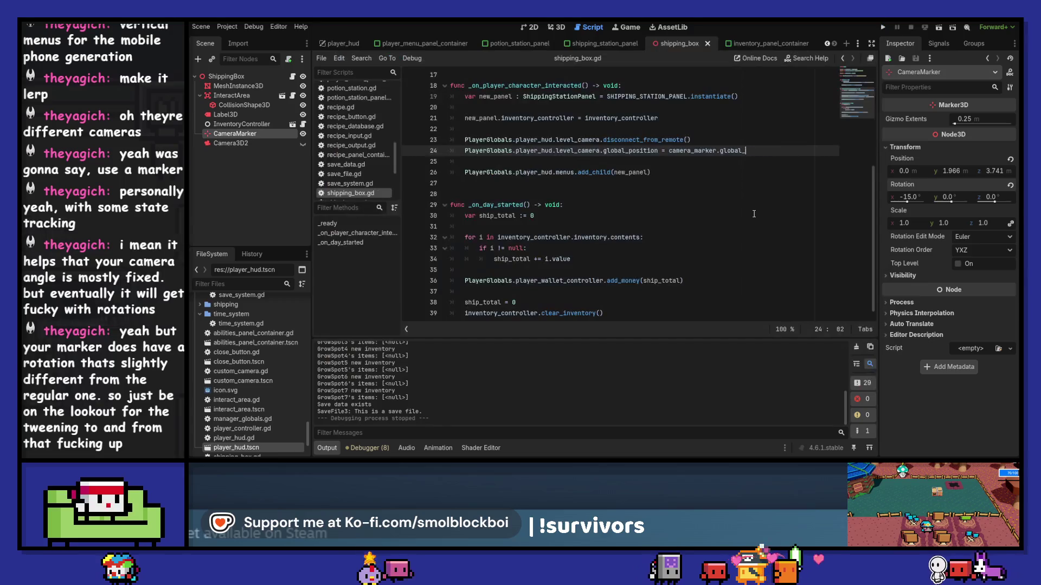
key(ctrl+s)
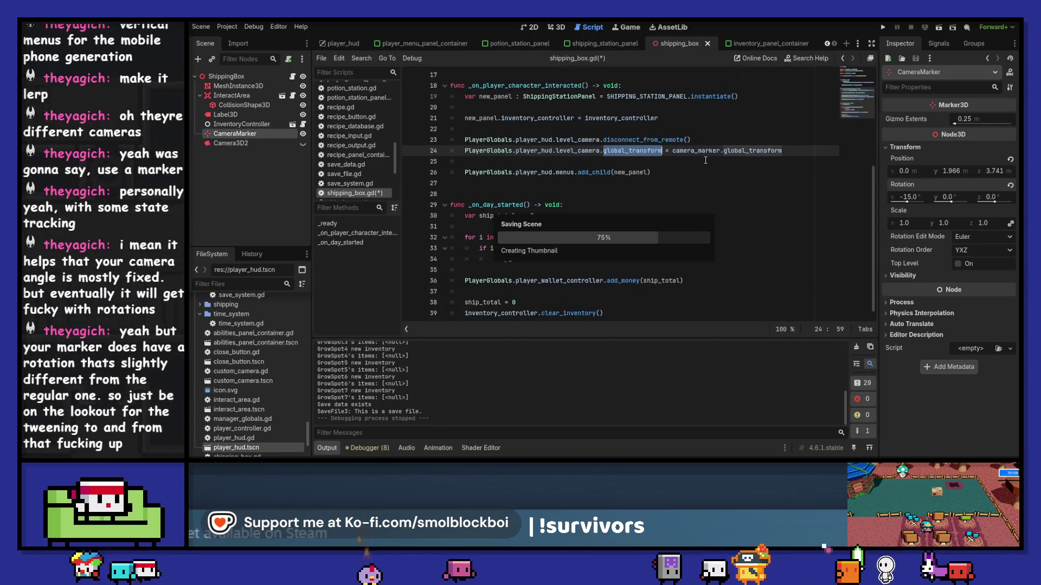
click(705, 160)
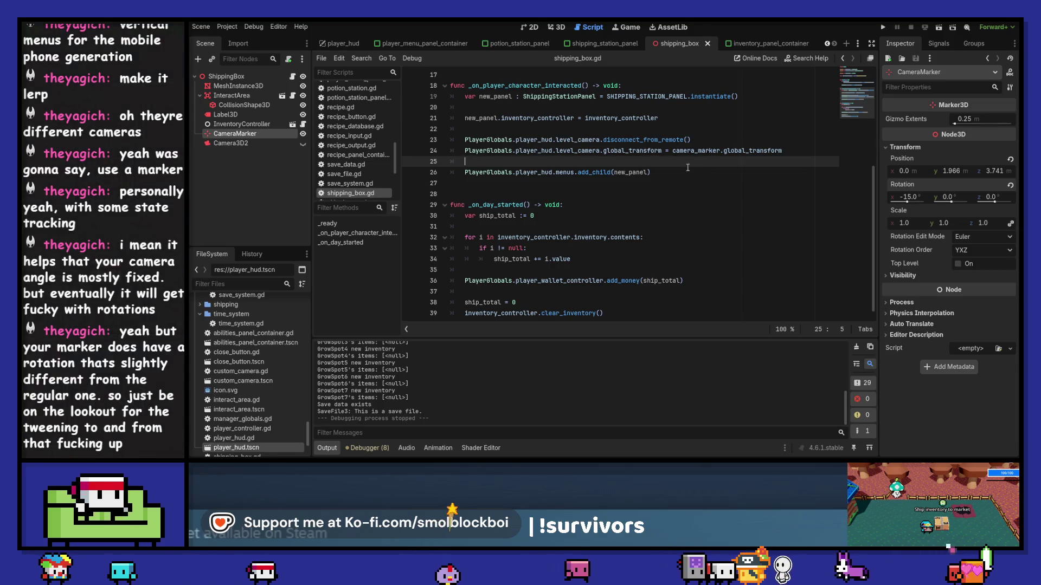
Reset CameraMarker's position to 0, 0, 0 in the 3D view and save the ShippingBox scene
click(558, 27)
click(259, 143)
click(263, 135)
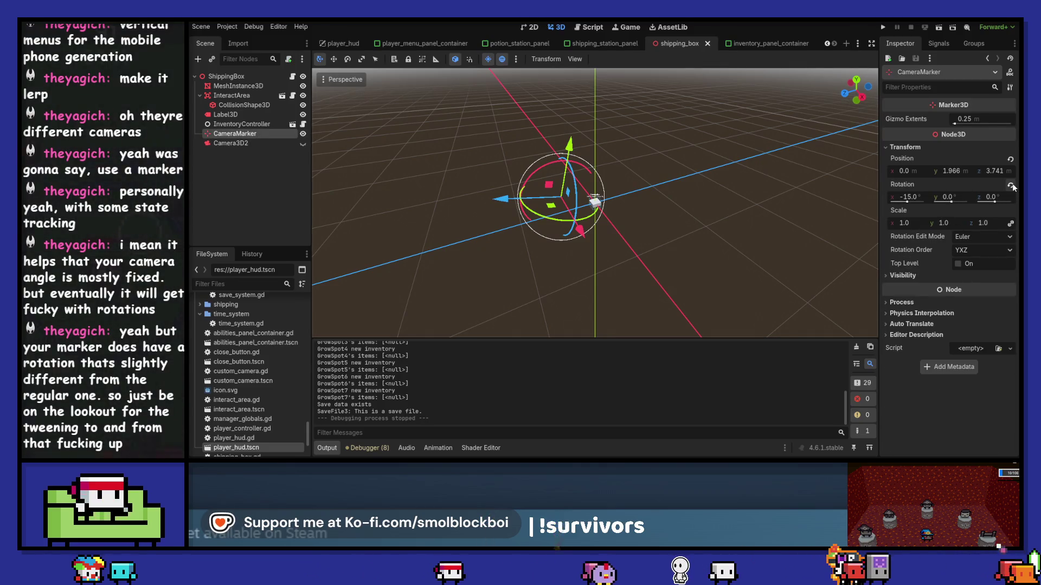
click(1009, 158)
key(ctrl+s)
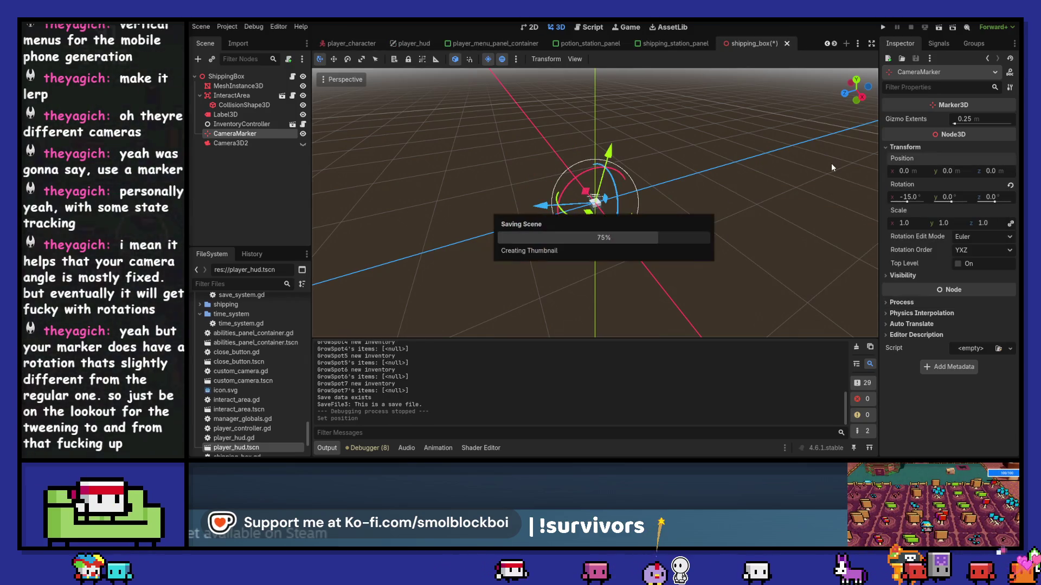
Test the marker in-game, then open the mushroom_farm scene
click(883, 26)
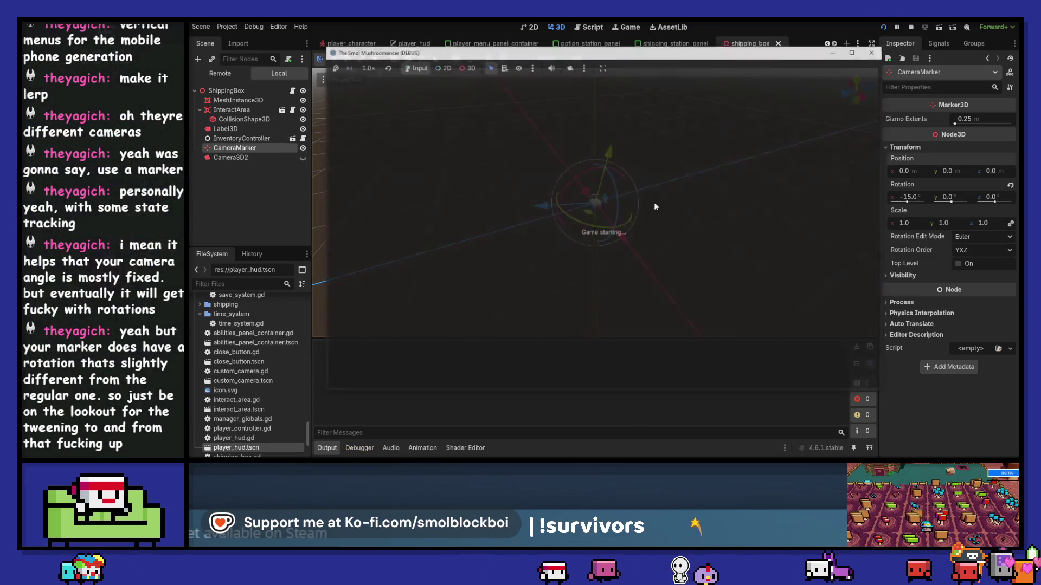
click(569, 262)
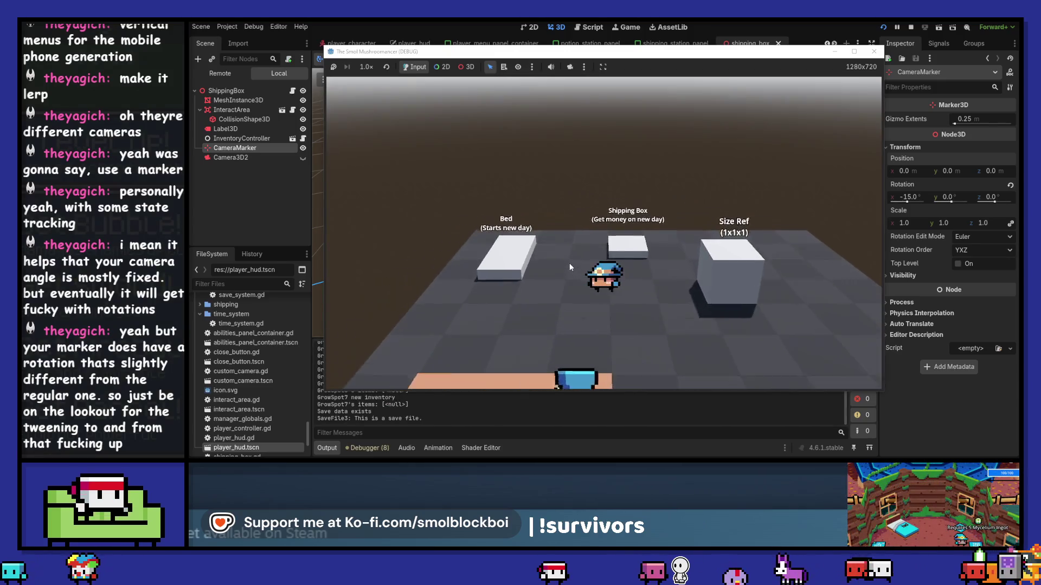
click(876, 55)
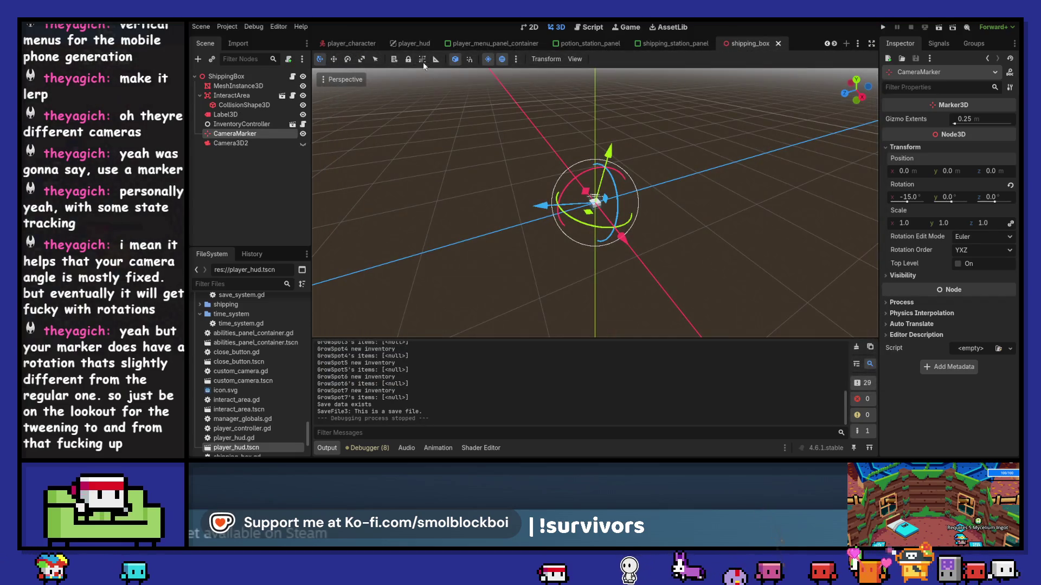
click(827, 44)
click(349, 43)
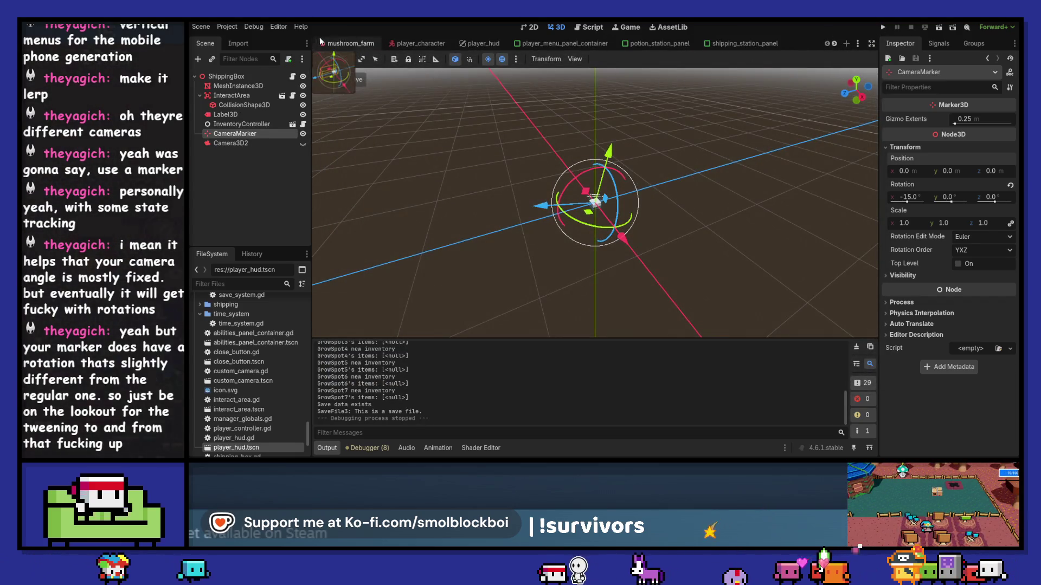
Make CustomCamera's children editable, inspect its inner Camera3D transform, and save mushroom_farm
right_click(251, 143)
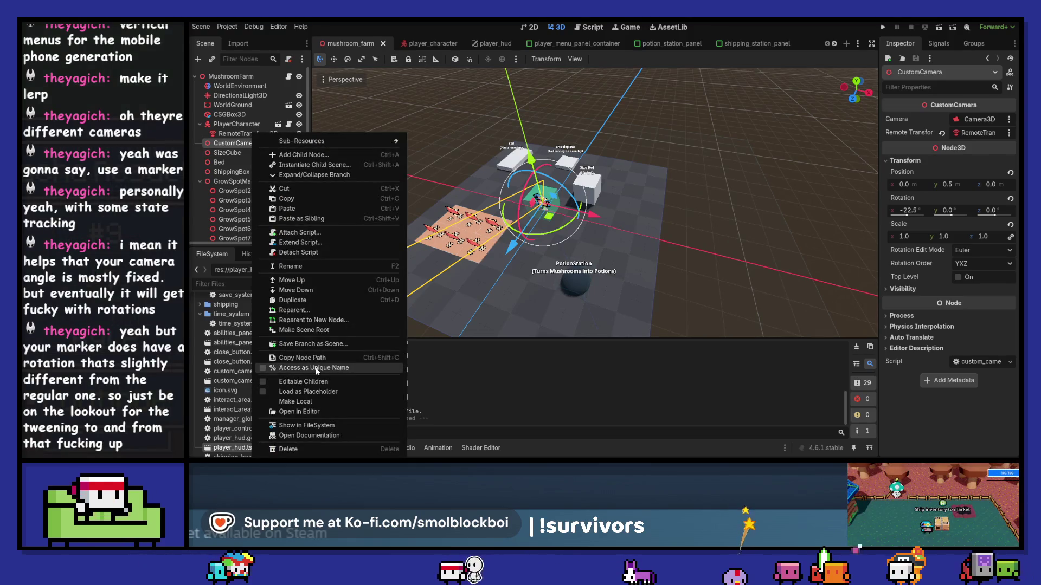
click(317, 381)
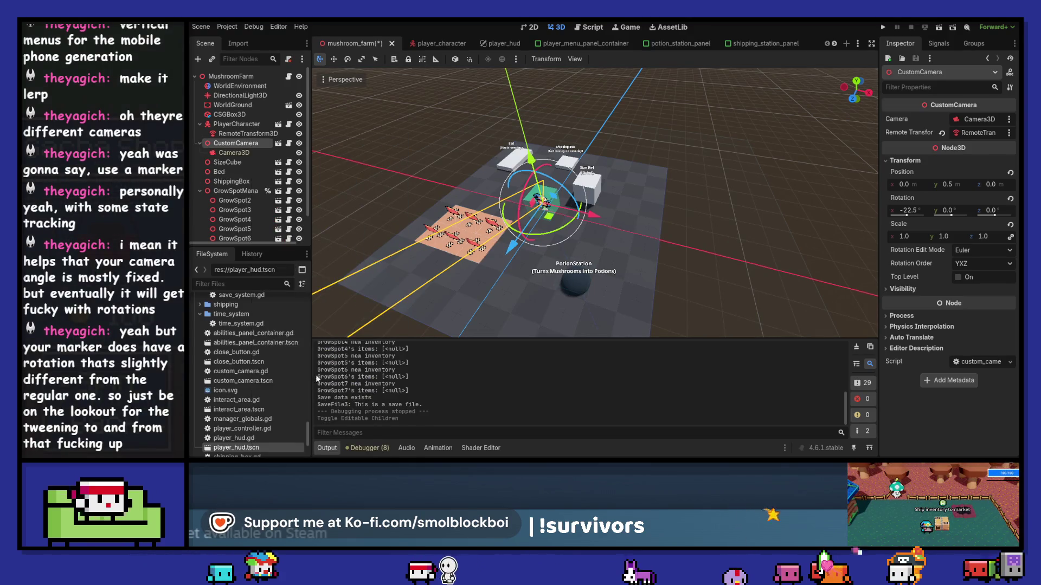
click(232, 152)
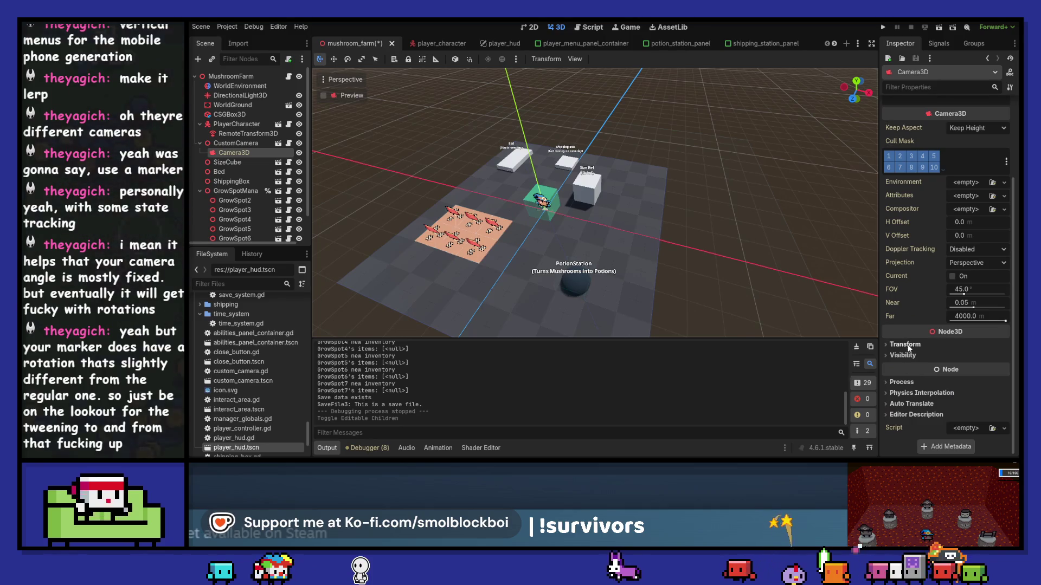
click(909, 346)
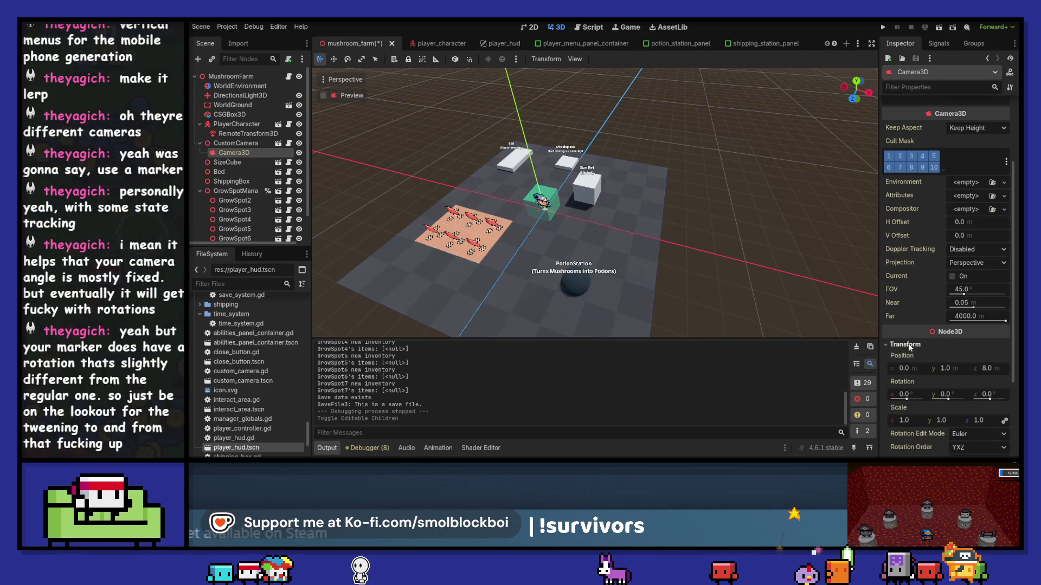
click(239, 143)
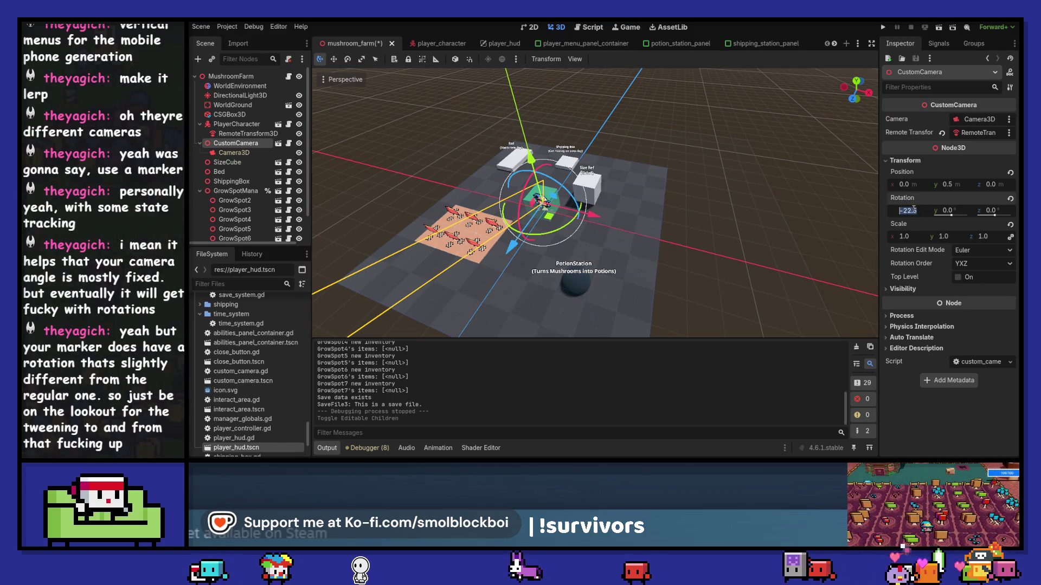
key(ctrl+s)
Turn Editable Children off on CustomCamera, then return to shipping_box's CameraMarker Rotation X field
right_click(222, 142)
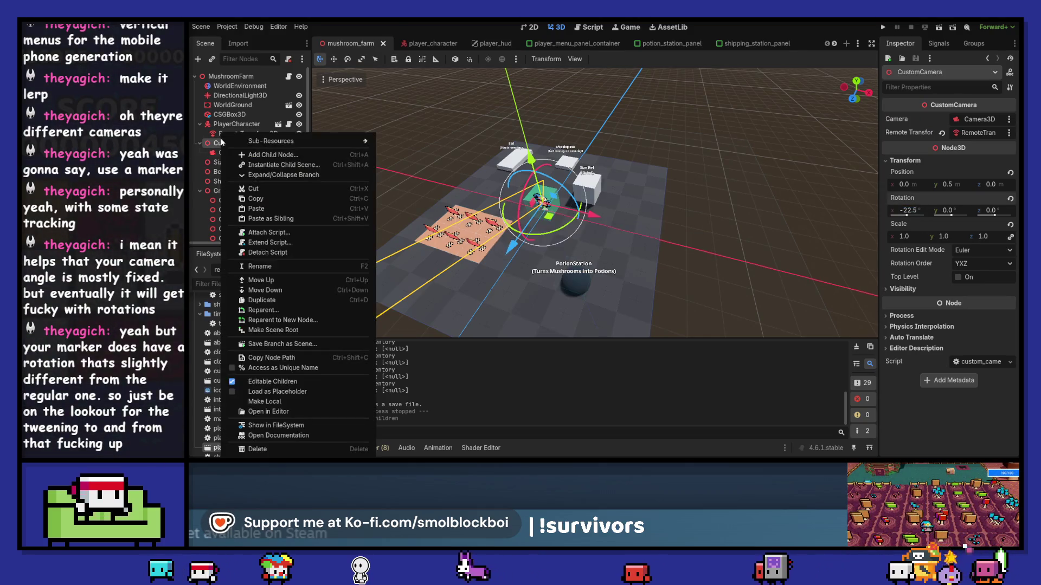
click(330, 382)
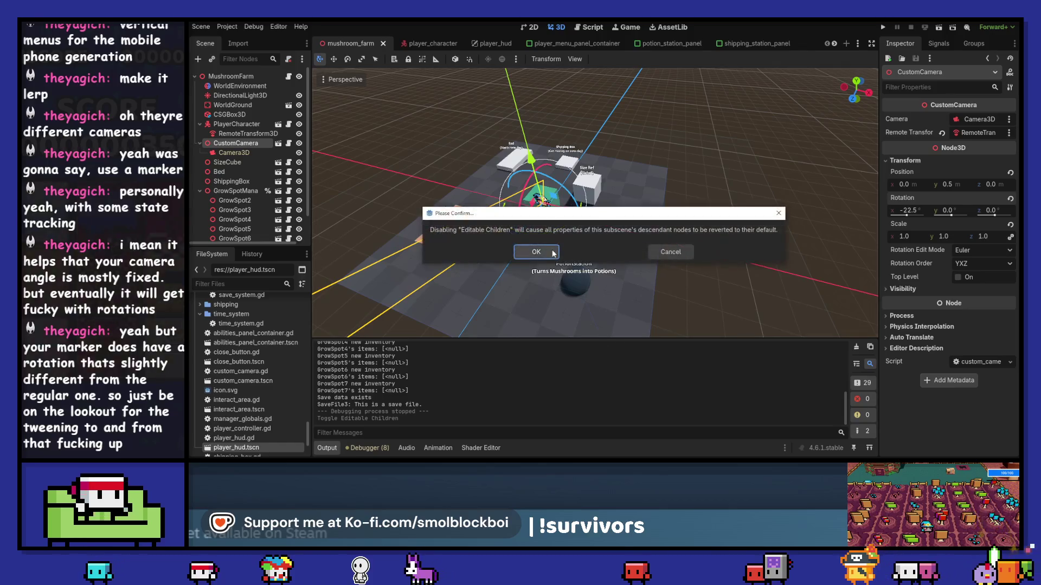
click(599, 261)
click(834, 43)
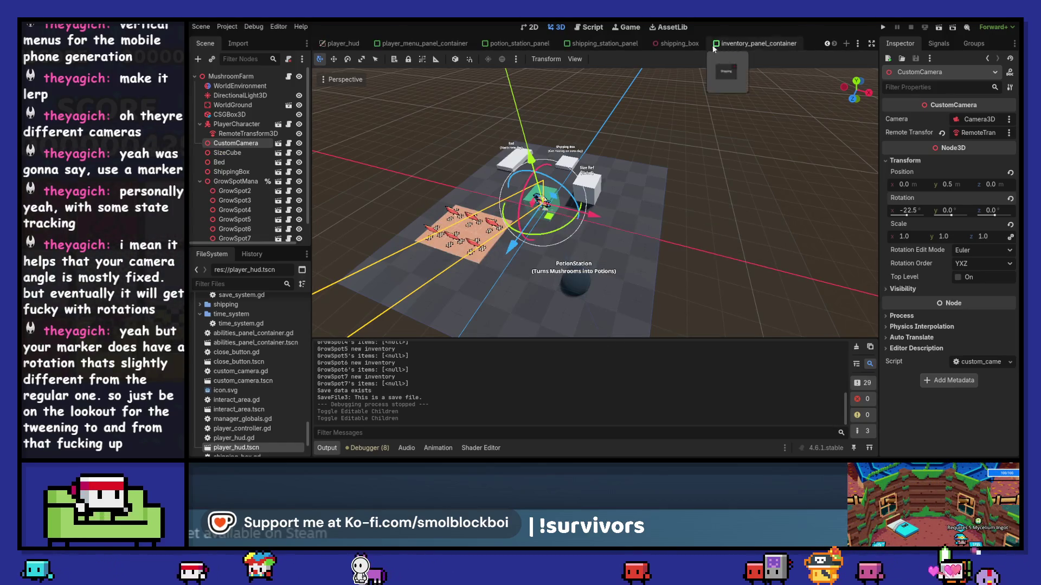
click(675, 43)
click(916, 197)
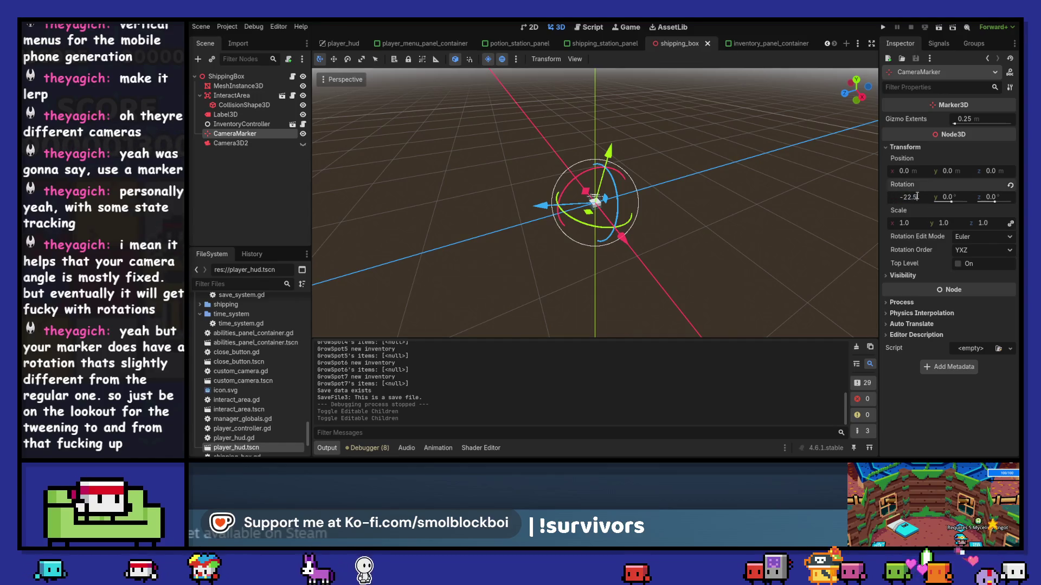
Set CameraMarker's X rotation to -22.5 and check the camera angle in a test run
text(-22.5)
key(Tab)
key(F5)
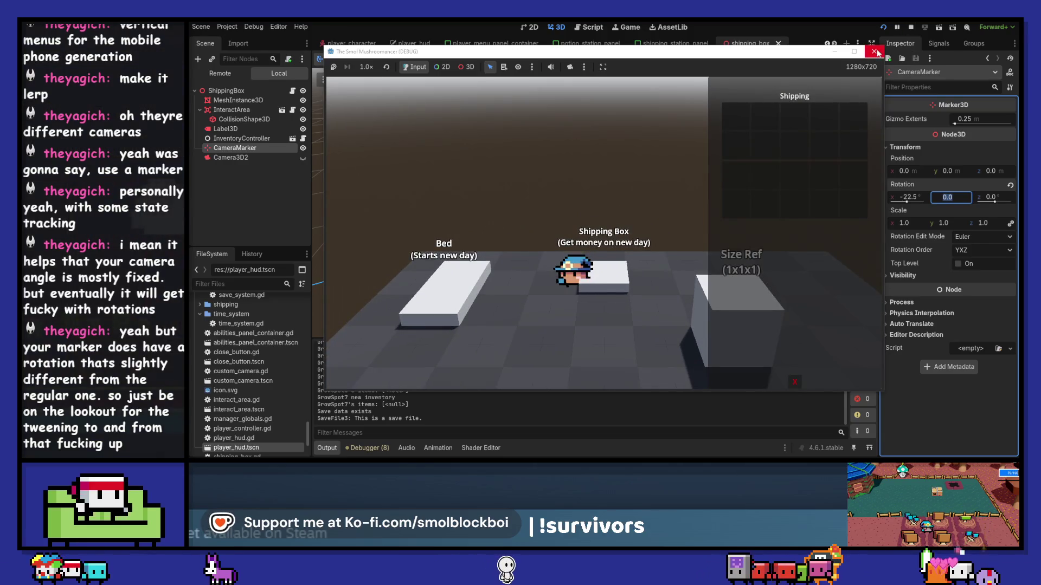
click(876, 52)
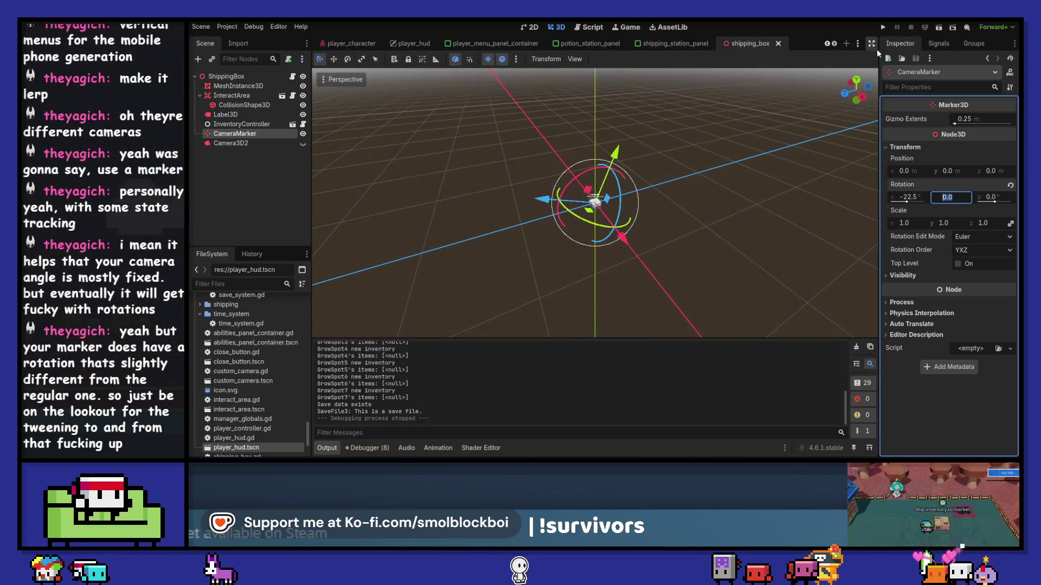
Reposition the marker in the Right orthographic view, save the scene, and retest the shipping box
click(865, 99)
drag(545, 182, 579, 202)
key(ctrl+z)
key(ctrl+s)
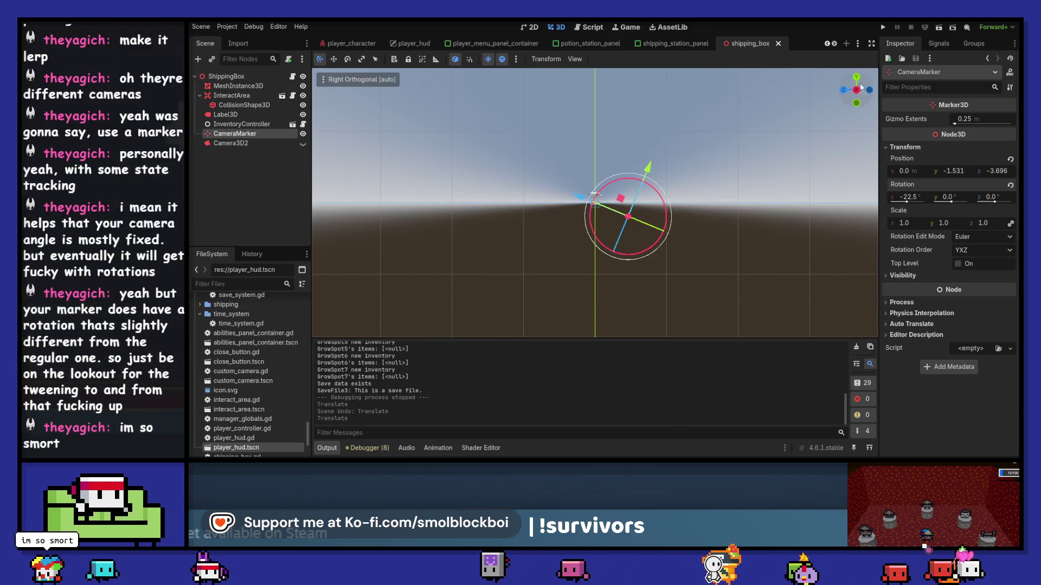
click(885, 28)
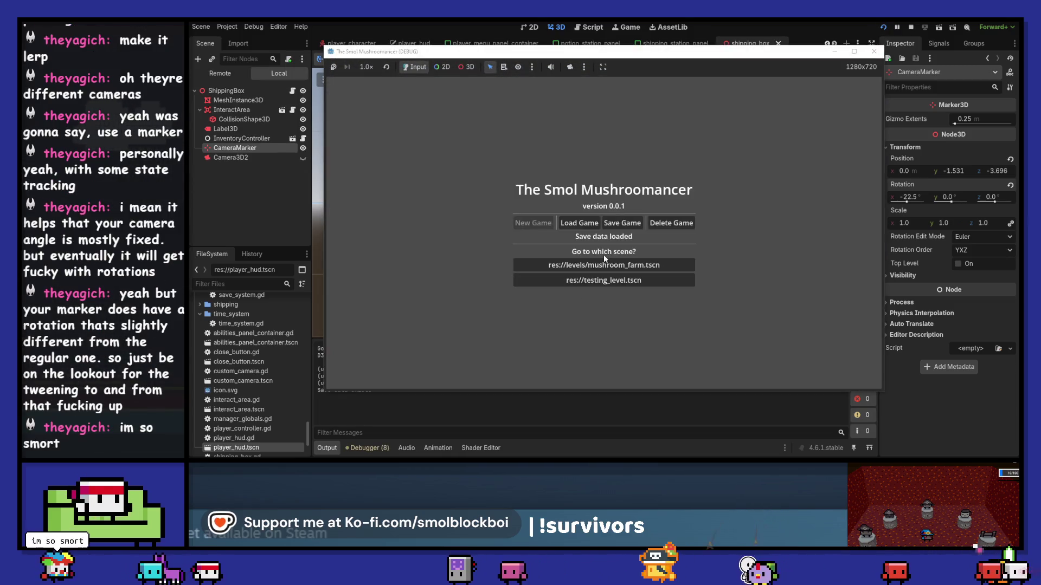
key(e)
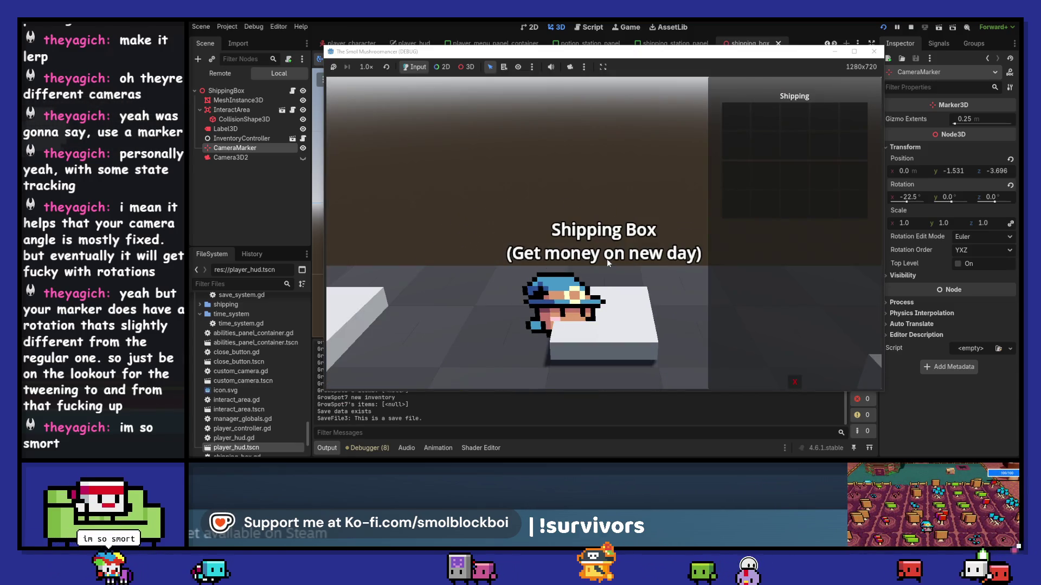
click(873, 51)
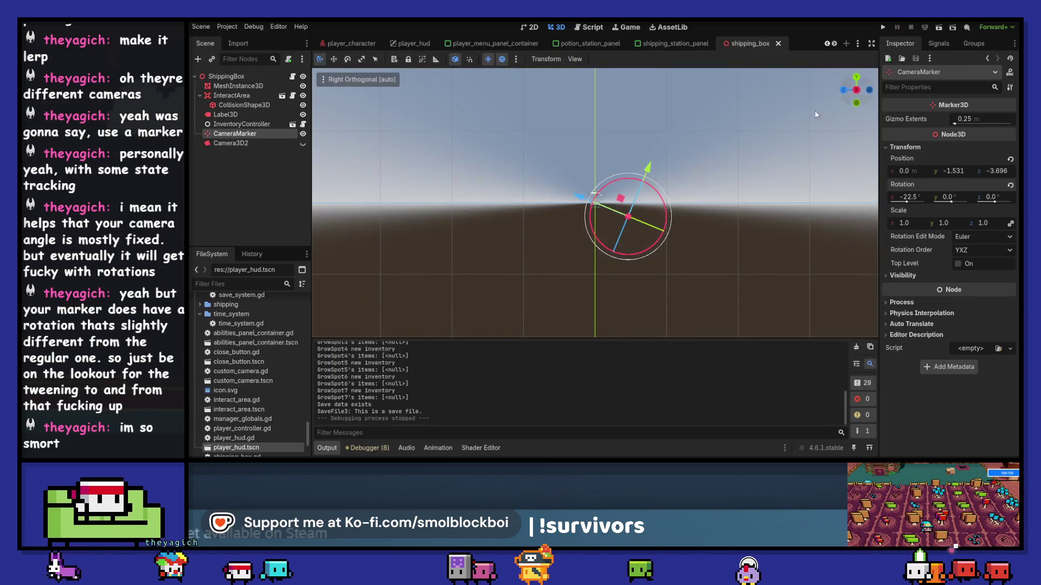
Move CameraMarker 1 unit along X in a front perspective view and test in-game
click(843, 89)
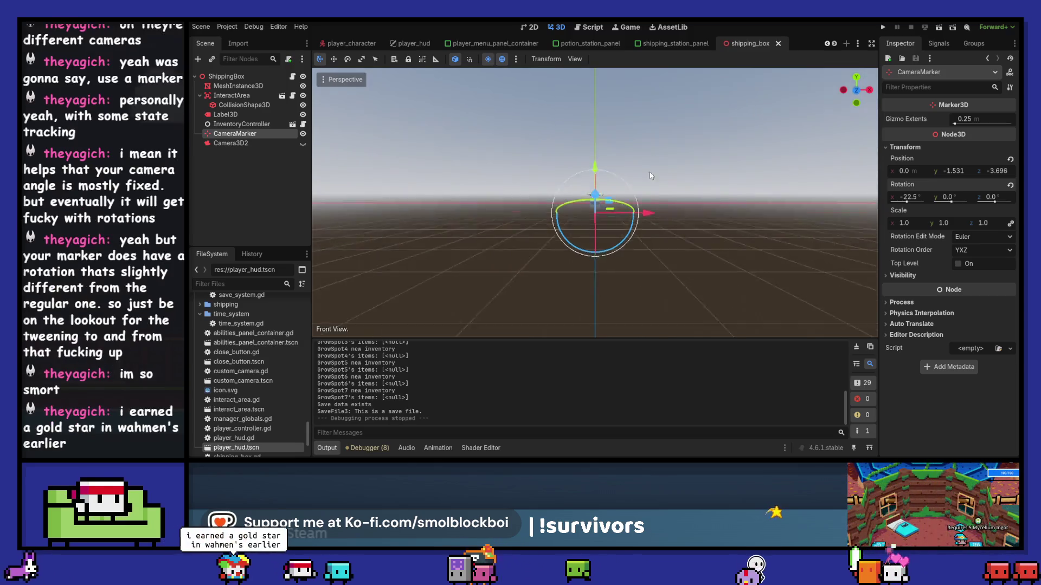
mouse_move(645, 210)
mouse_down()
mouse_move(668, 213)
mouse_move(664, 228)
mouse_up()
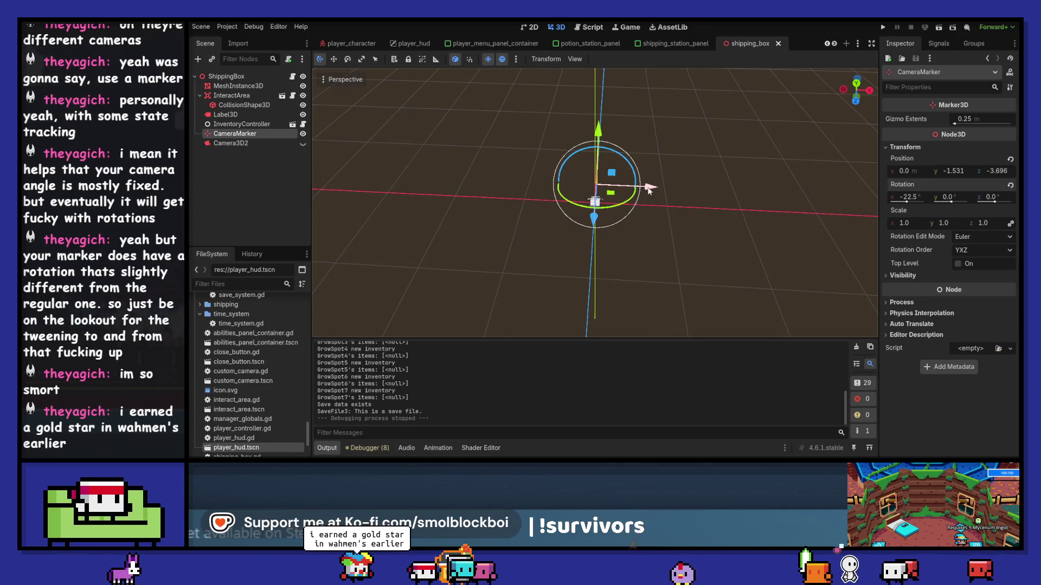
drag(649, 189, 657, 189)
key(F5)
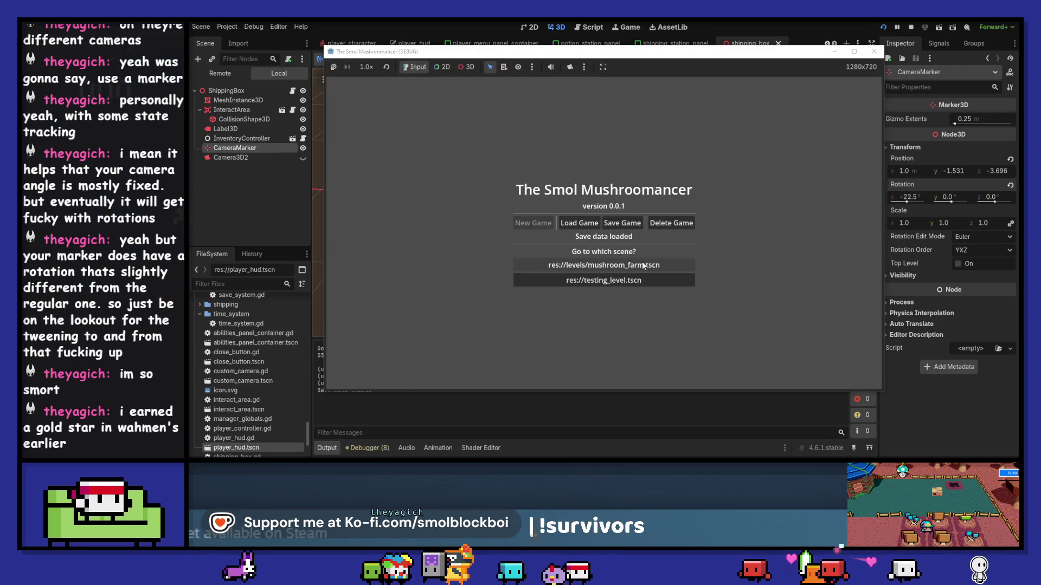
click(644, 266)
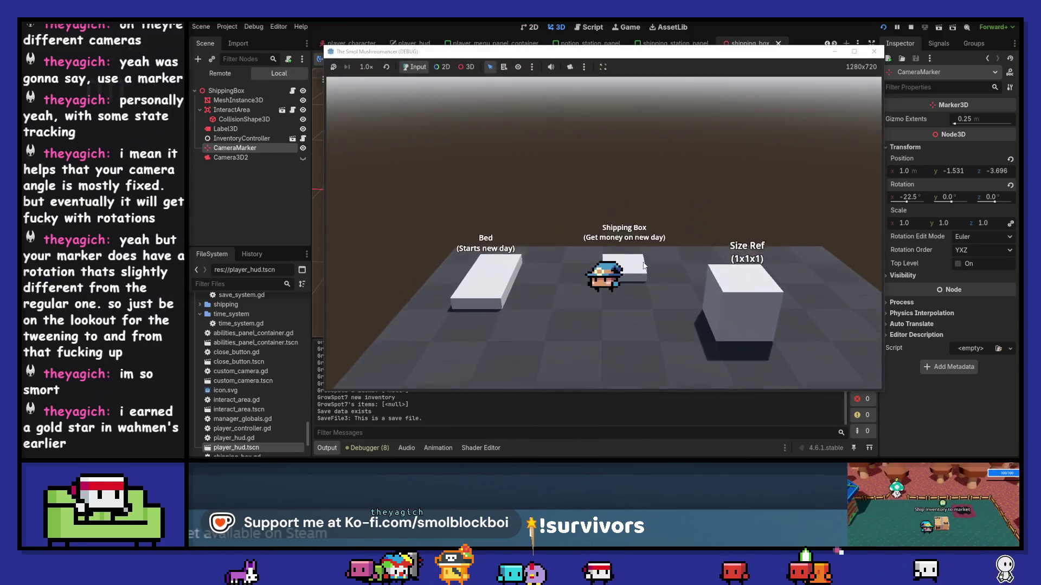
click(873, 51)
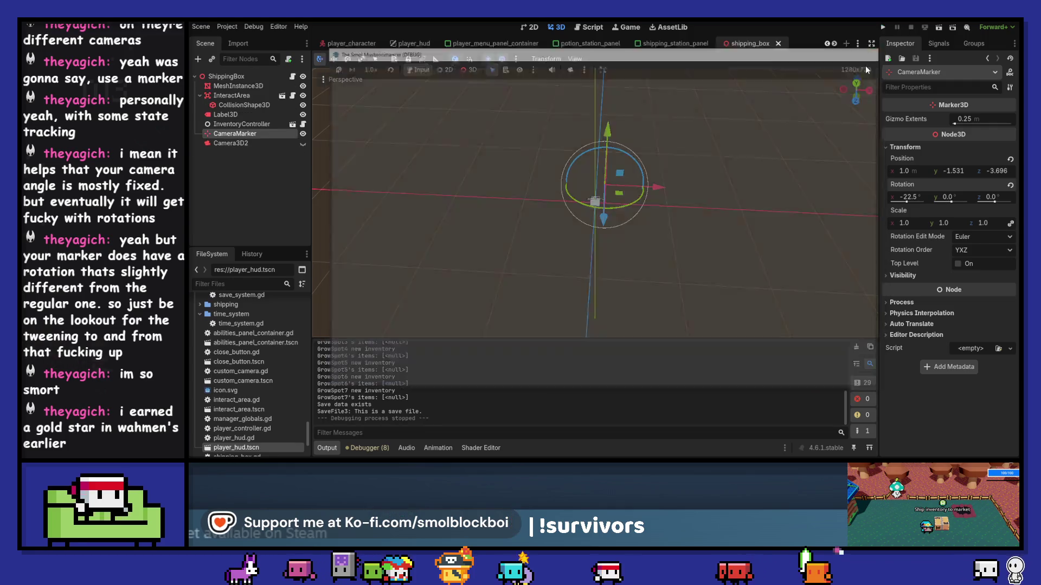
Move the marker back to x 0.5 and retest by reopening the shipping panel several times
drag(662, 188, 658, 188)
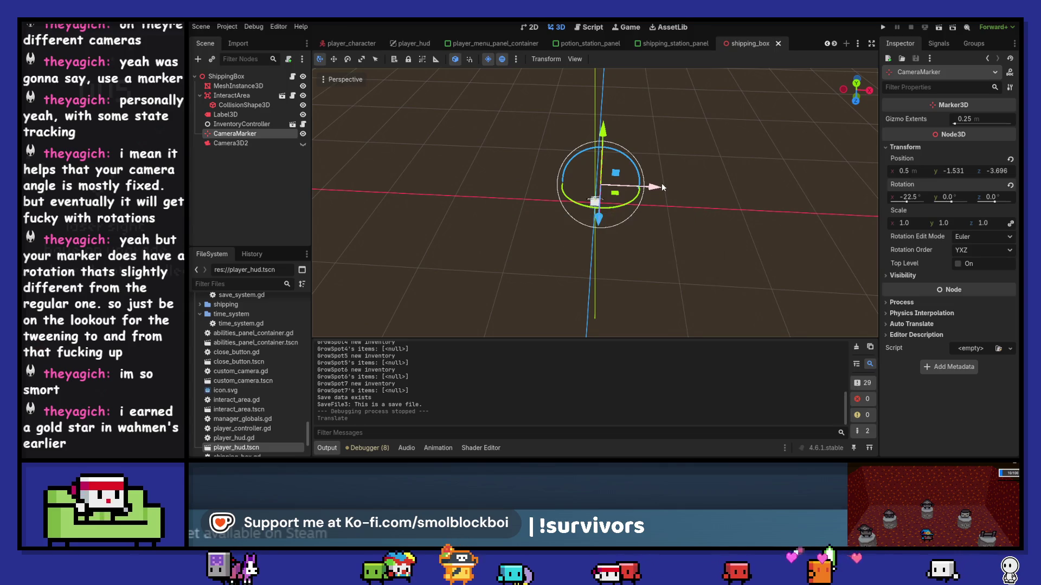
click(869, 91)
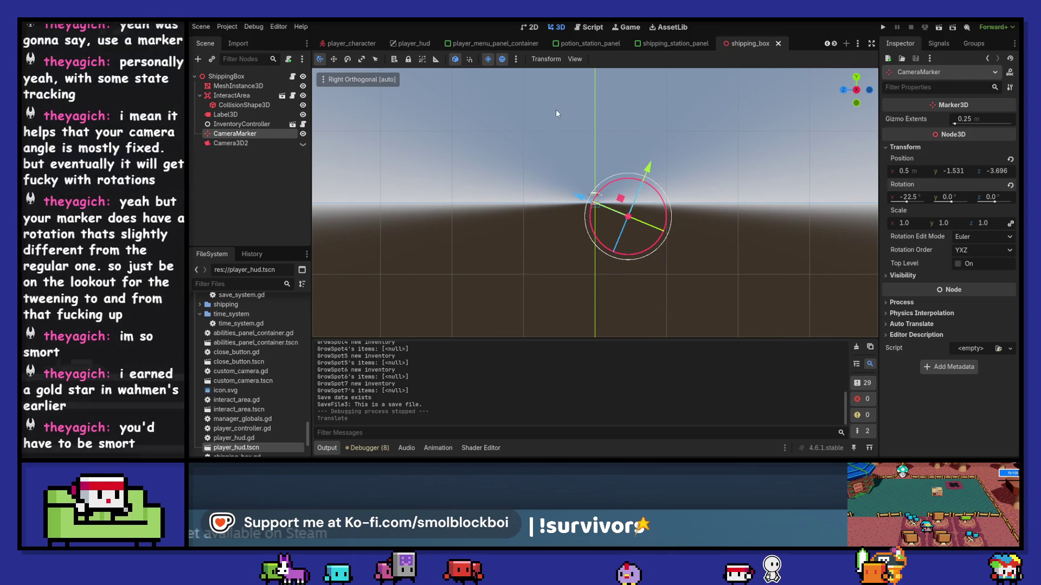
key(F5)
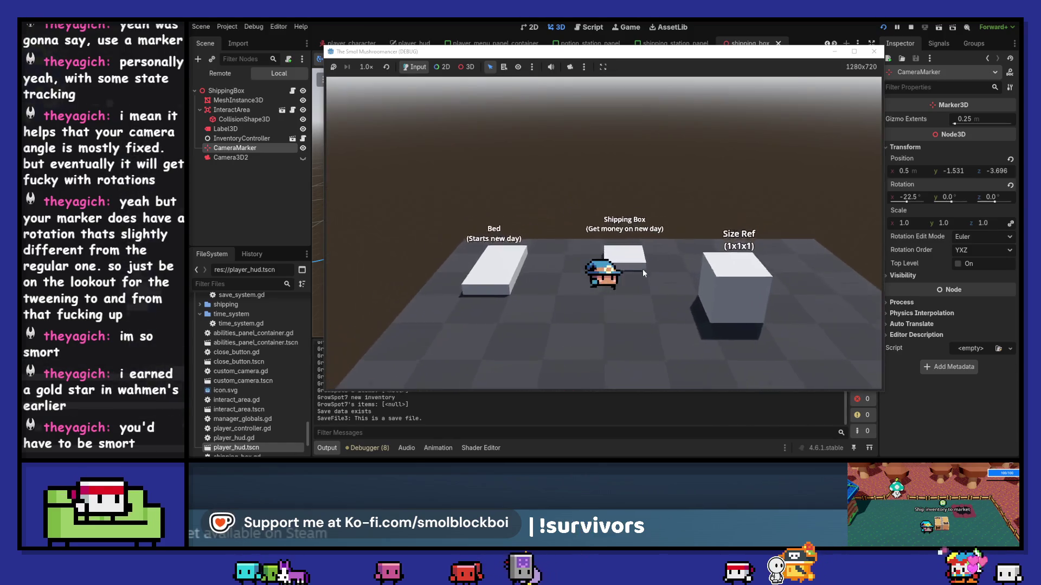
click(642, 269)
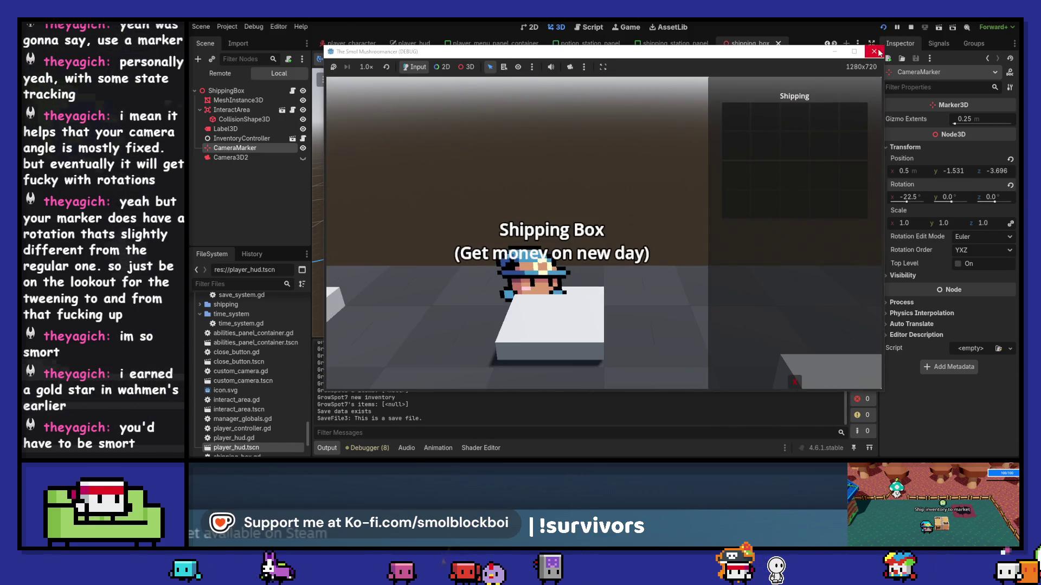
click(793, 381)
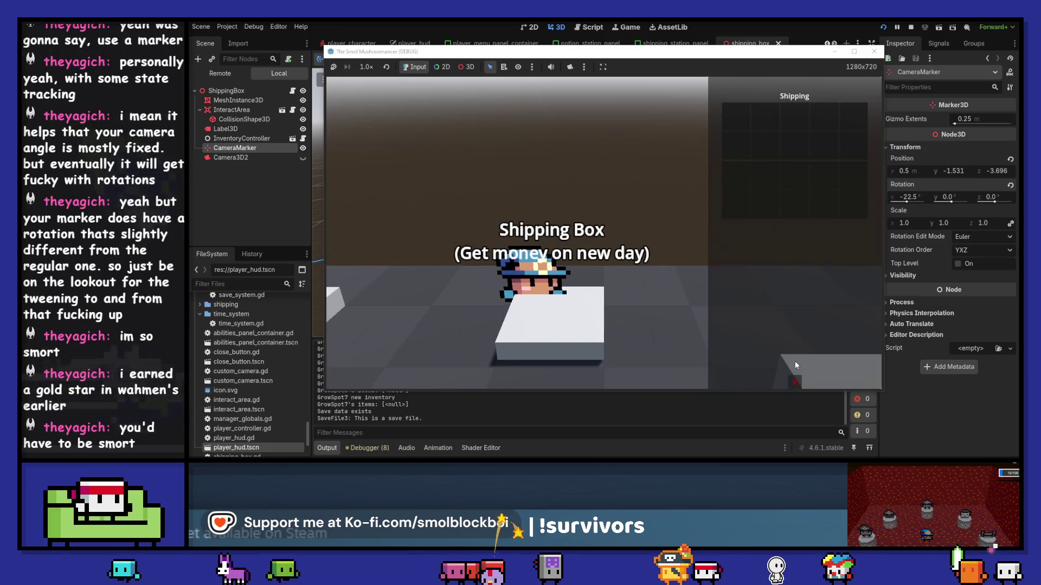
click(794, 382)
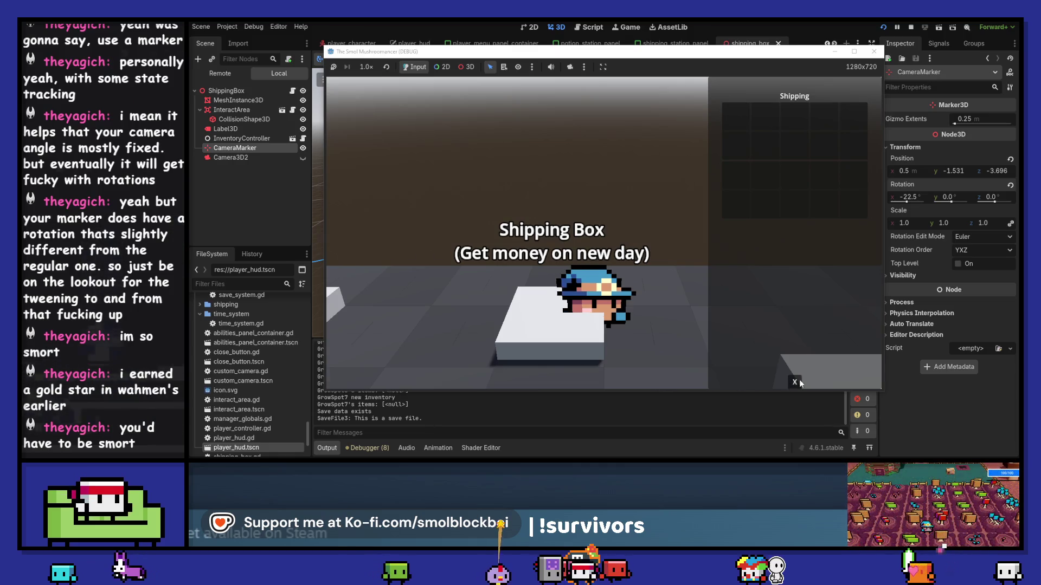
click(799, 381)
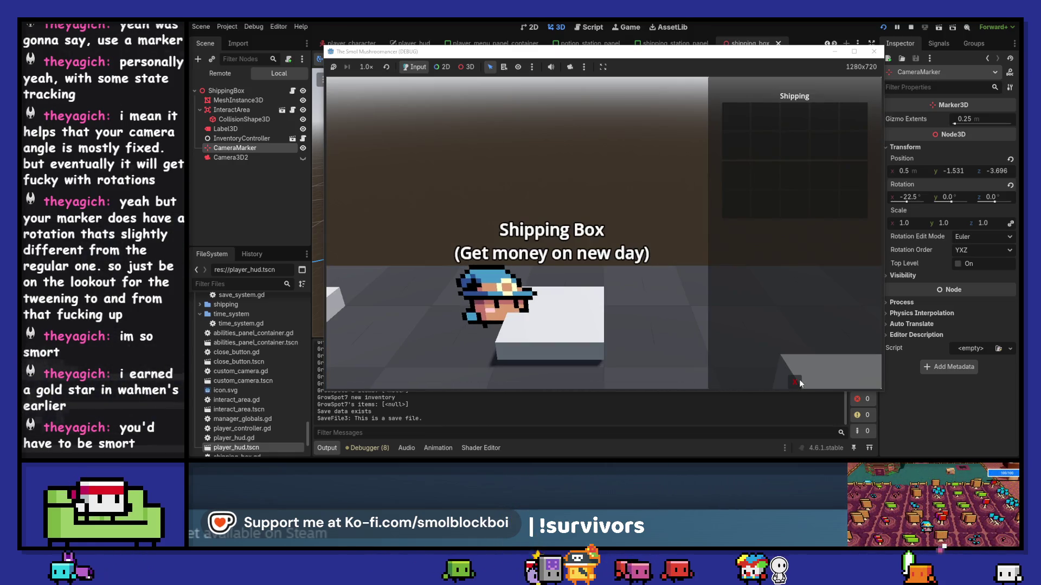
click(799, 381)
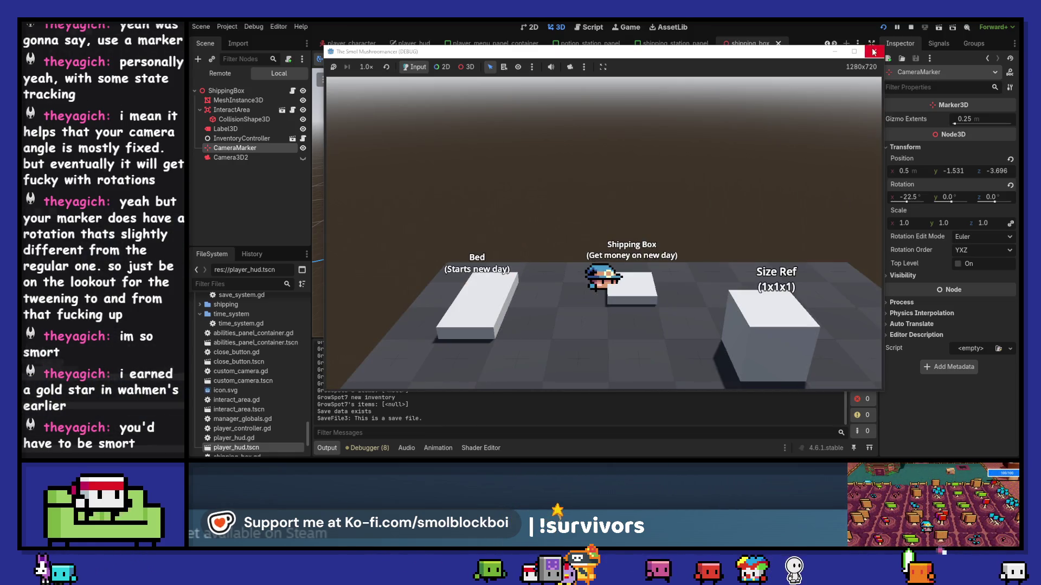
click(874, 51)
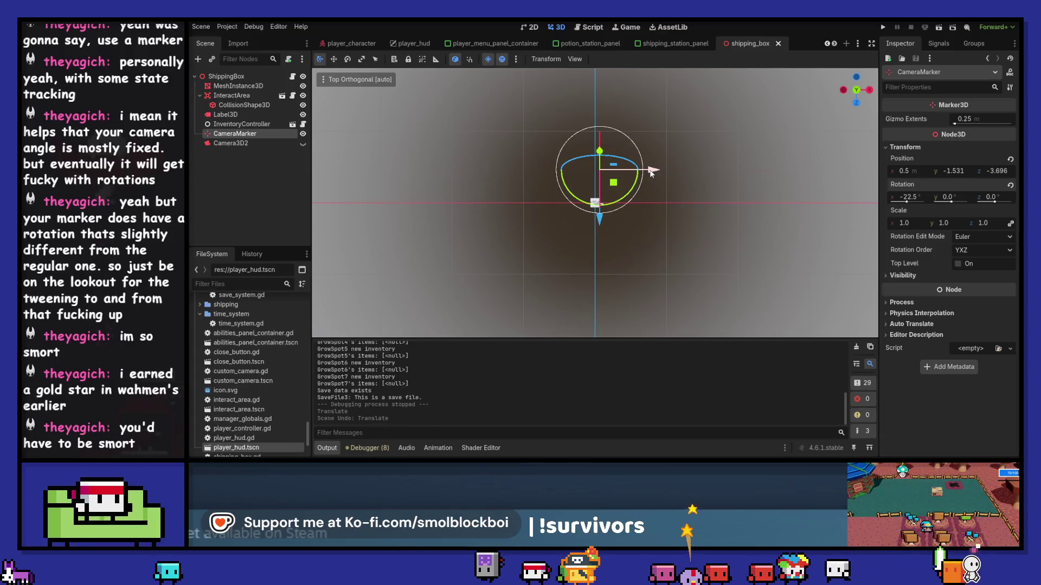
Shift the marker along its forward axis in the Right view and test the interaction
click(868, 90)
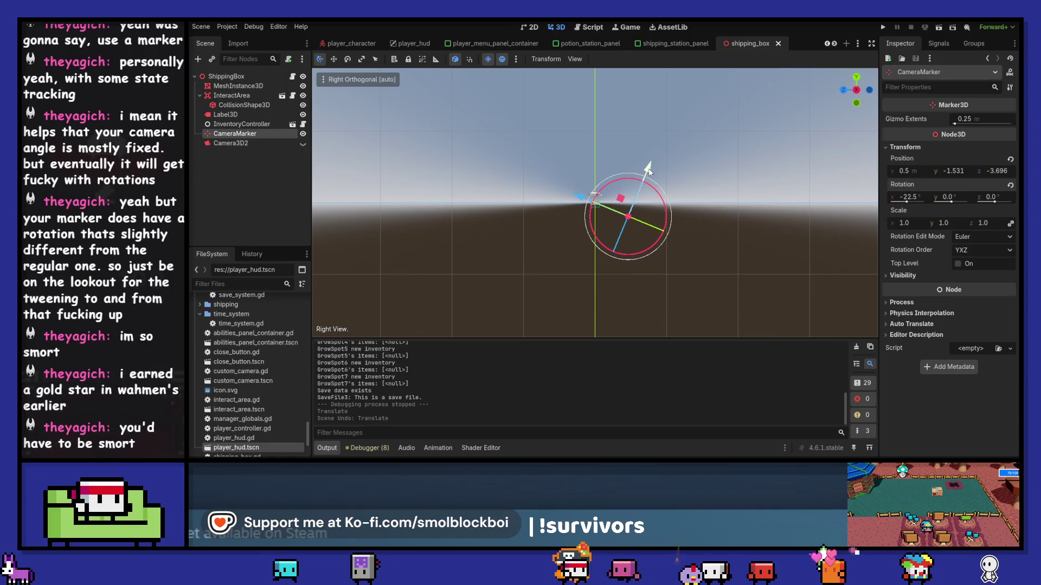
drag(648, 172, 642, 187)
click(882, 28)
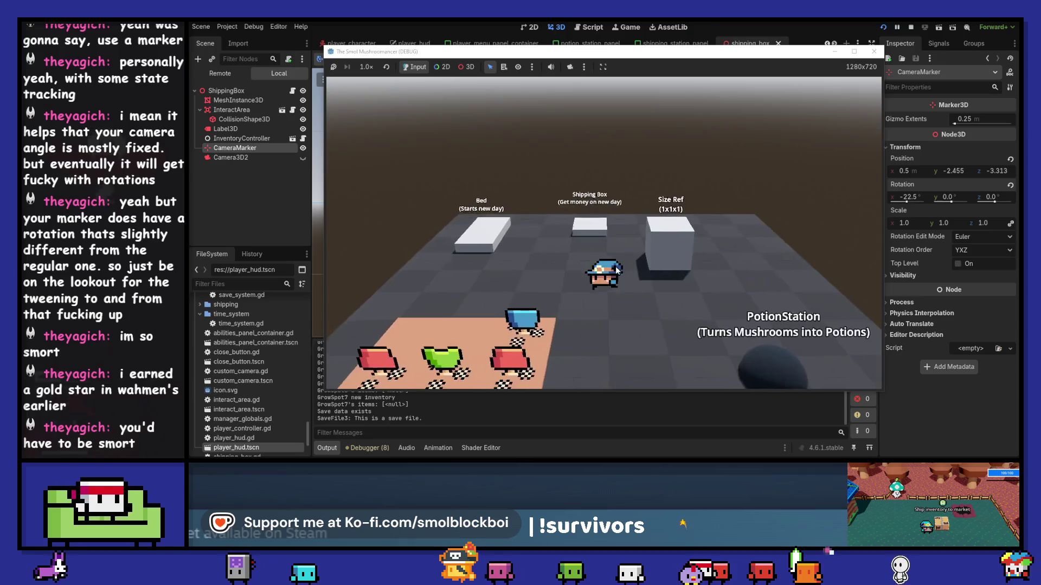
key(w)
key(e)
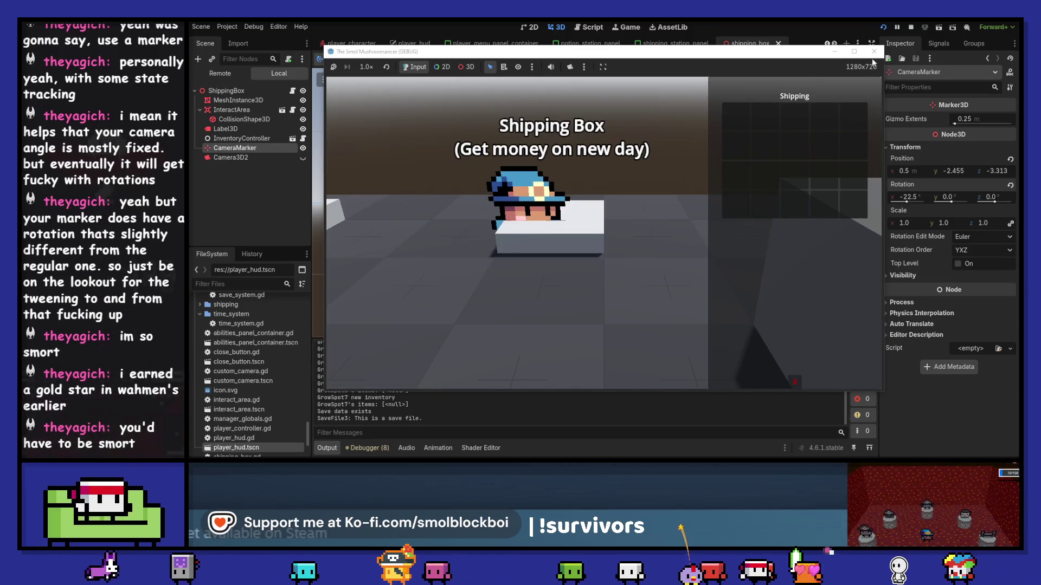
click(873, 52)
Nudge the marker back along its axis and confirm the Shipping Box close-up in-game
drag(652, 178, 655, 171)
key(F5)
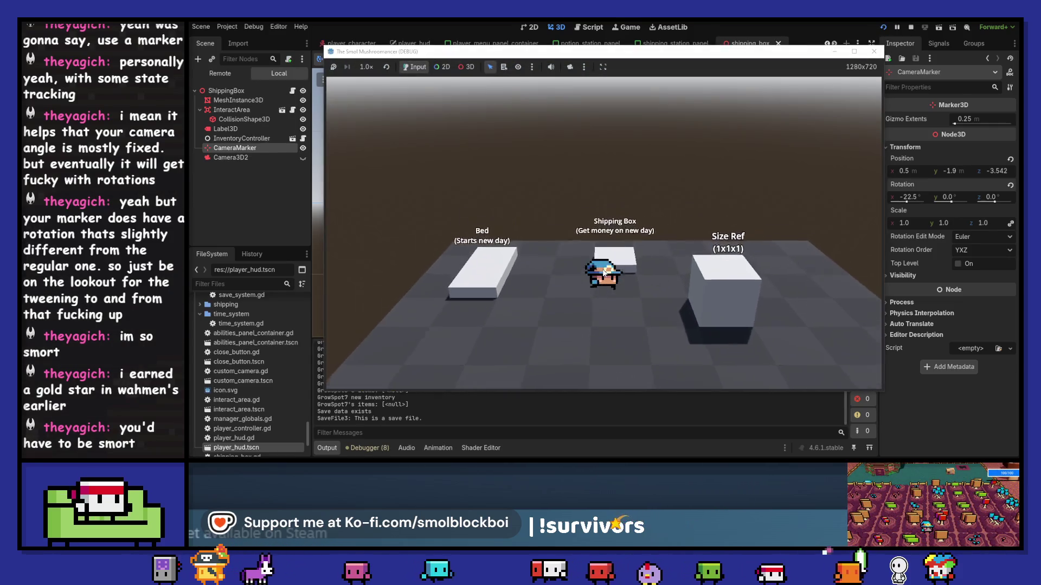
key(e)
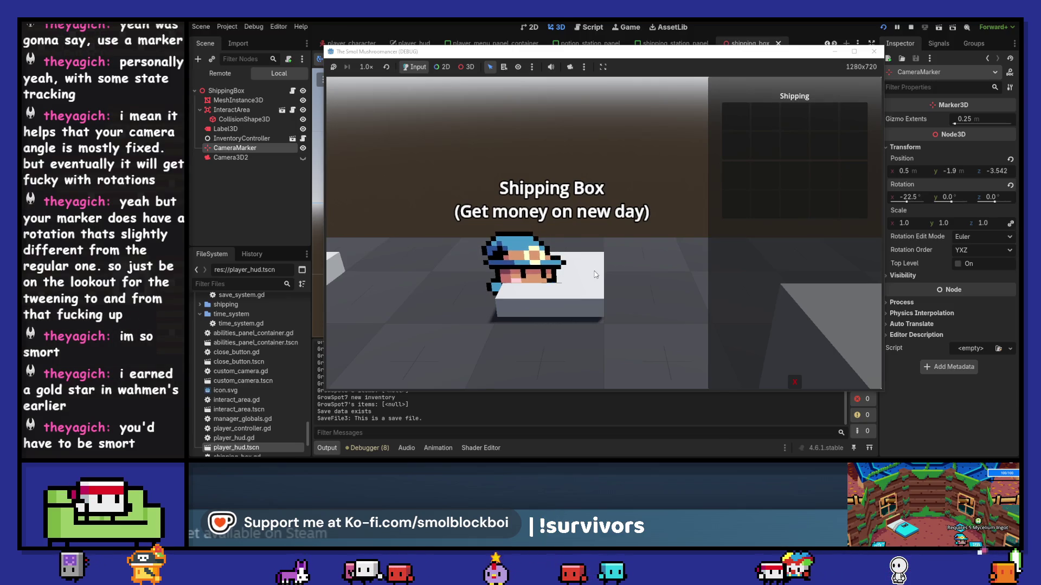
click(793, 385)
key(F8)
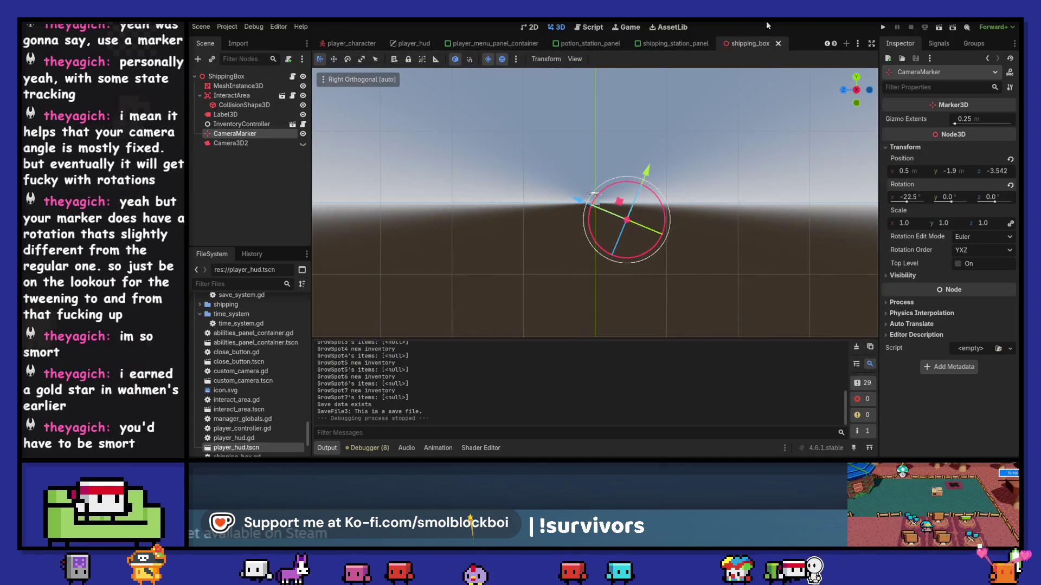
click(588, 27)
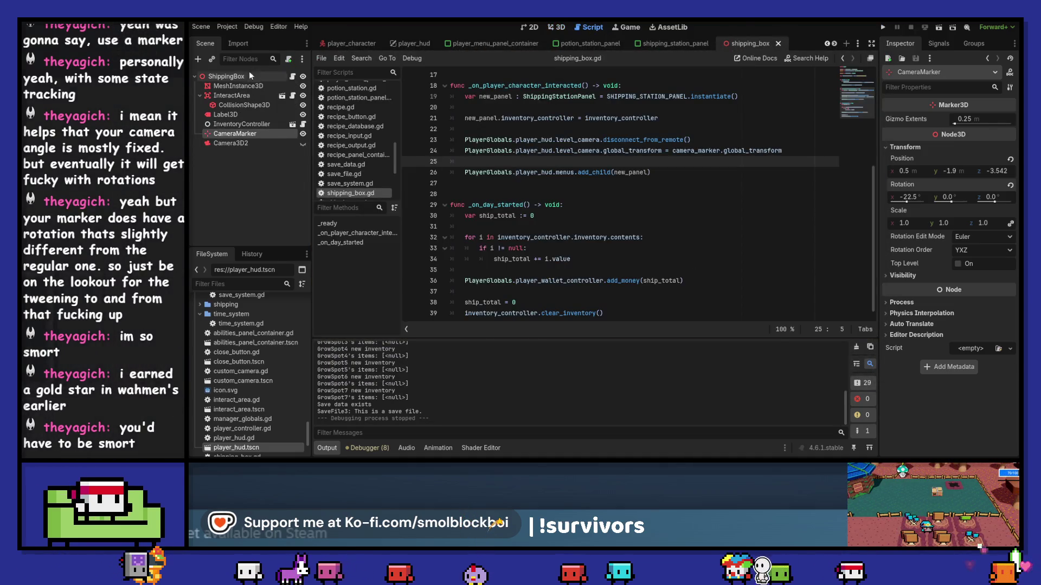
Remove the extra Camera3D2 node from the ShippingBox scene, confirming the deletion
click(276, 76)
click(621, 227)
scroll(621, 228, down, 1)
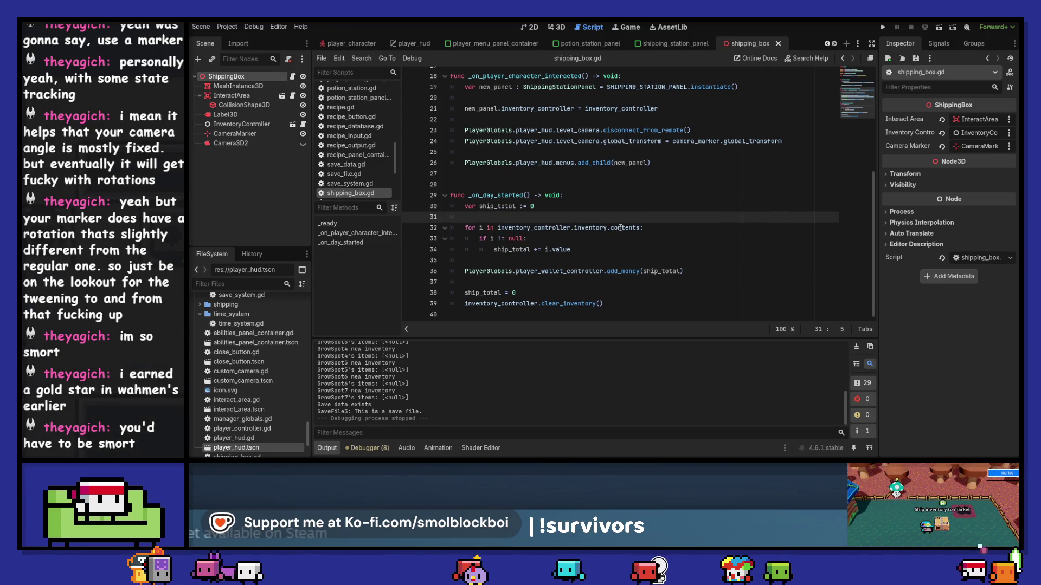
click(254, 143)
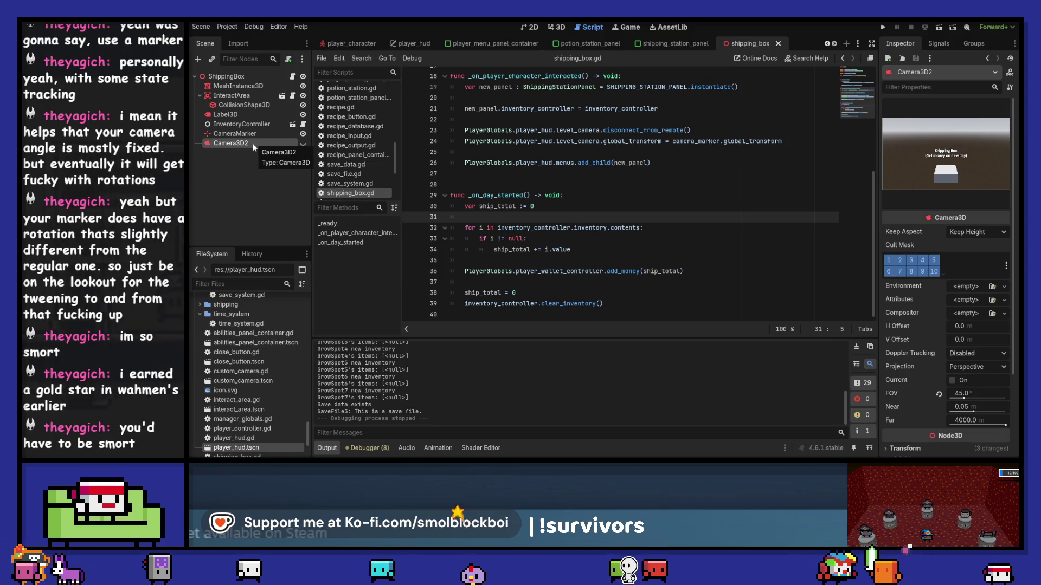
key(Delete)
key(Return)
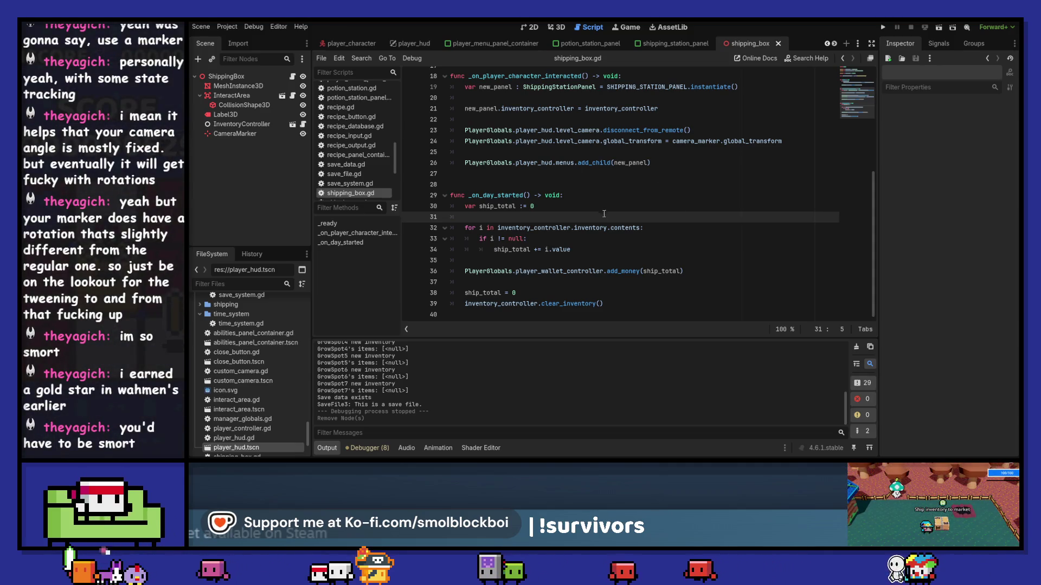
click(624, 227)
mouse_move(624, 225)
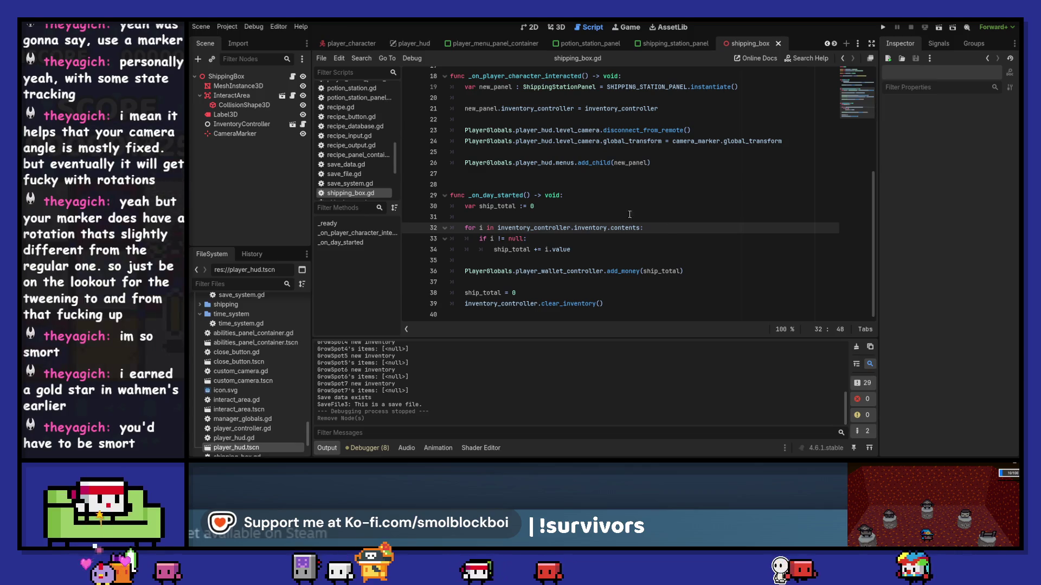
click(292, 77)
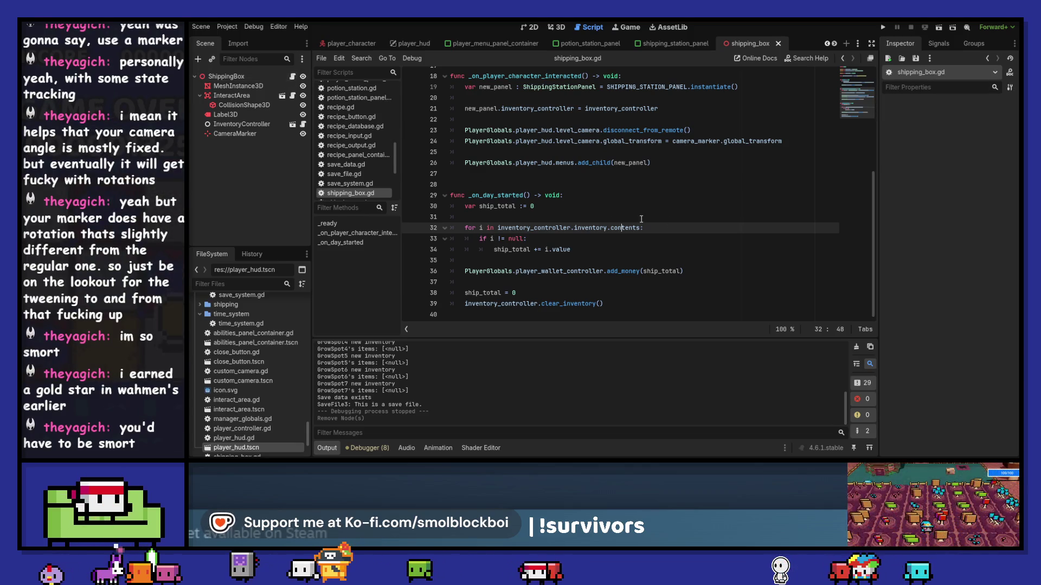
scroll(641, 219, up, 6)
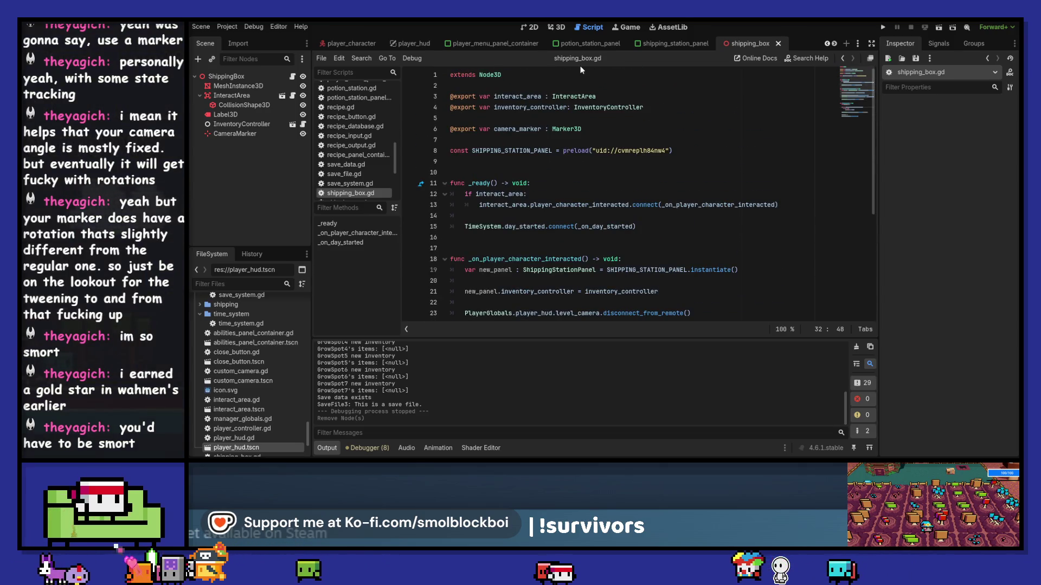
scroll(593, 128, down, 2)
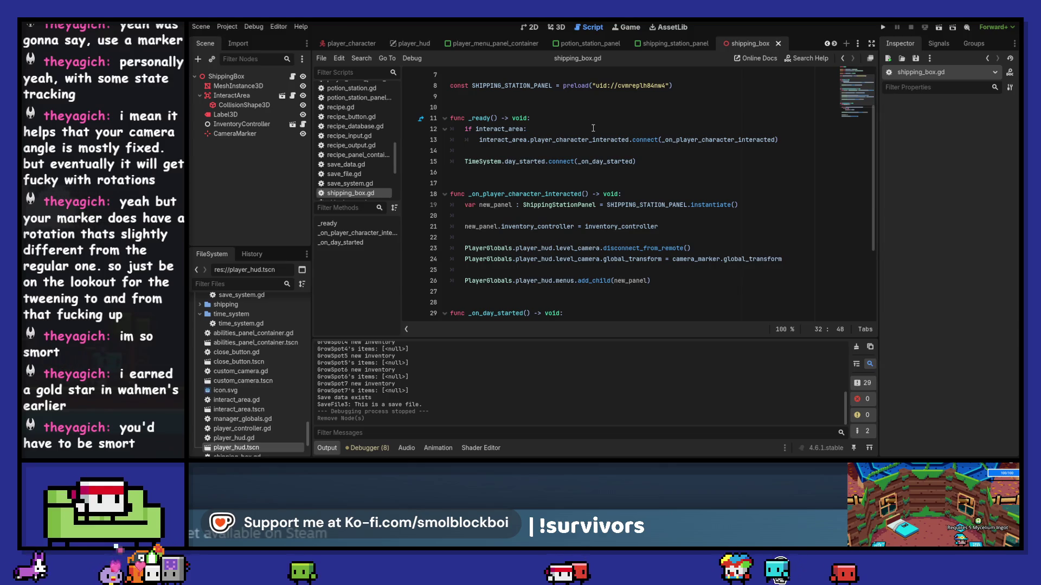
scroll(254, 302, up, 10)
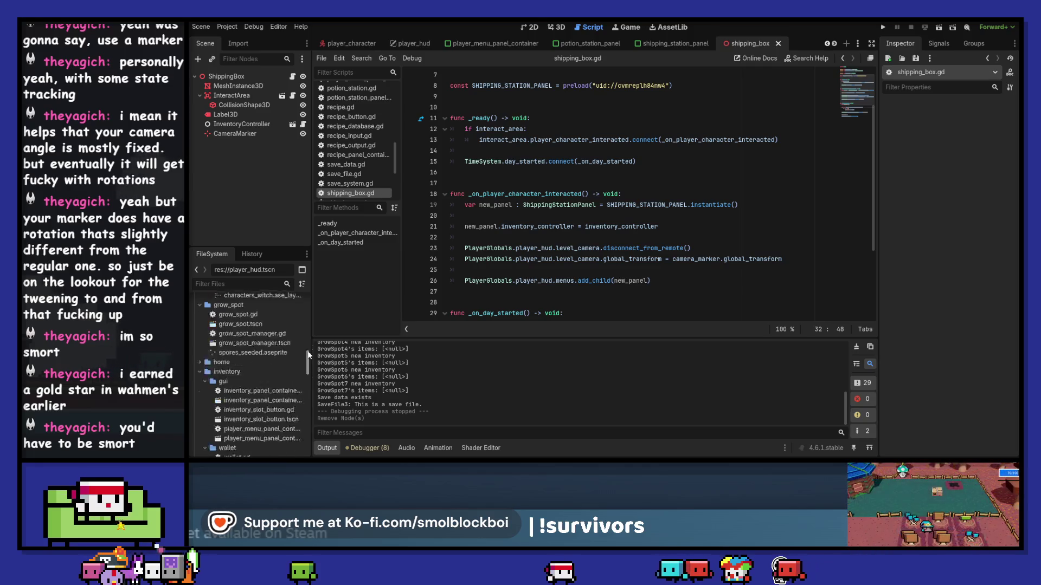
drag(307, 372, 308, 304)
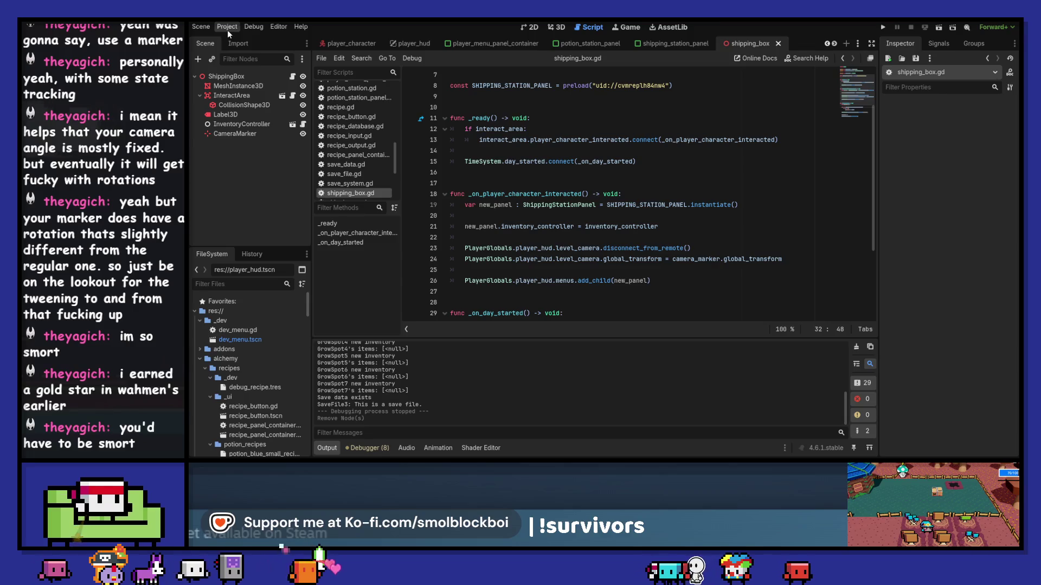
right_click(246, 311)
mouse_move(295, 324)
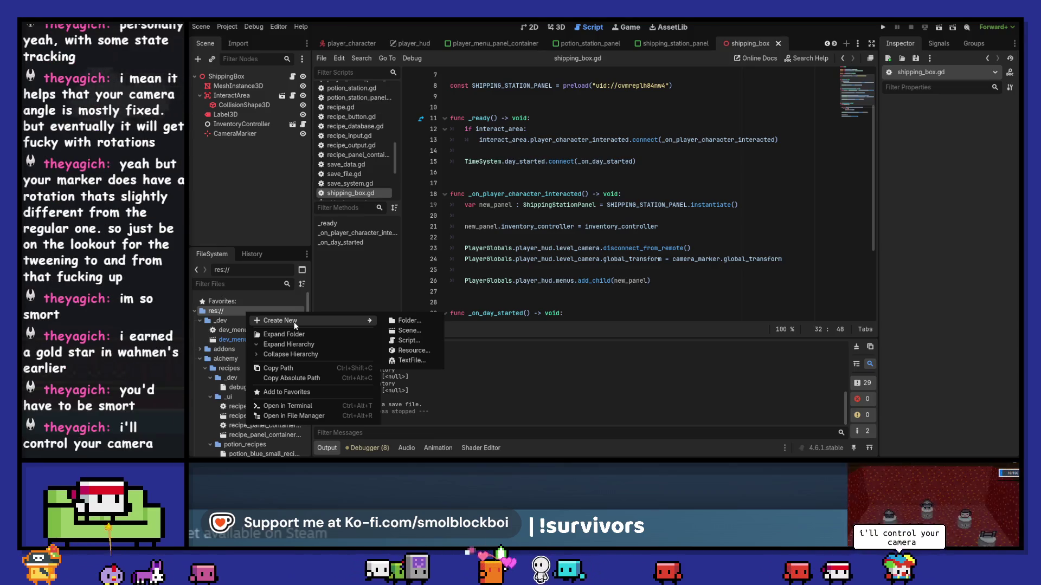
click(808, 34)
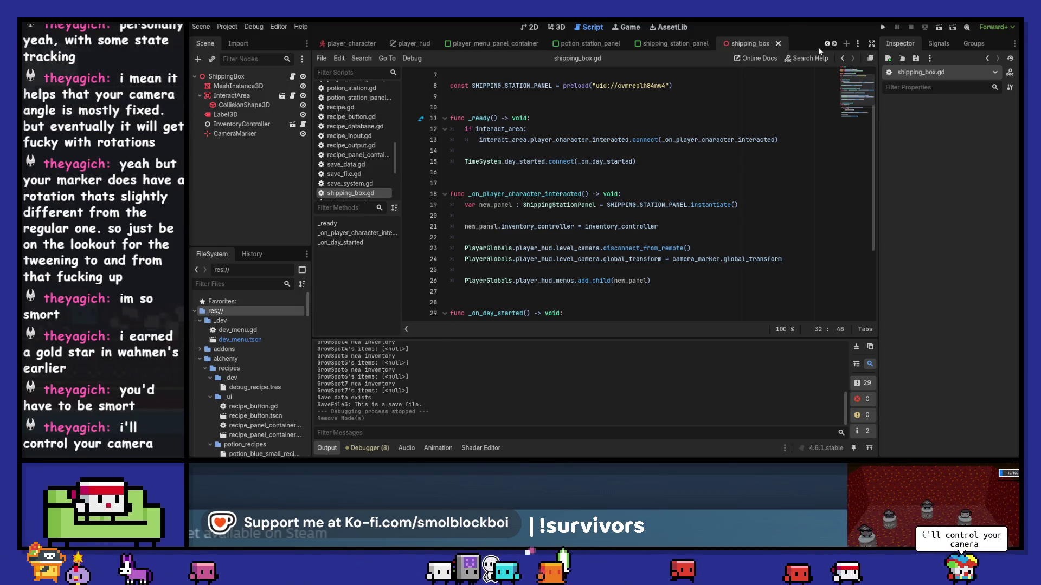
click(827, 43)
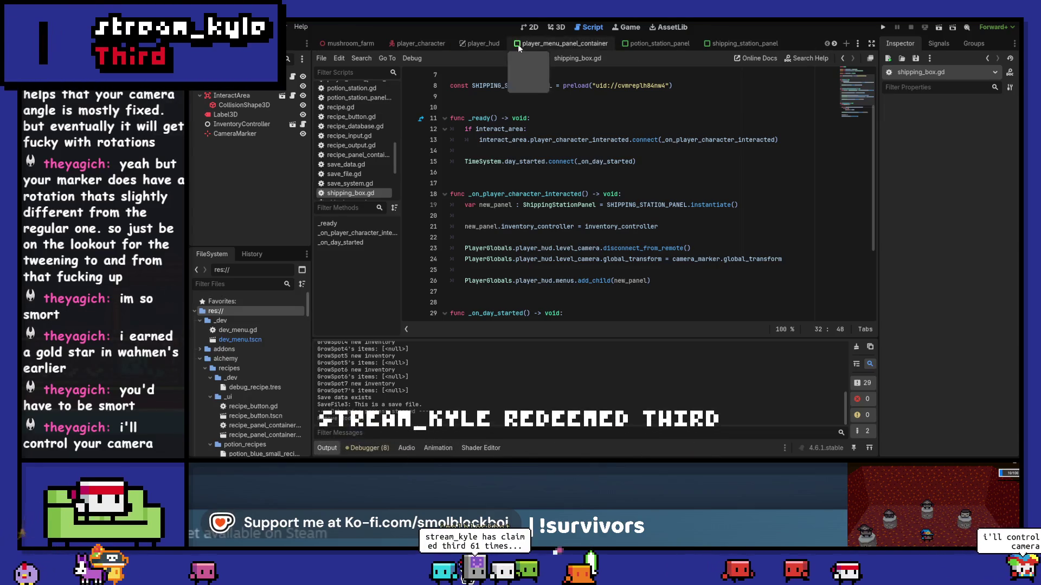
From the mushroom_farm scene's CustomCamera node, open the CustomCamera scene and its custom_camera.gd script
click(344, 43)
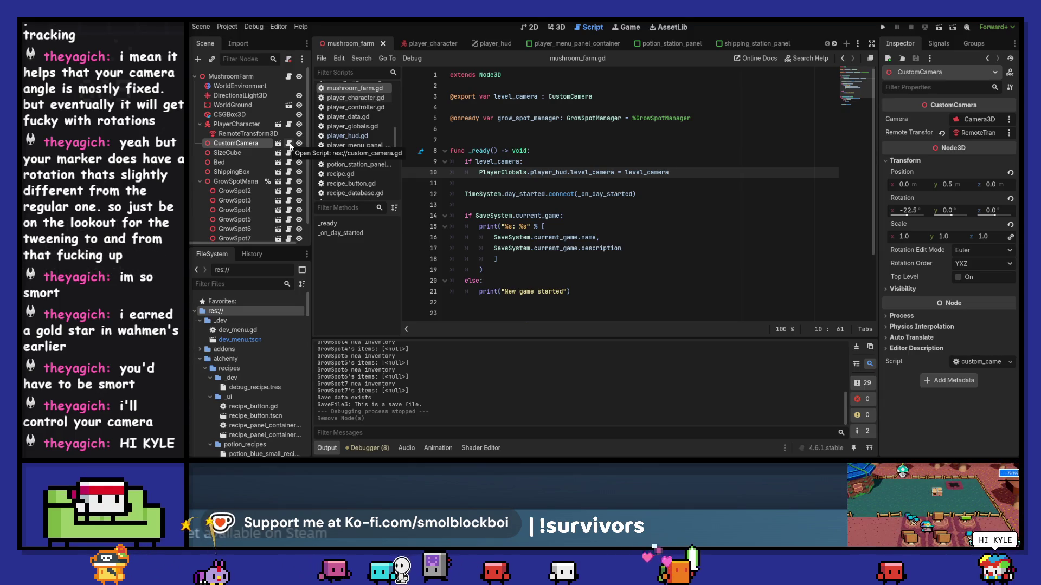
click(289, 143)
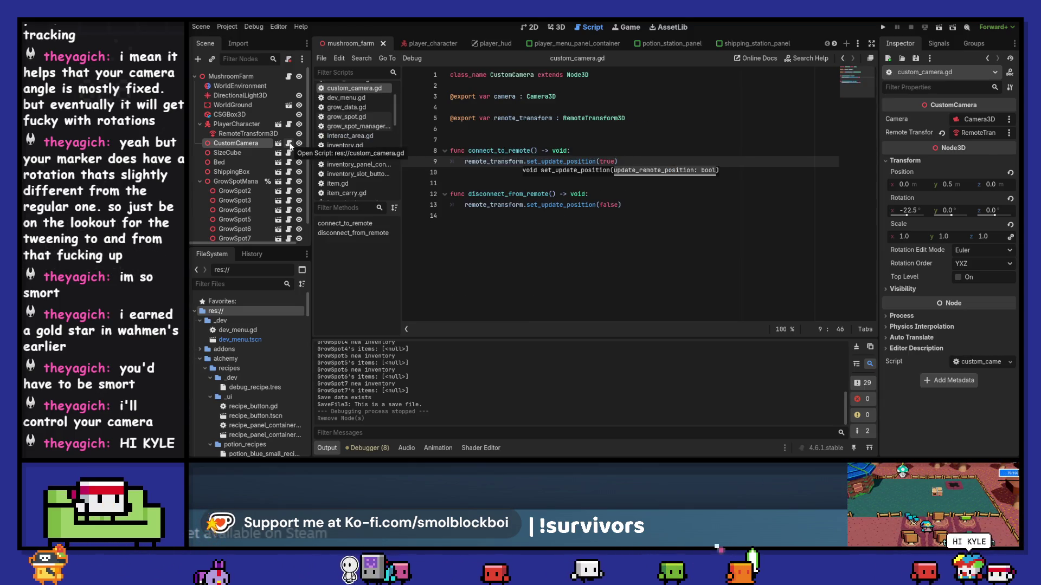
click(278, 144)
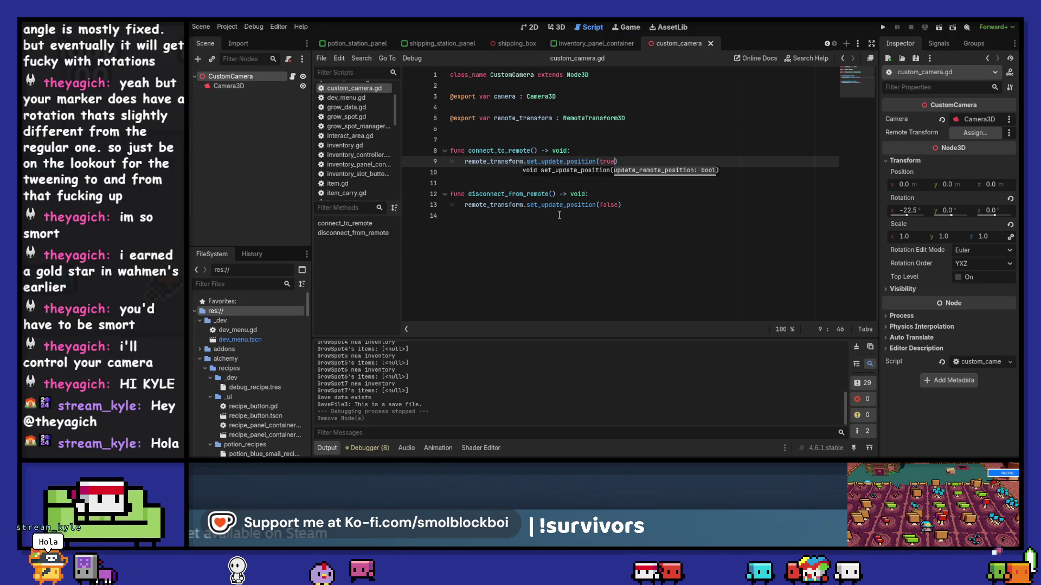
Below disconnect_from_remote, start a new 'func move_to_position()' declaration
click(552, 262)
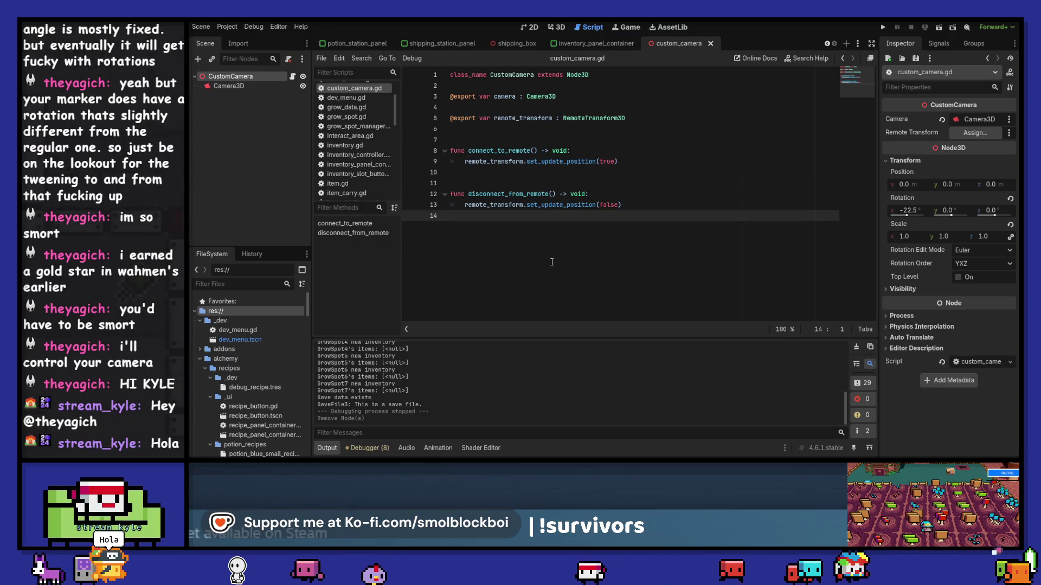
key(Return)
key(Return)
text(func move)
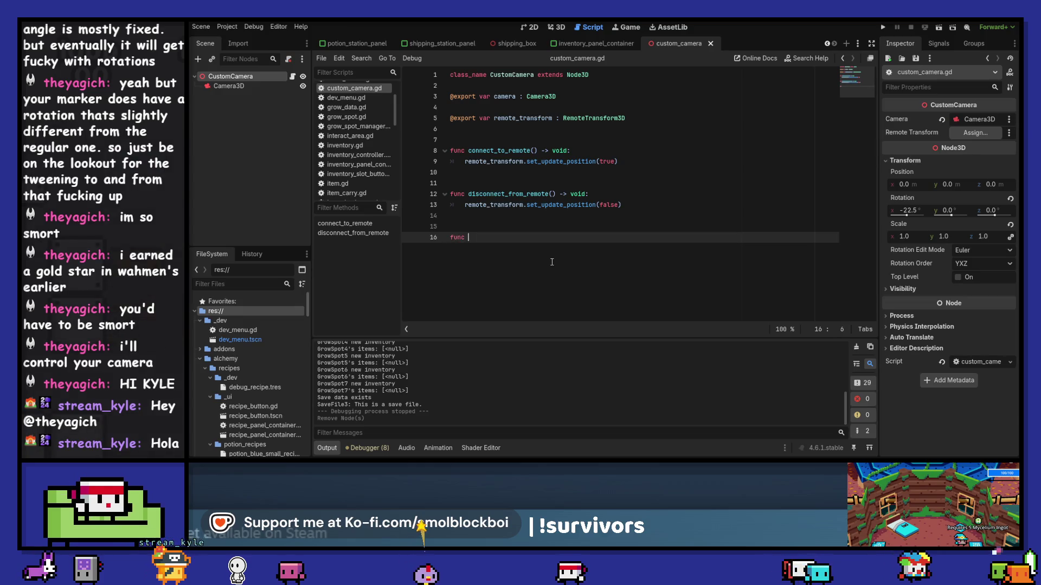
text(_to)
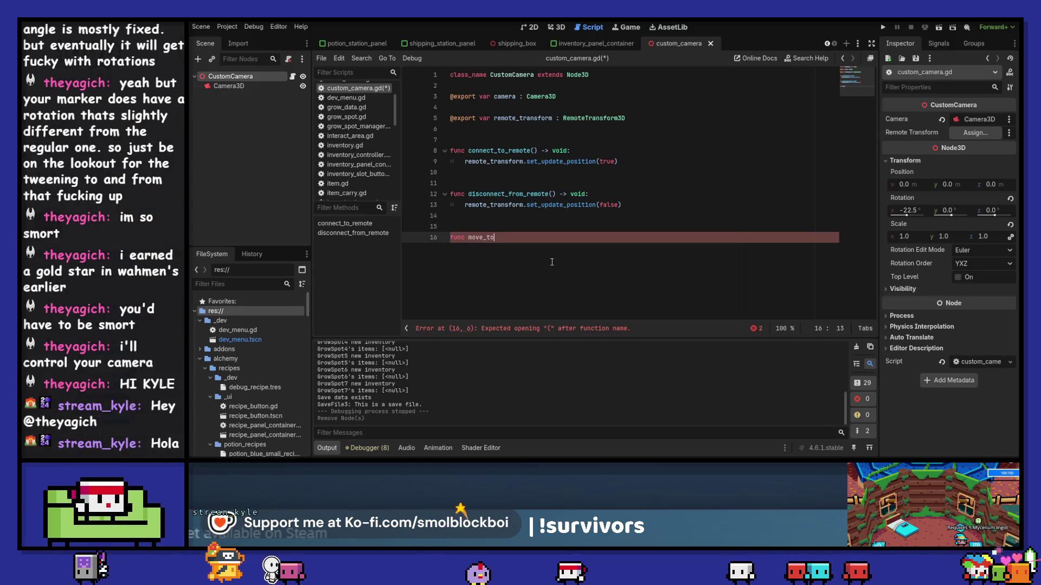
text(_)
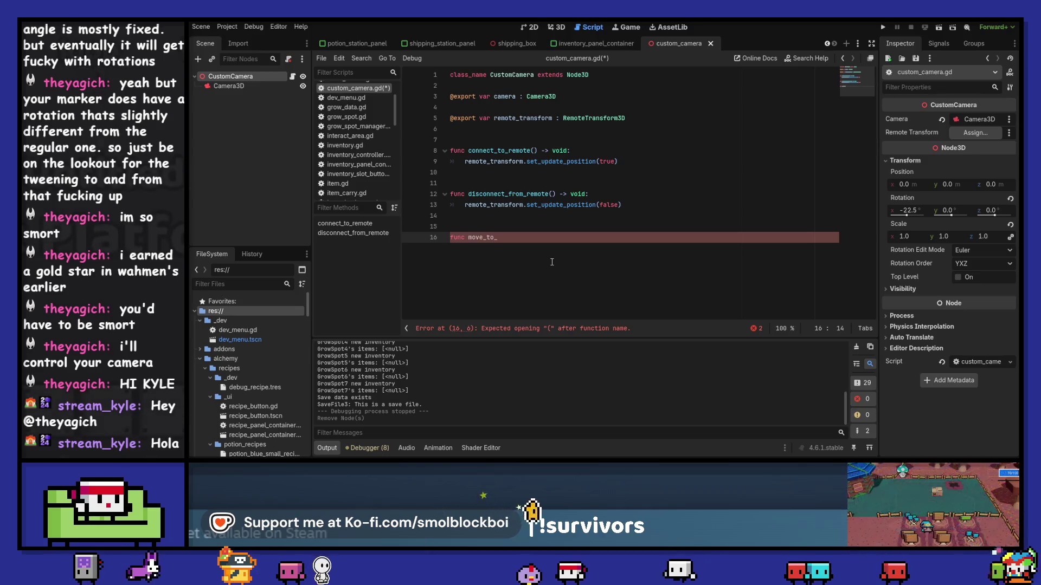
text(position)
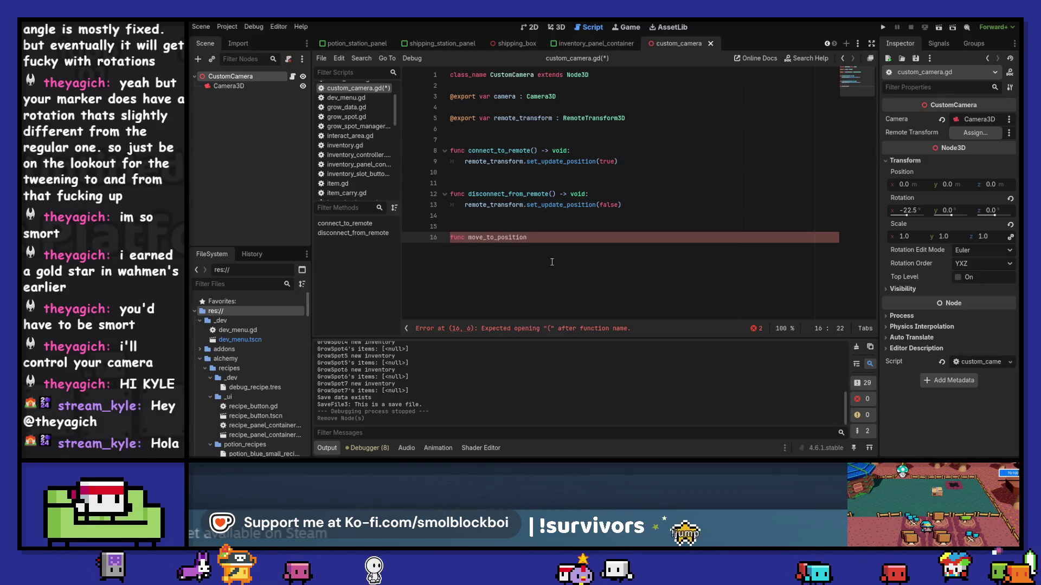
text(())
key(Up)
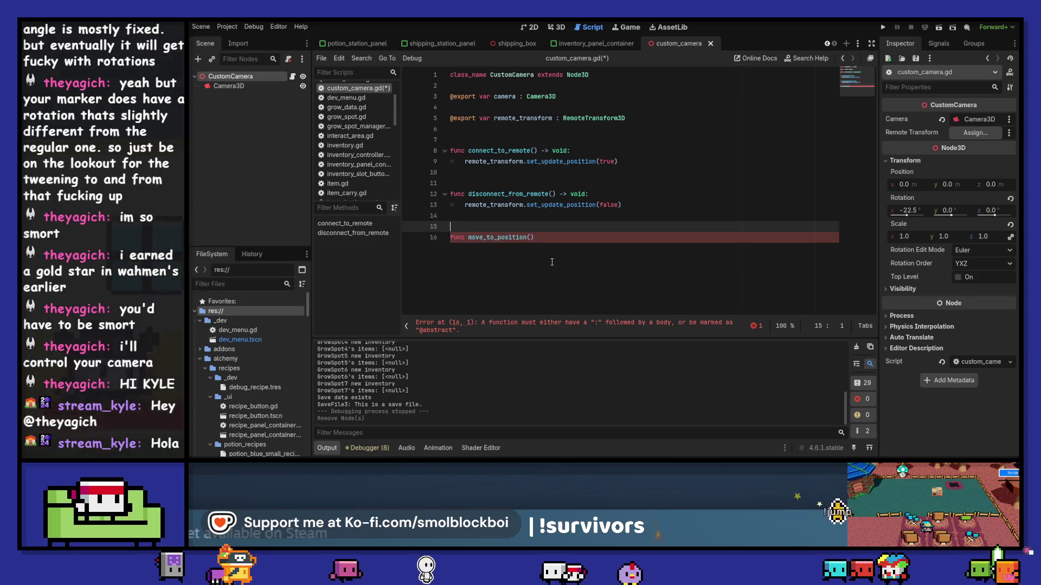
key(Up)
key(Up)
key(Up)
key(Down)
key(Down)
key(ctrl+Right)
key(ctrl+Right)
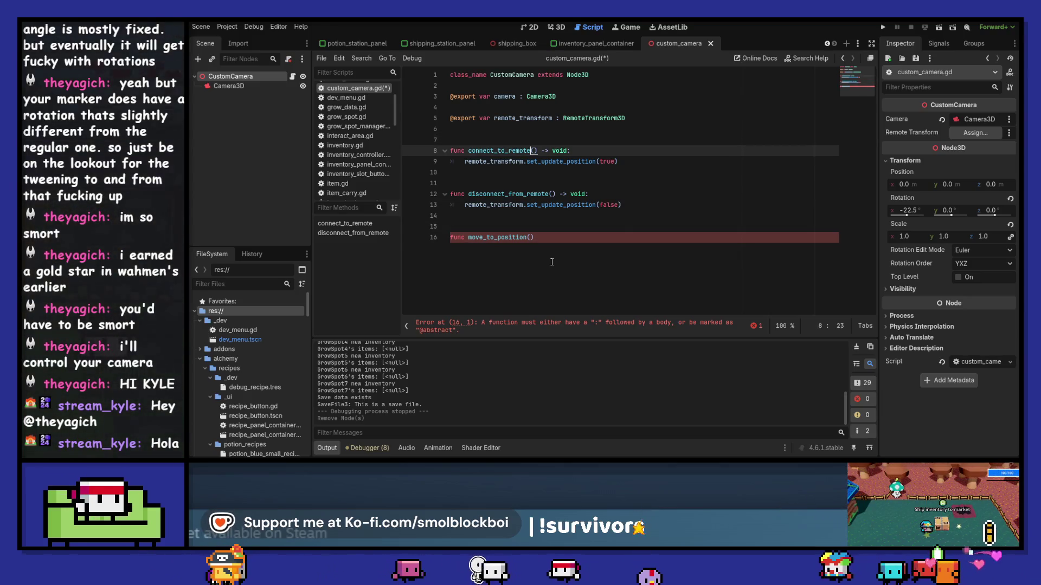
key(Down)
key(Down)
key(Down)
key(End)
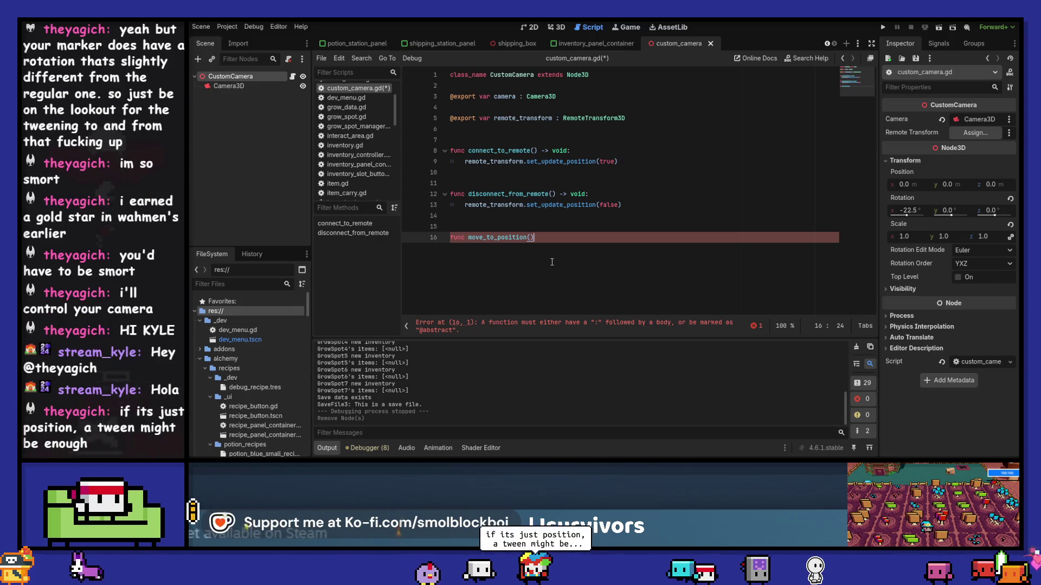
Complete the header as move_to_position(target : Vector3) -> void:, save, and begin the body with 'var tween'
key(Left)
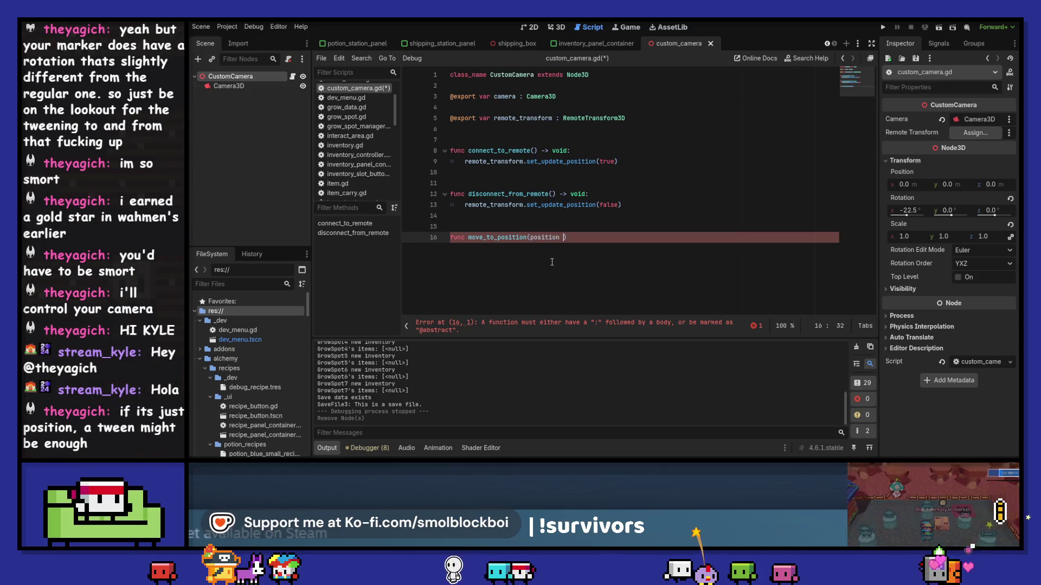
key(ctrl+z)
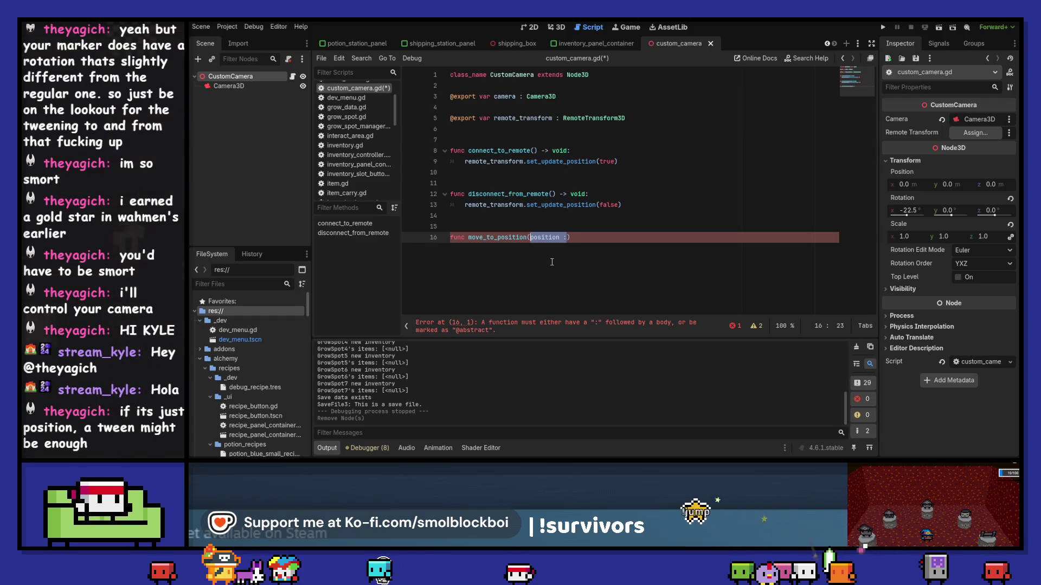
text(target : Vect)
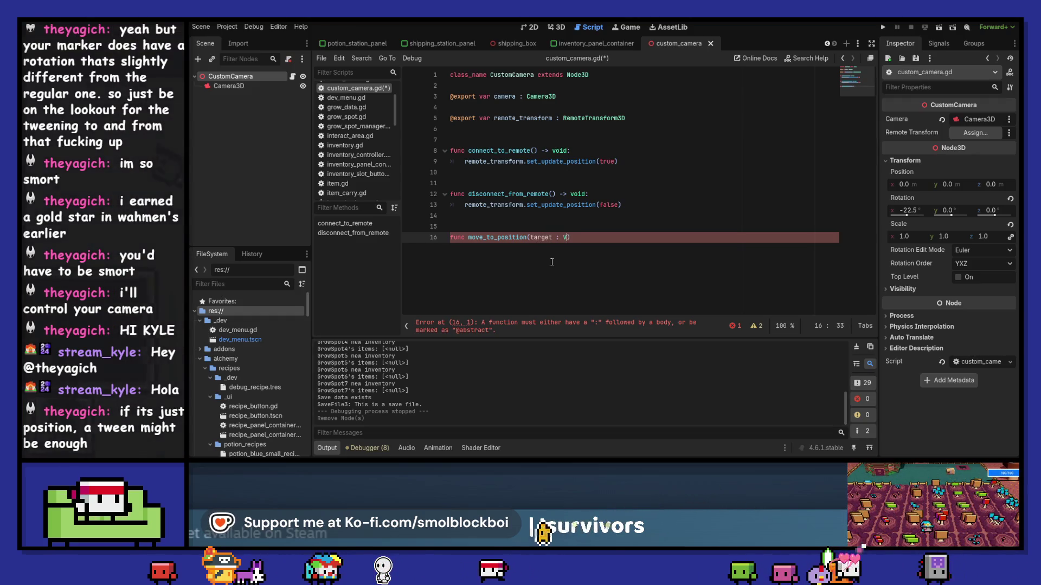
text(or3) -)
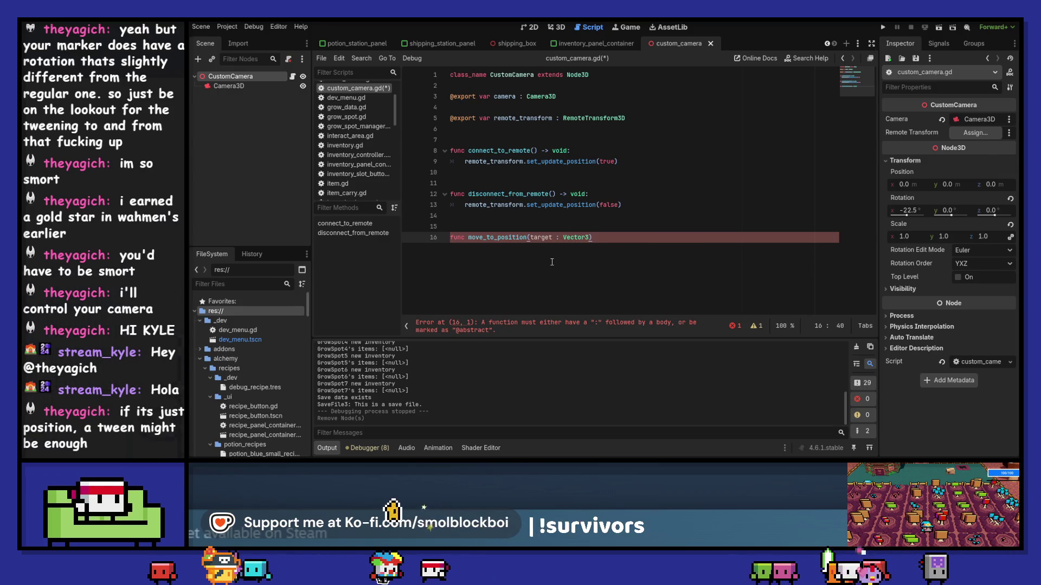
text(> void:)
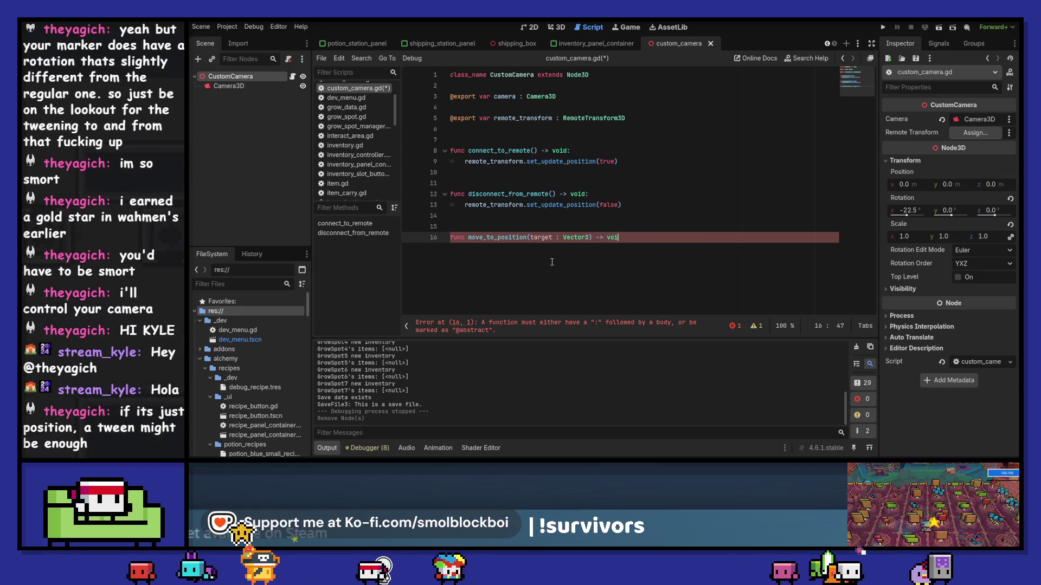
key(Return)
text(pass)
key(ctrl+s)
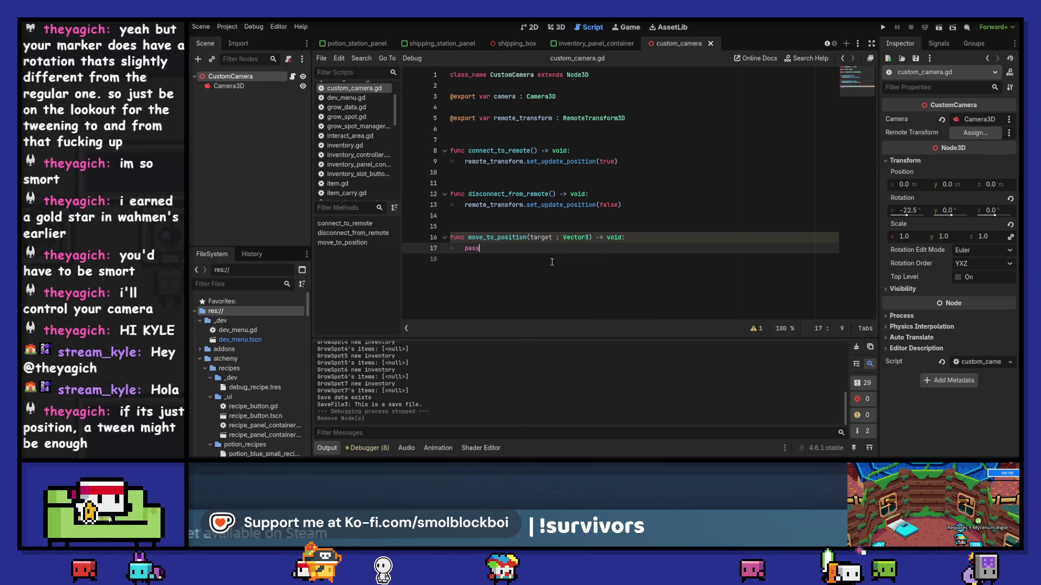
text(var)
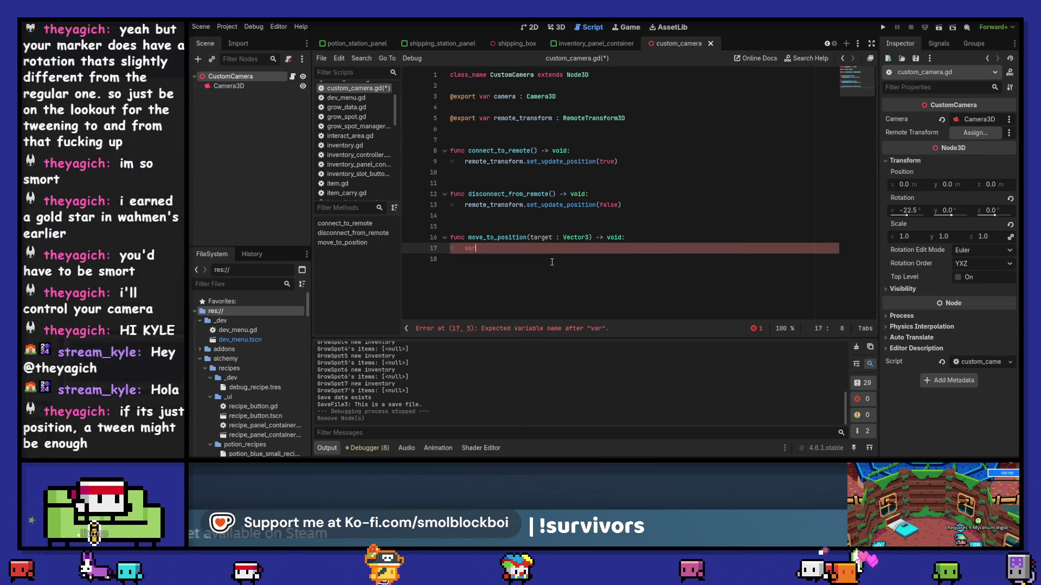
text( tw)
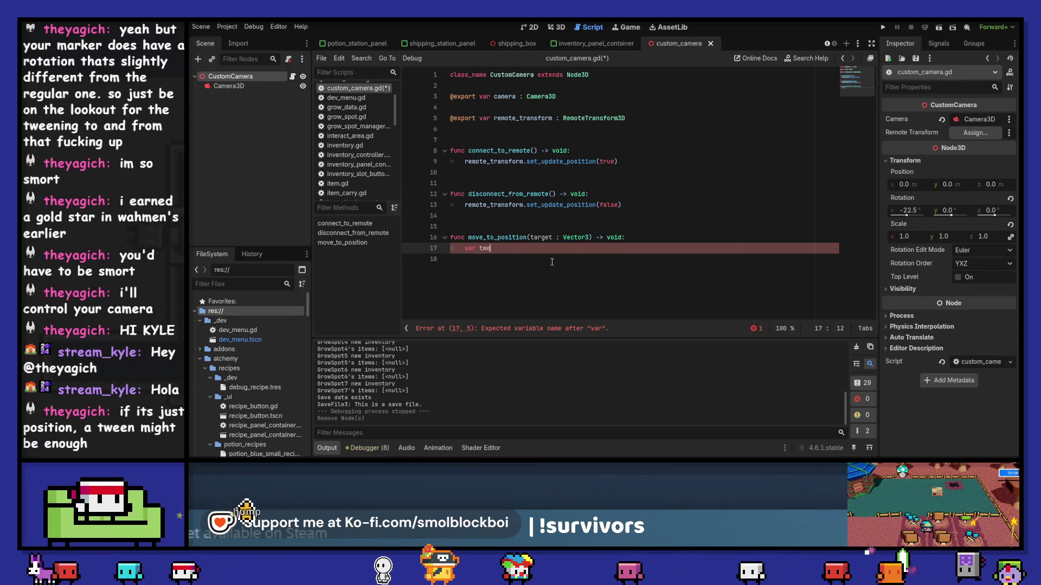
text(een)
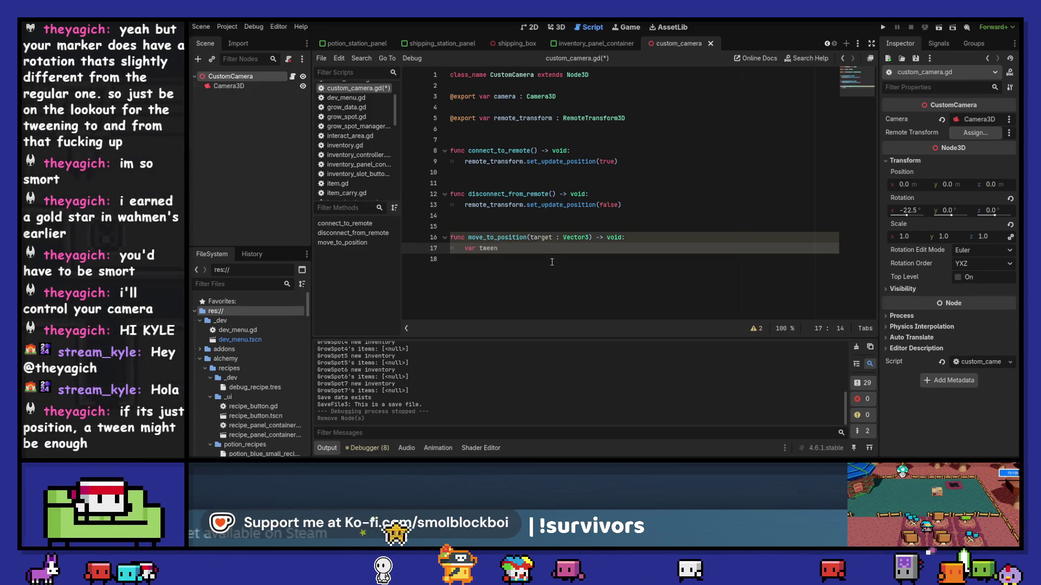
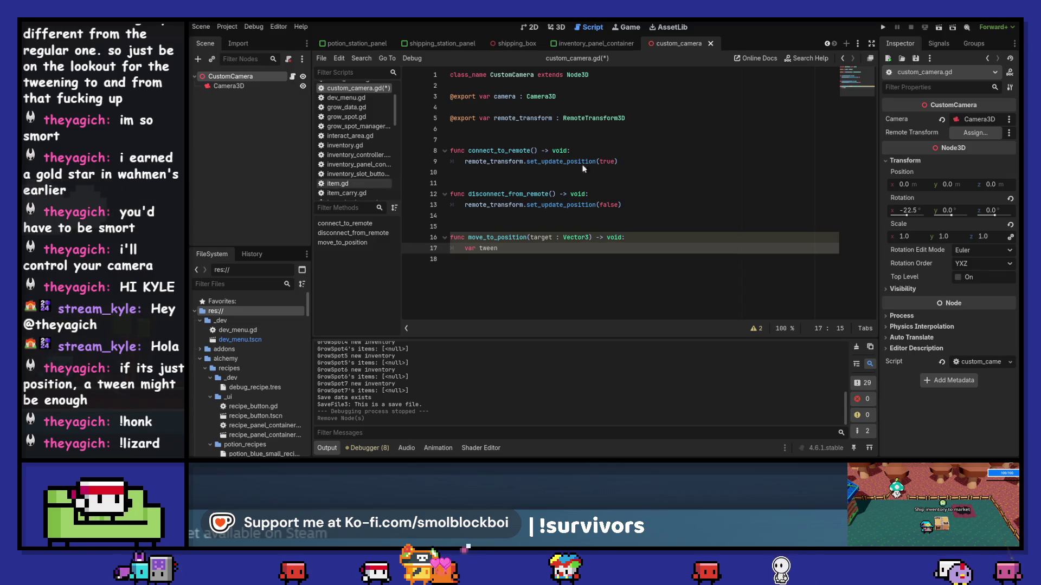
Assign get_tree().create_tween() to tween, then begin tween.tween_property(self on line 18
text(= get)
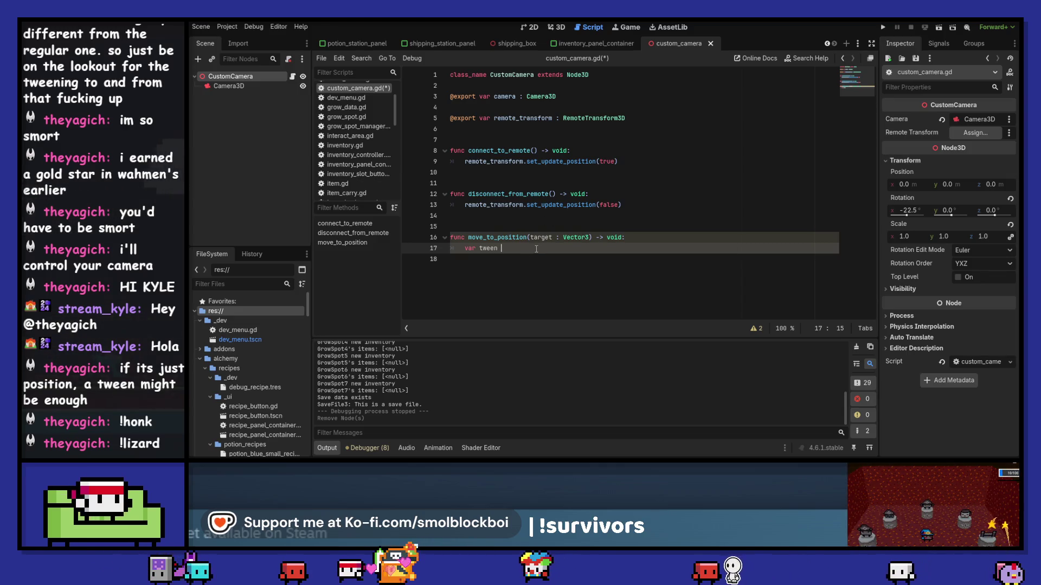
text(_tr)
key(Return)
text(.create)
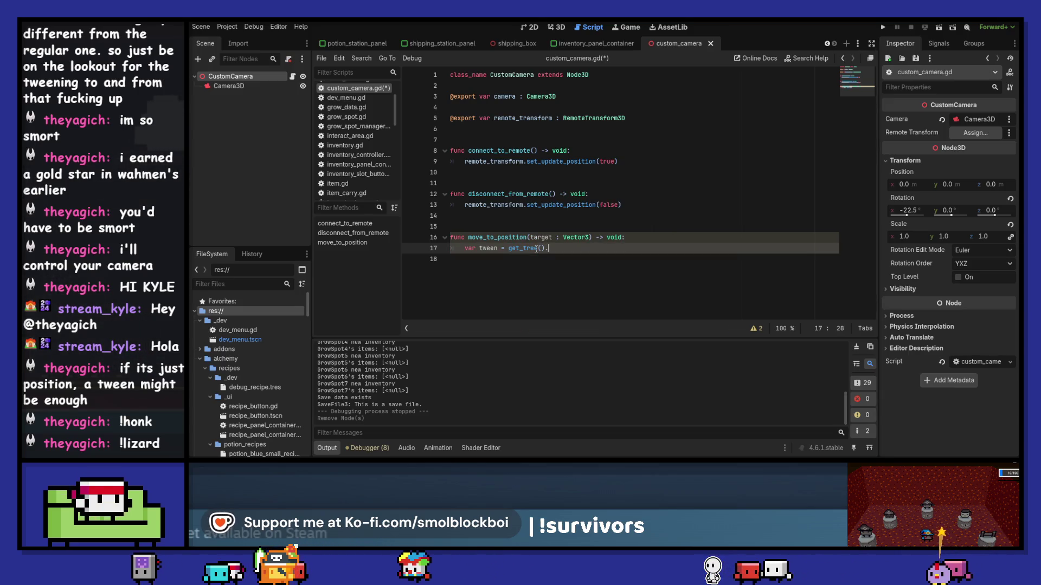
text(_tw)
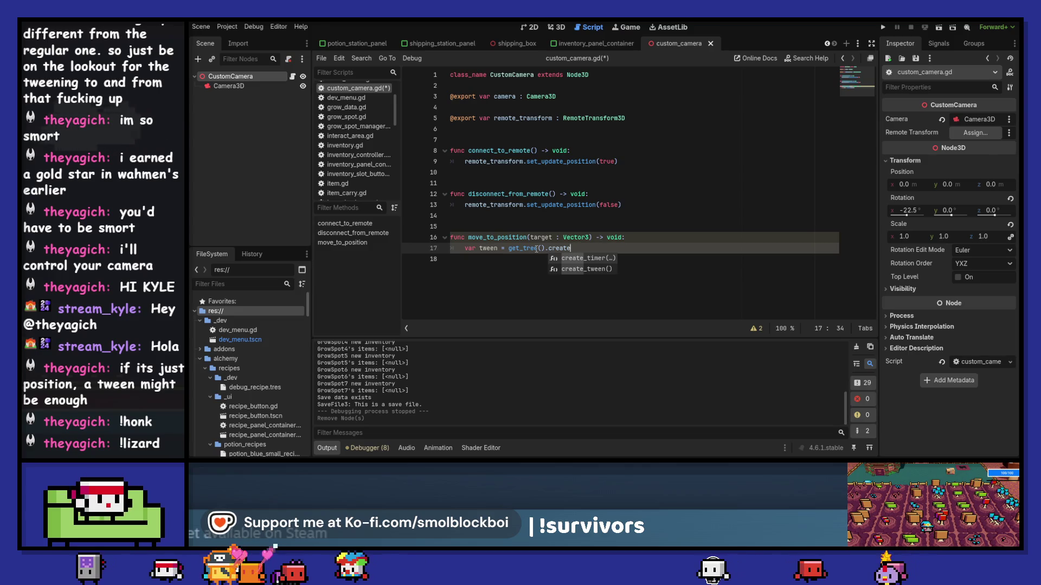
key(Return)
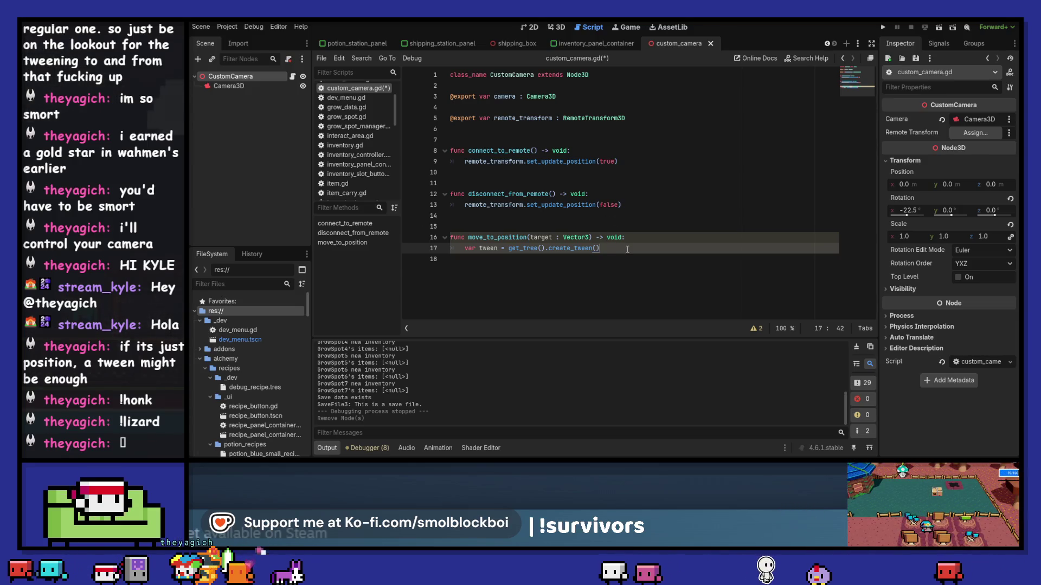
key(Return)
text(n.twee)
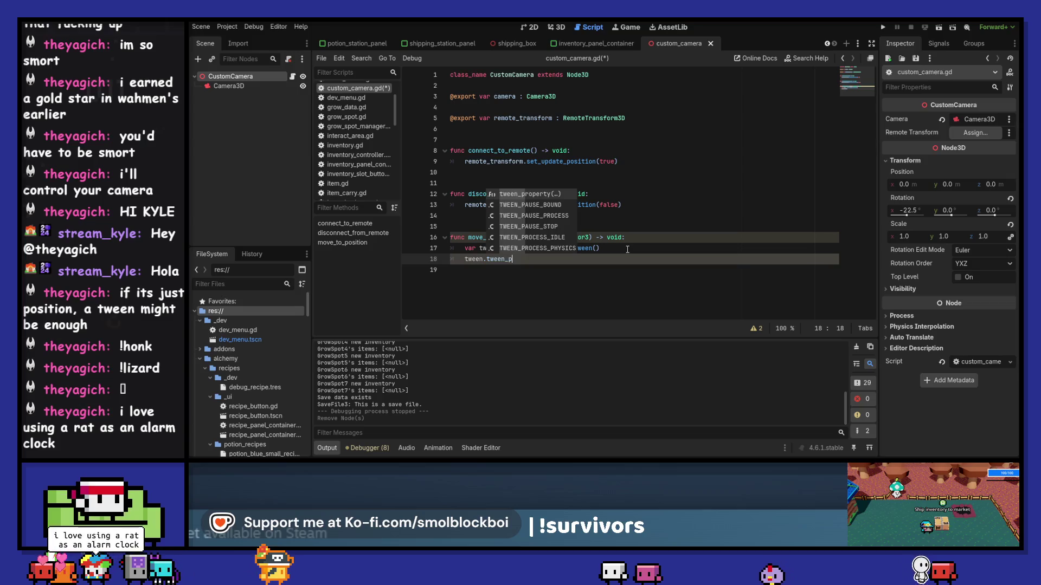
text(n_p)
key(Return)
text(self))
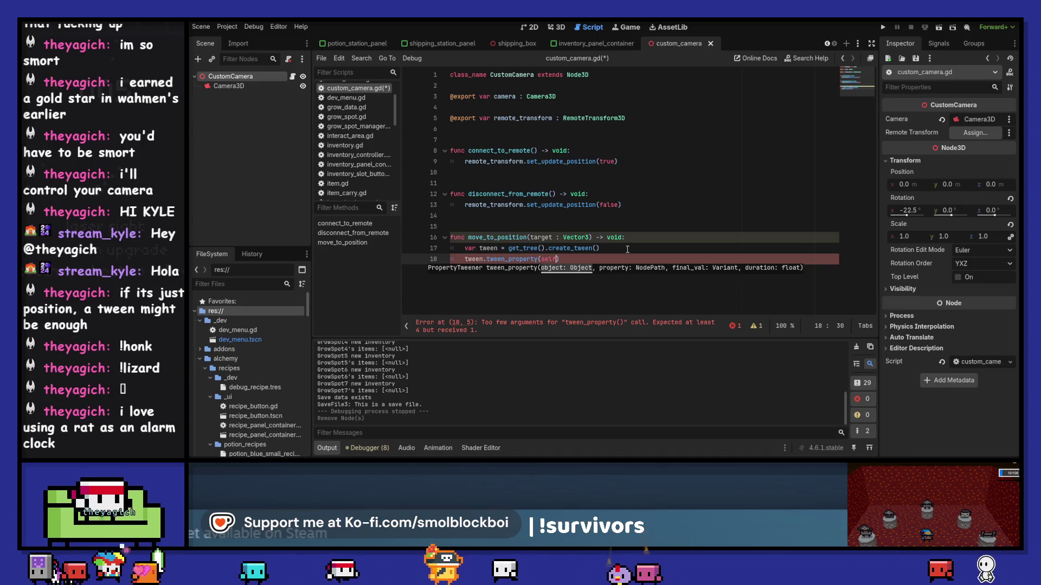
click(239, 86)
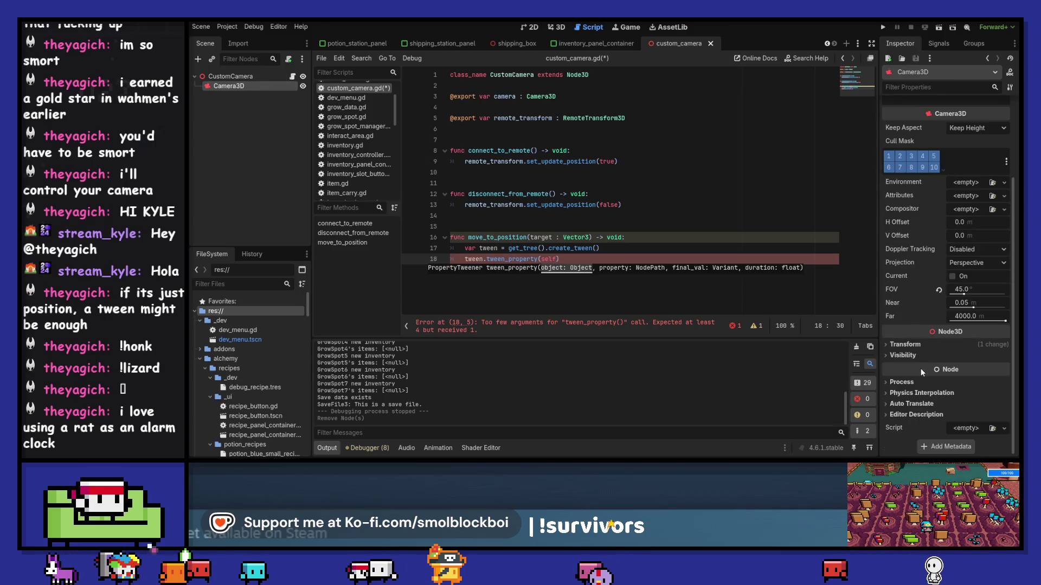
click(922, 344)
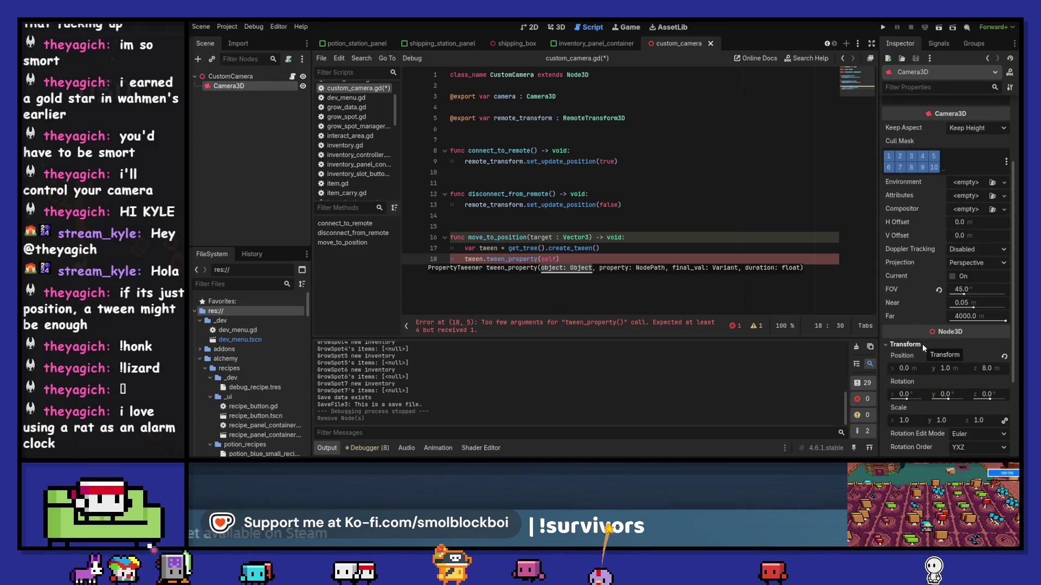
click(554, 28)
scroll(611, 160, down, 4)
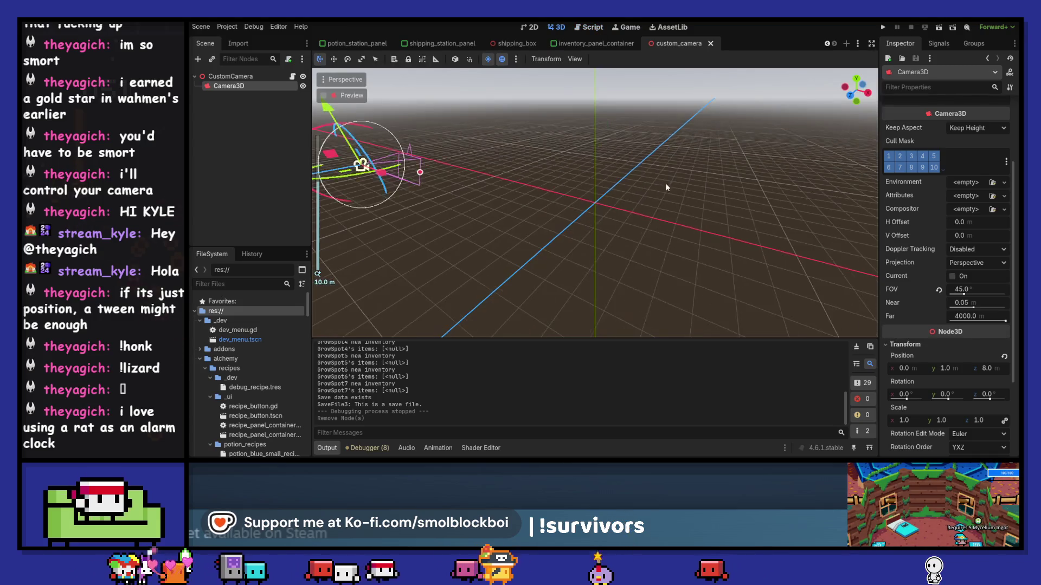
drag(700, 217, 607, 210)
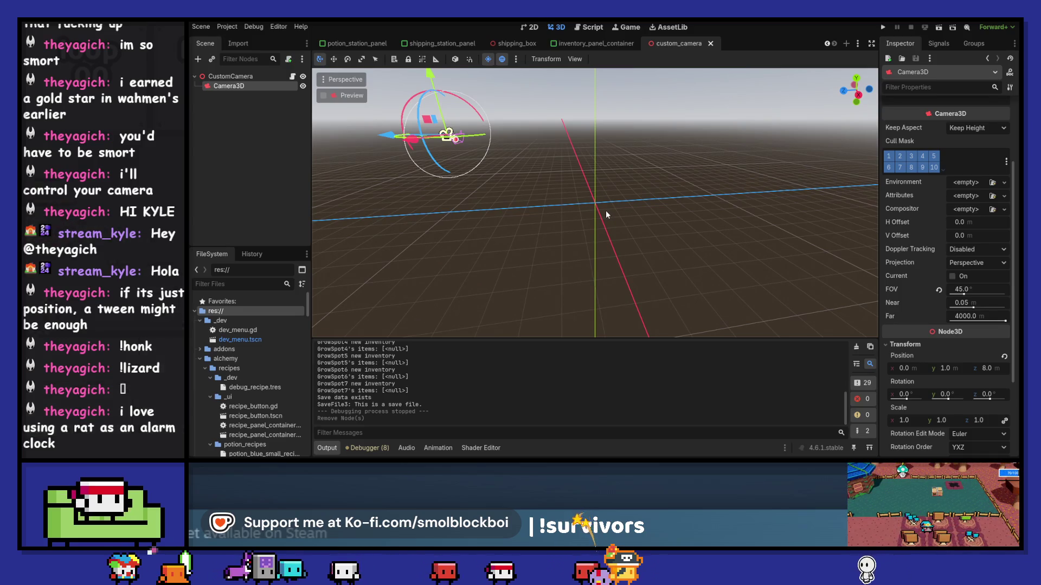
click(255, 76)
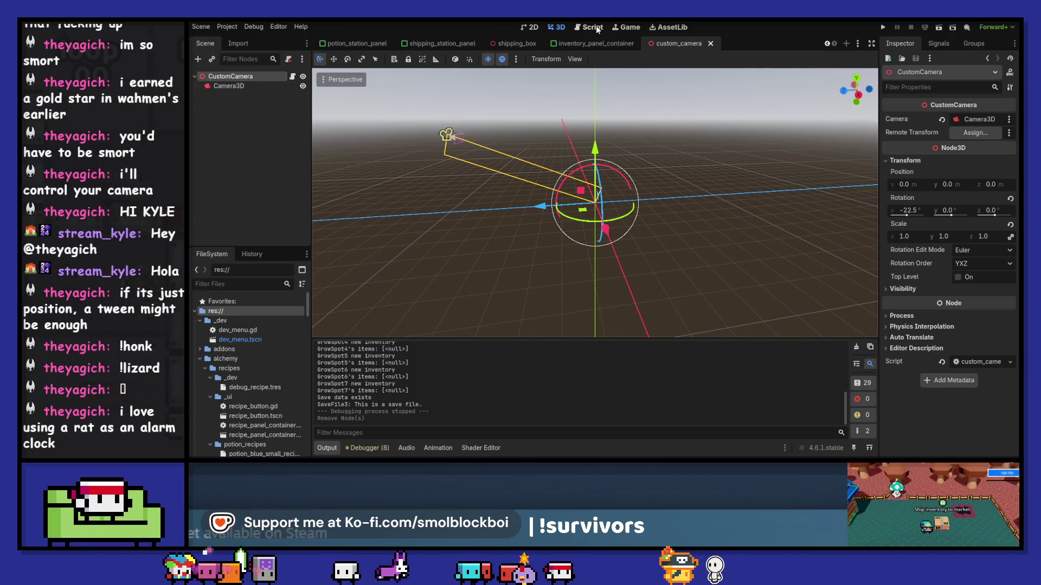
mouse_move(493, 458)
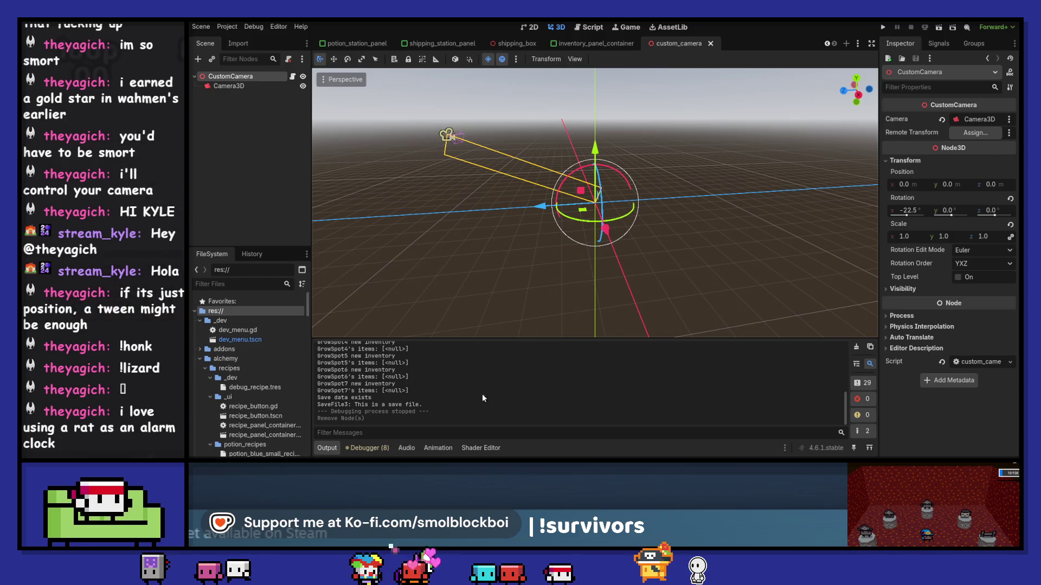
click(598, 29)
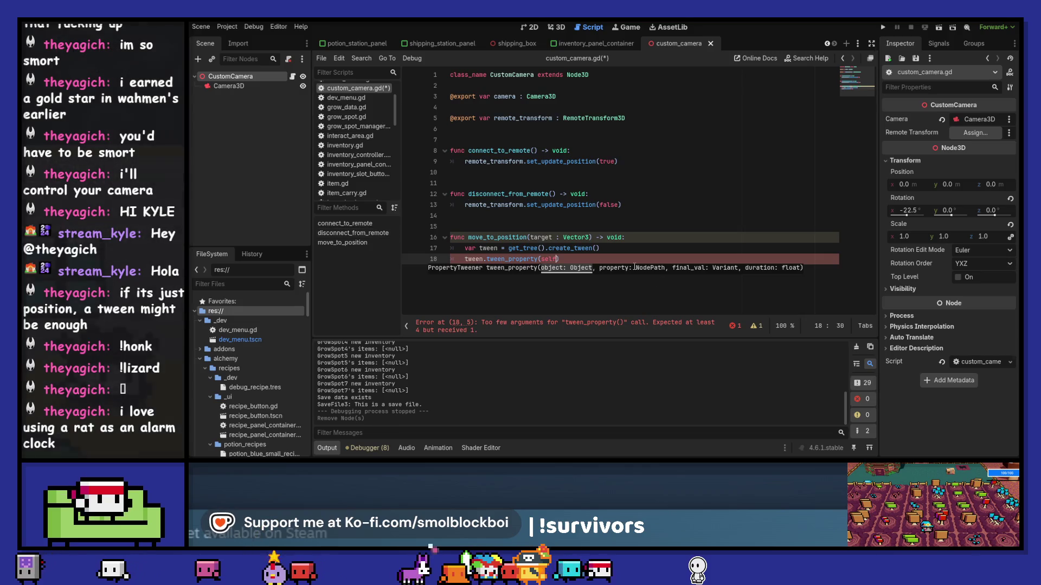
Complete the call as tween_property(self, "global_position", target, 0.25)
text())
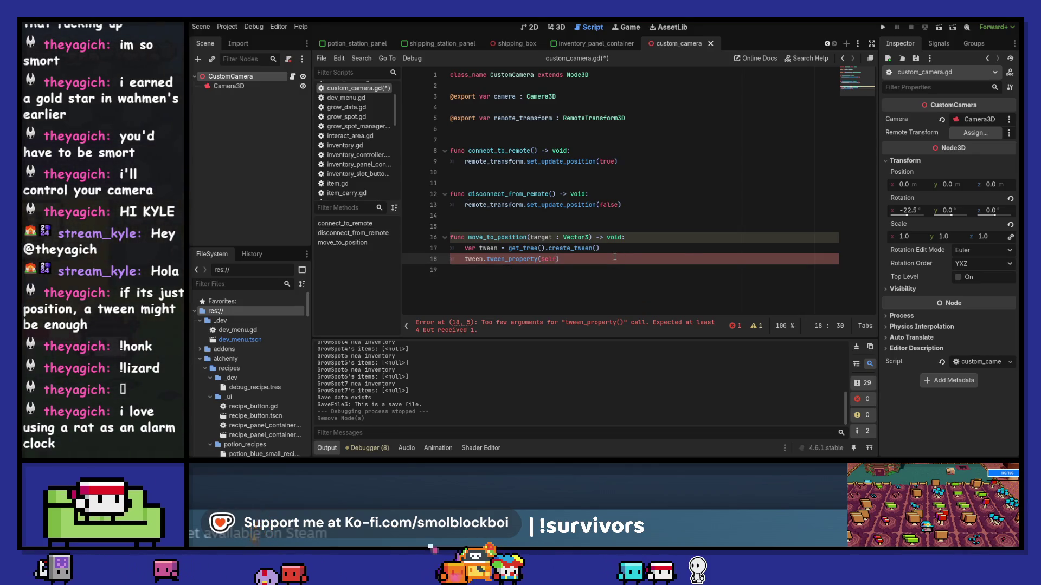
key(ctrl+space)
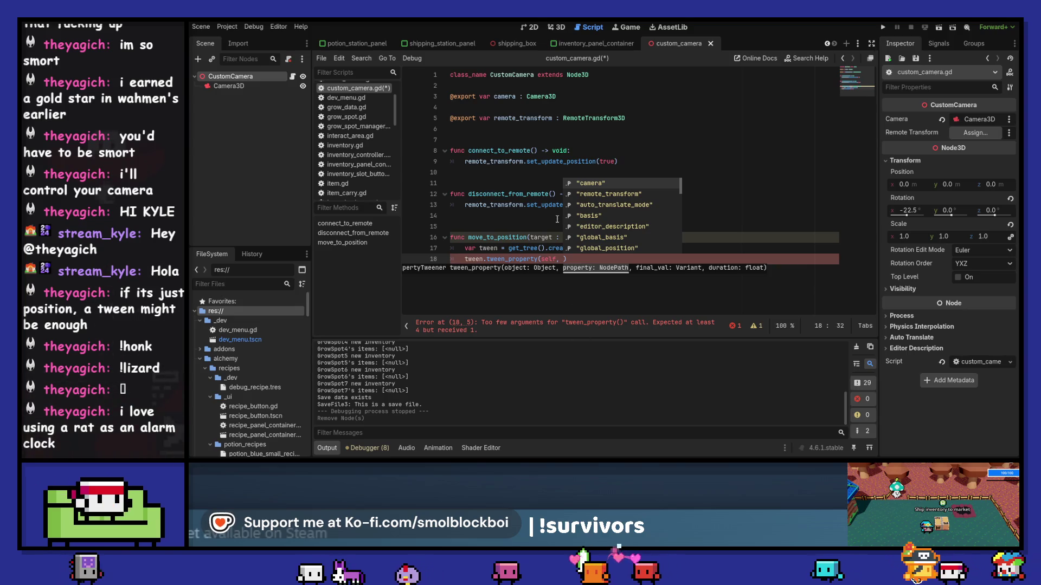
key(Escape)
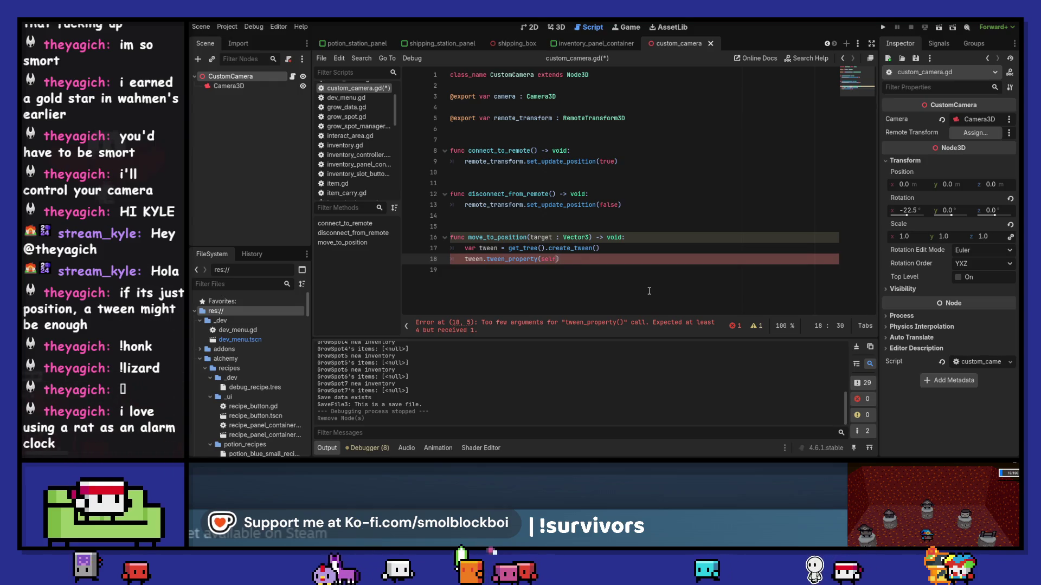
text(,)
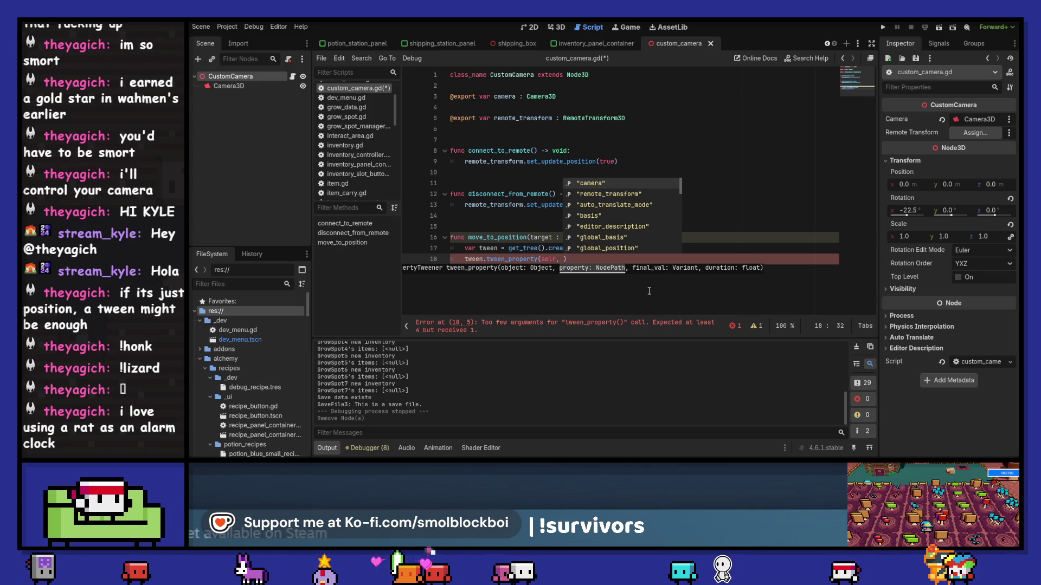
text( global)
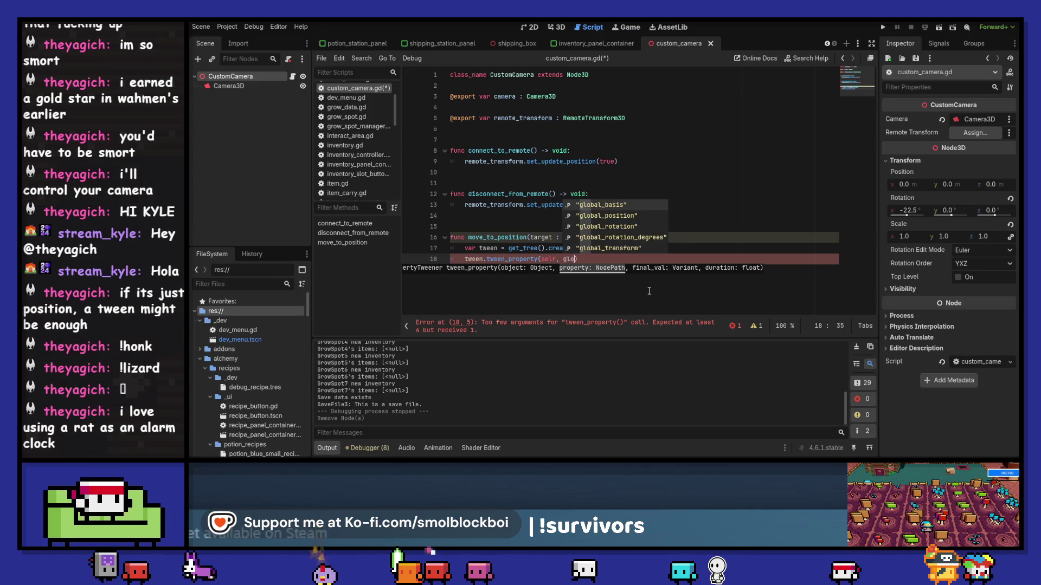
key(Return)
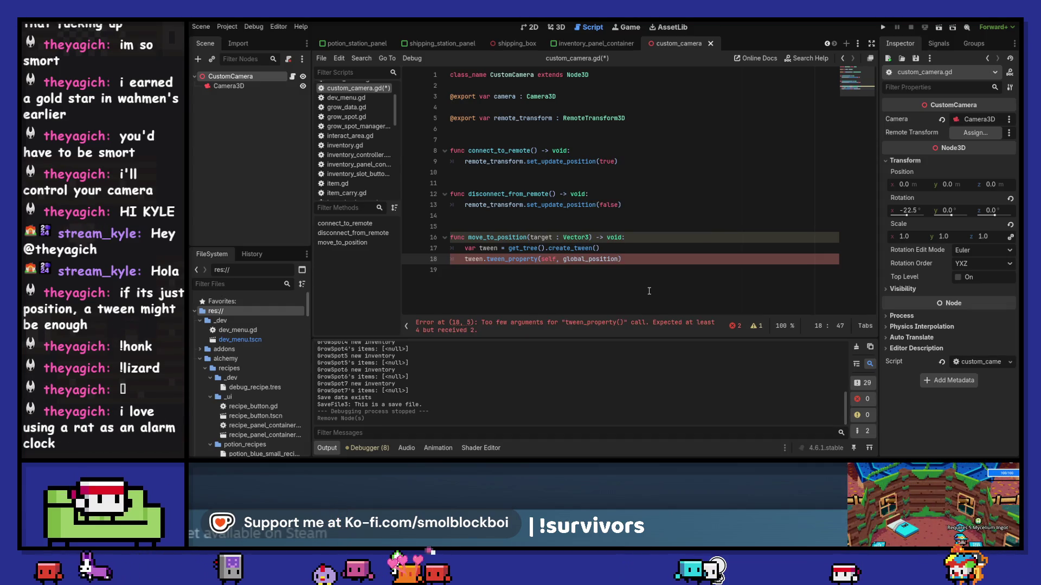
text(,)
key(ctrl+shift+Left)
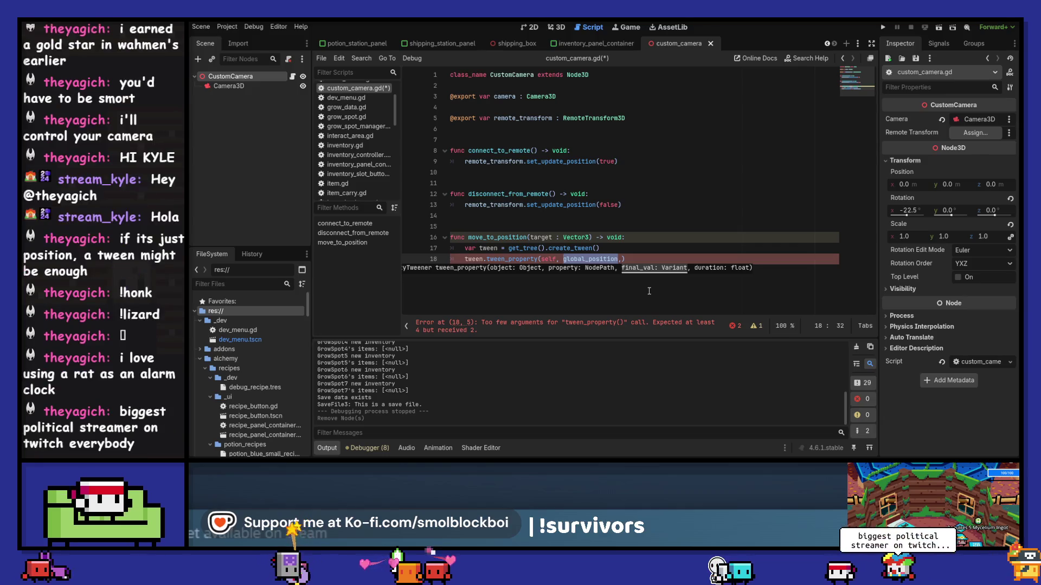
text(")
key(End)
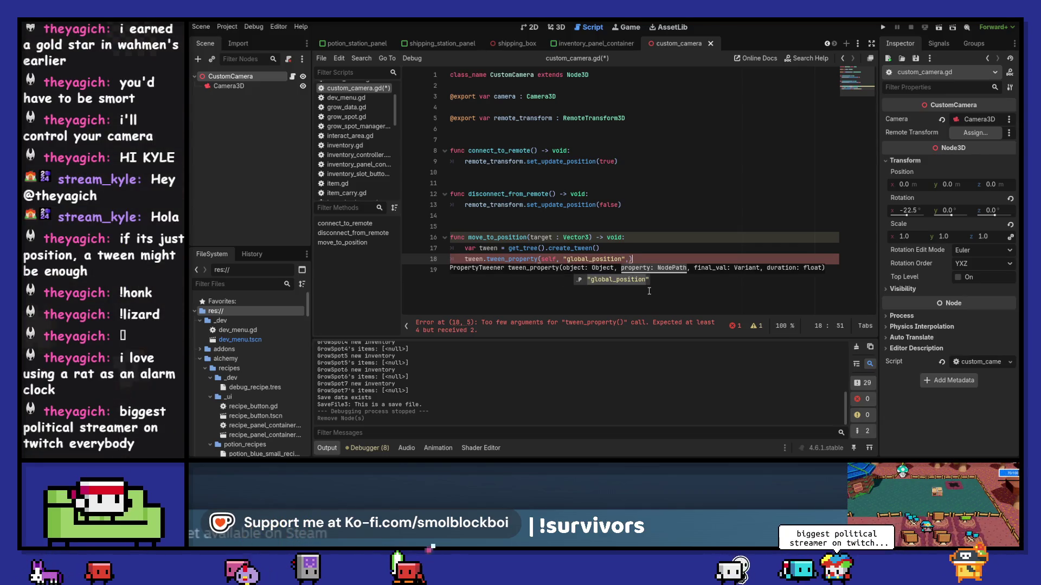
key(Escape)
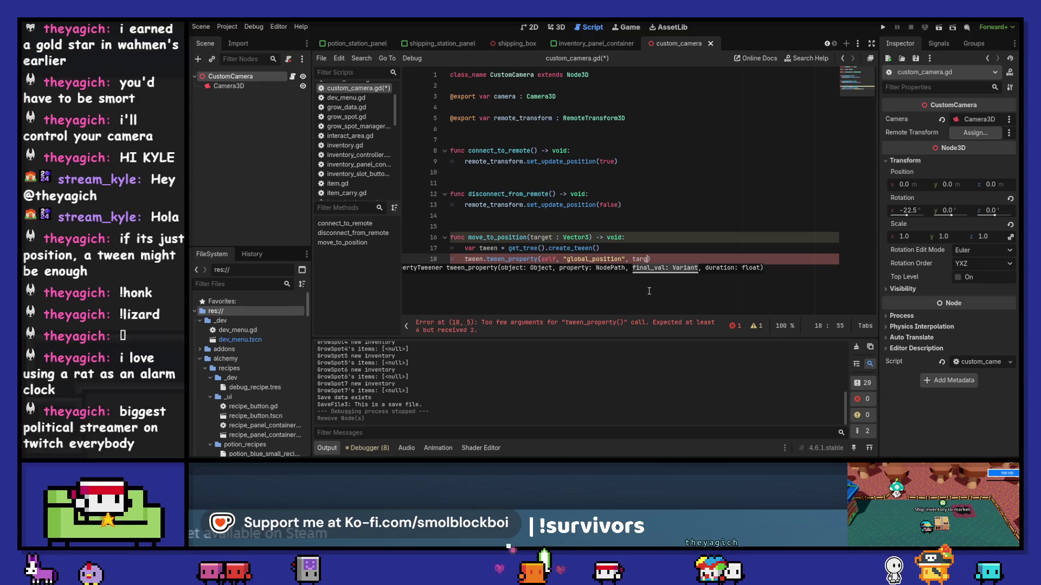
text(, 0.)
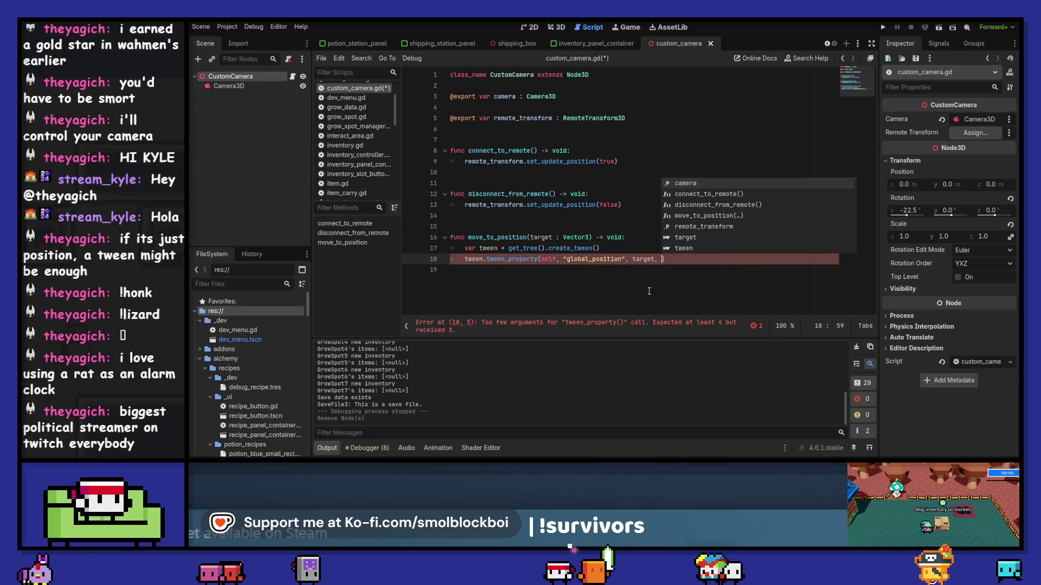
text(25)
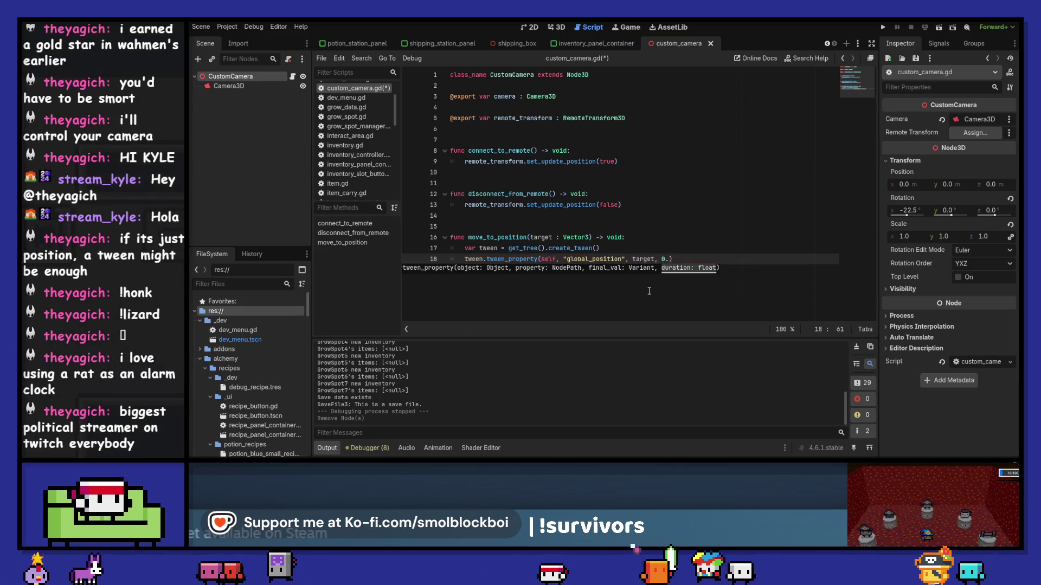
Save custom_camera.gd and select the move_to_position function name
key(ctrl+s)
click(717, 261)
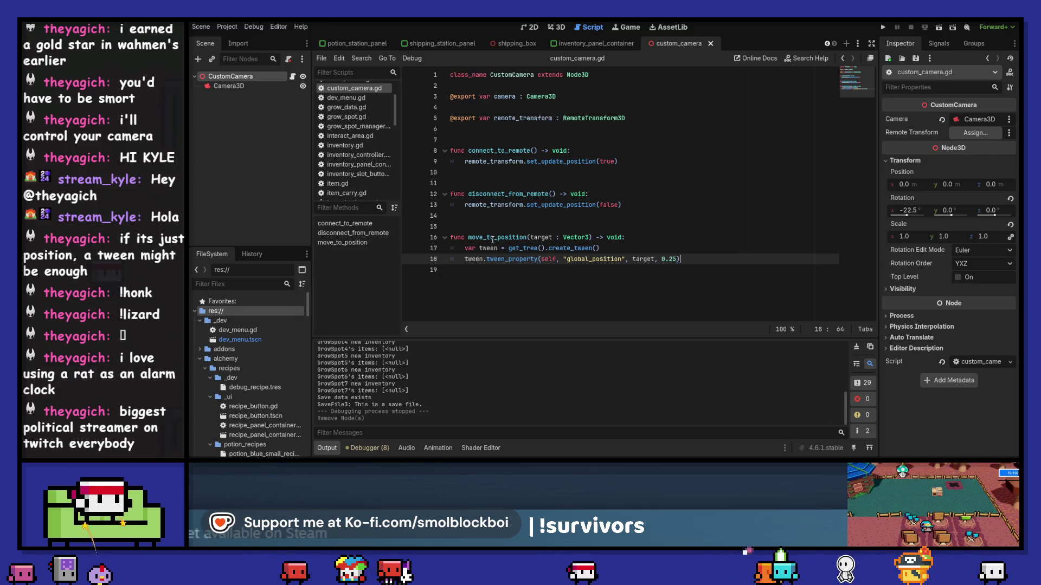
double_click(493, 239)
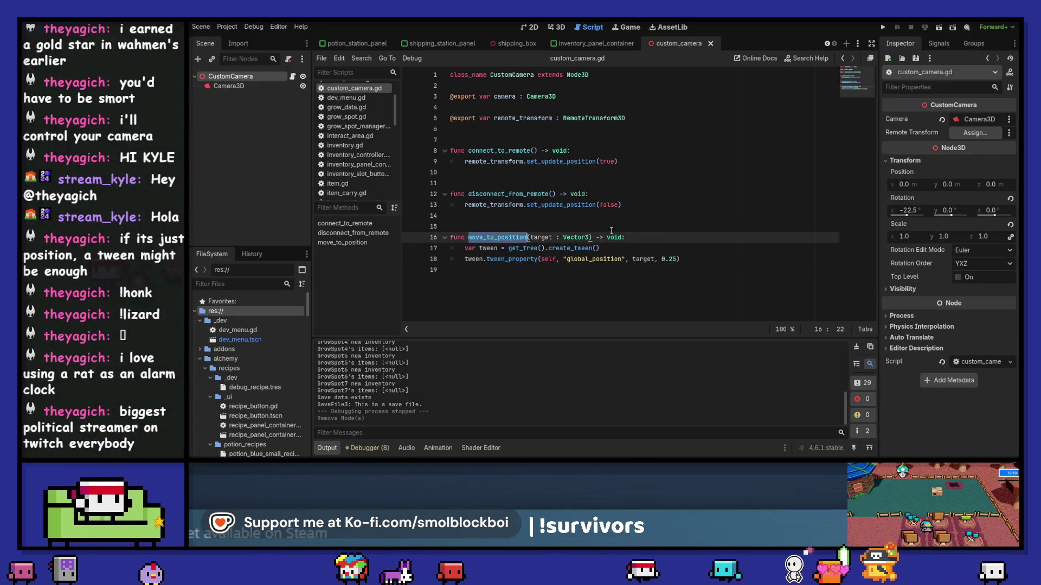
In shipping_box.gd, duplicate the camera transform line and make line 24 call level_camera.move_to_position()
click(515, 43)
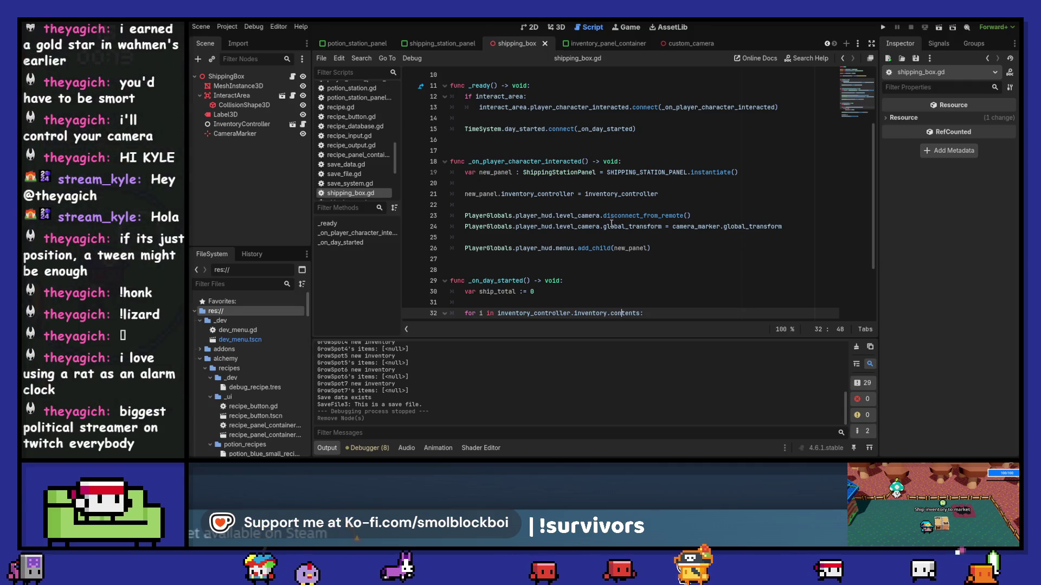
click(611, 224)
key(ctrl+shift+d)
click(818, 232)
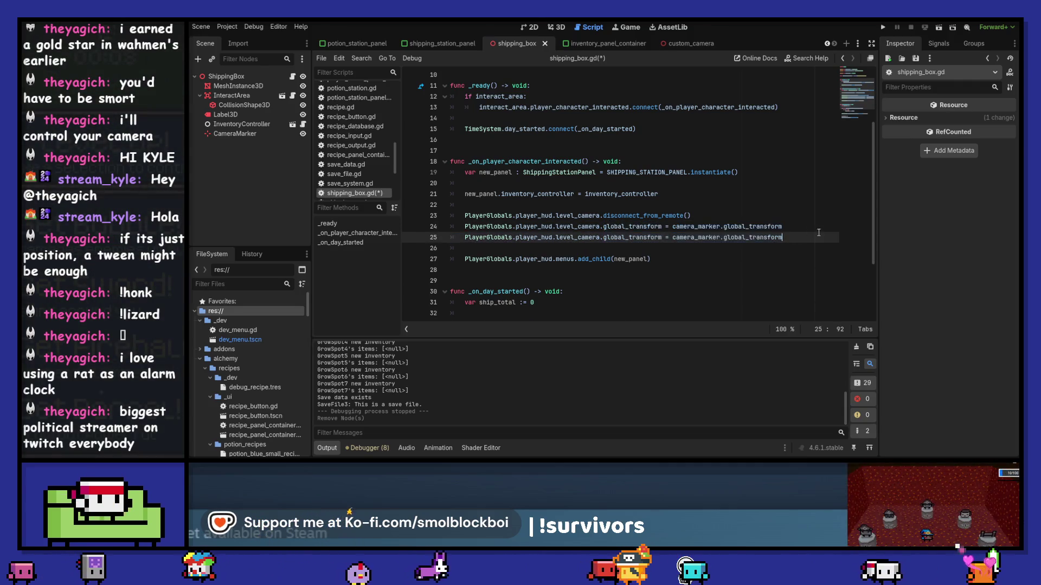
key(Up)
key(shift+End)
text(move_to_position)
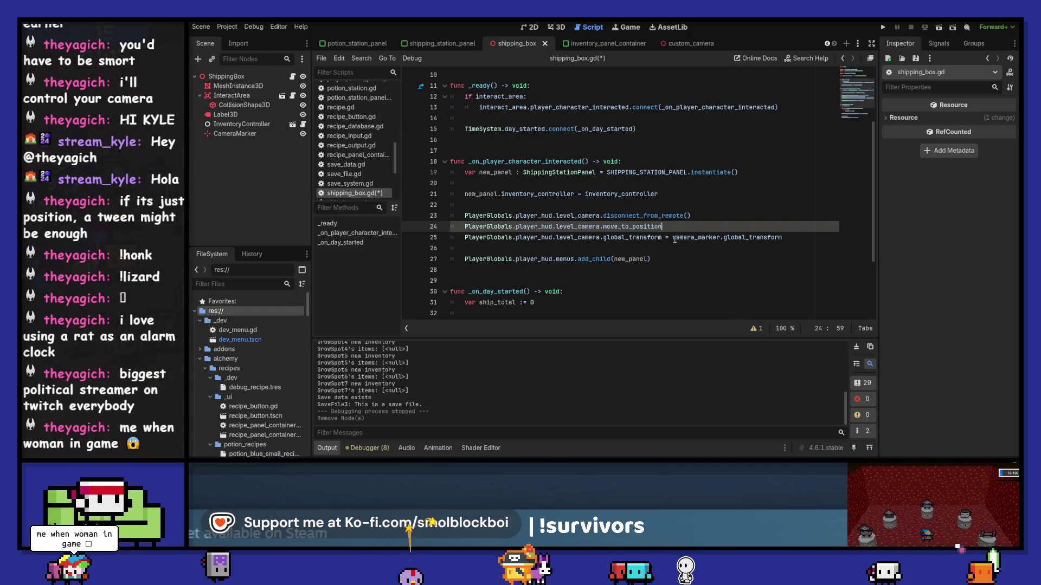
text(()
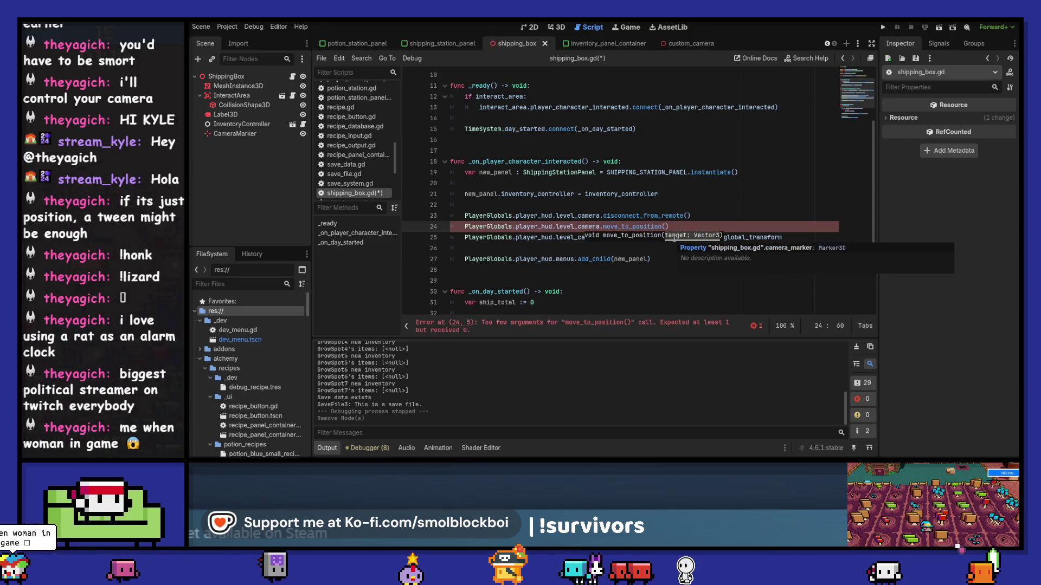
Copy camera_marker.global_transform from line 25 into the move_to_position() parentheses
click(670, 238)
drag(673, 237, 801, 240)
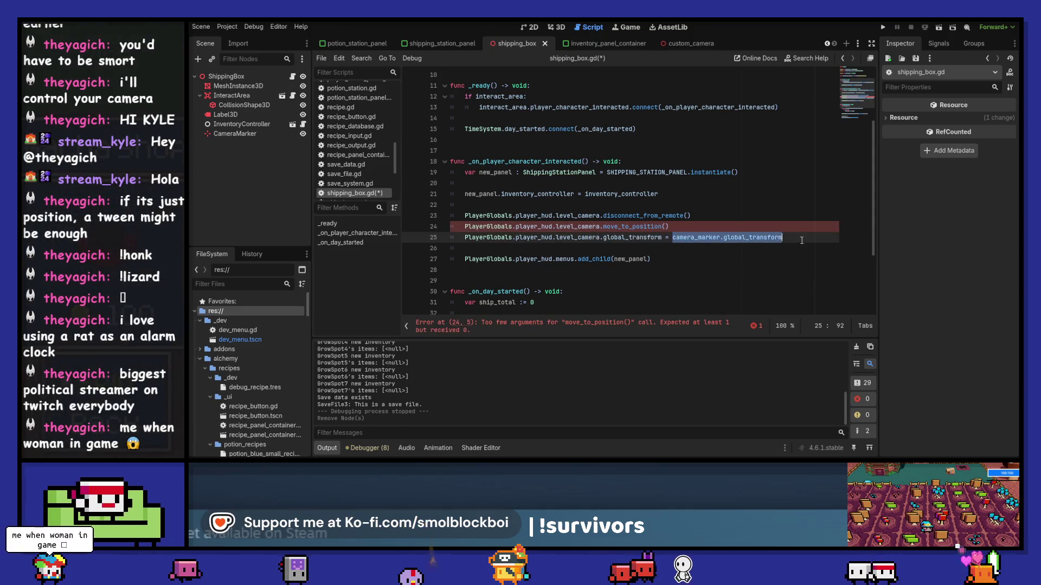
key(ctrl+c)
click(665, 226)
key(ctrl+v)
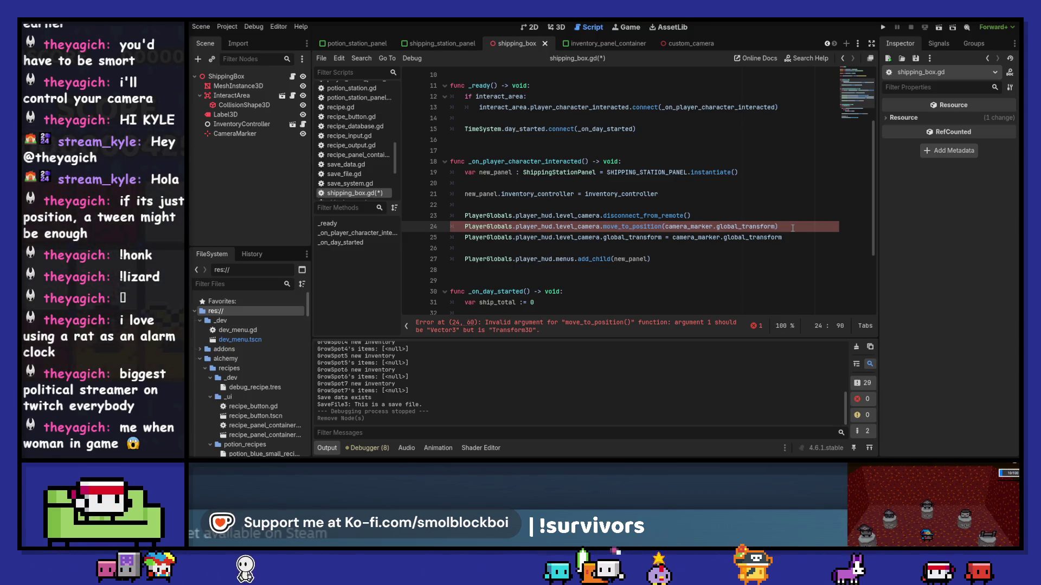
key(ctrl+Left)
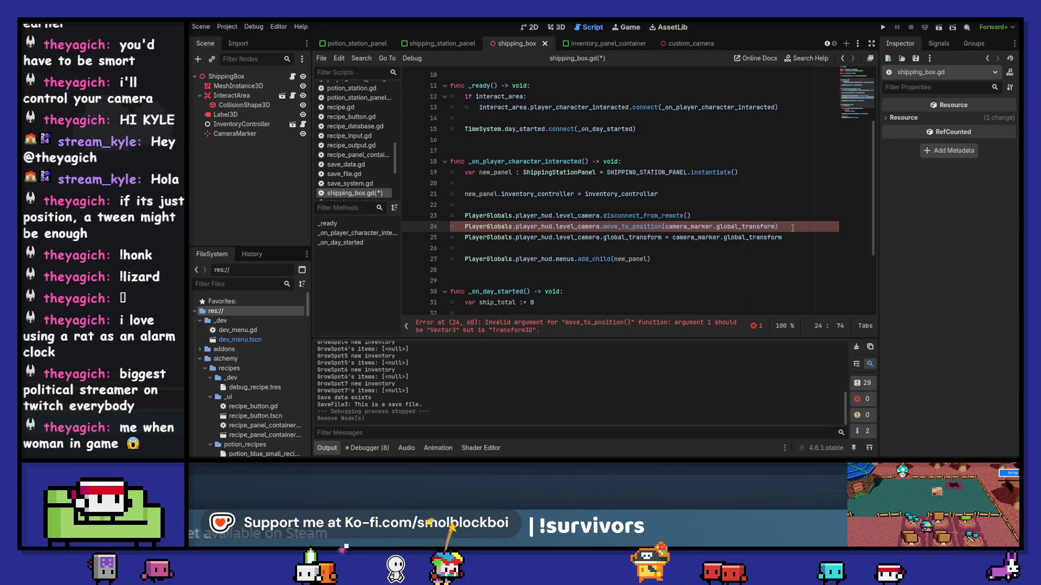
key(ctrl+shift+Left)
key(ctrl+shift+Left)
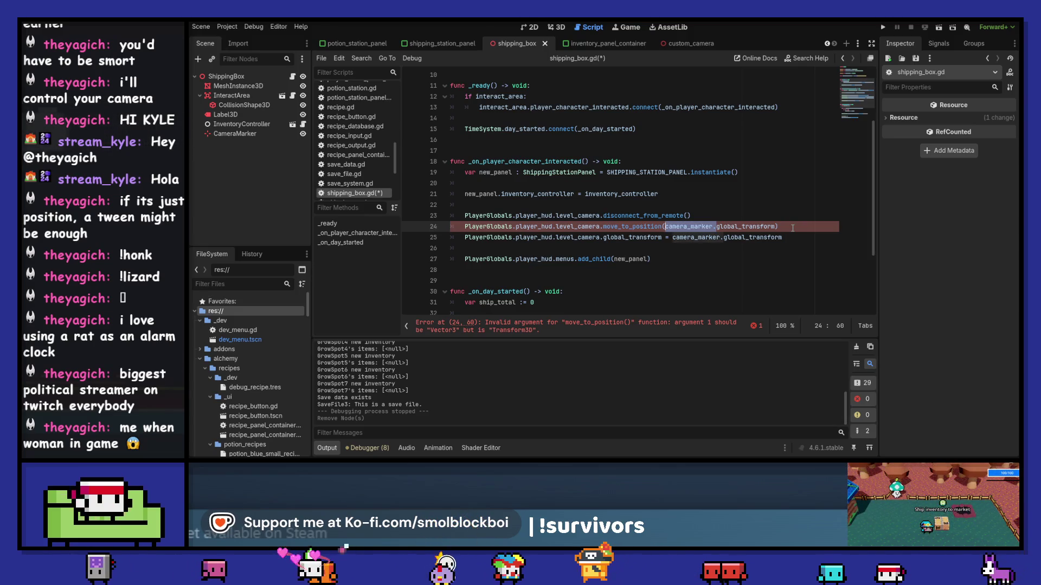
Change the argument to global_position, remove the old camera global_transform line, and save
key(BackSpace)
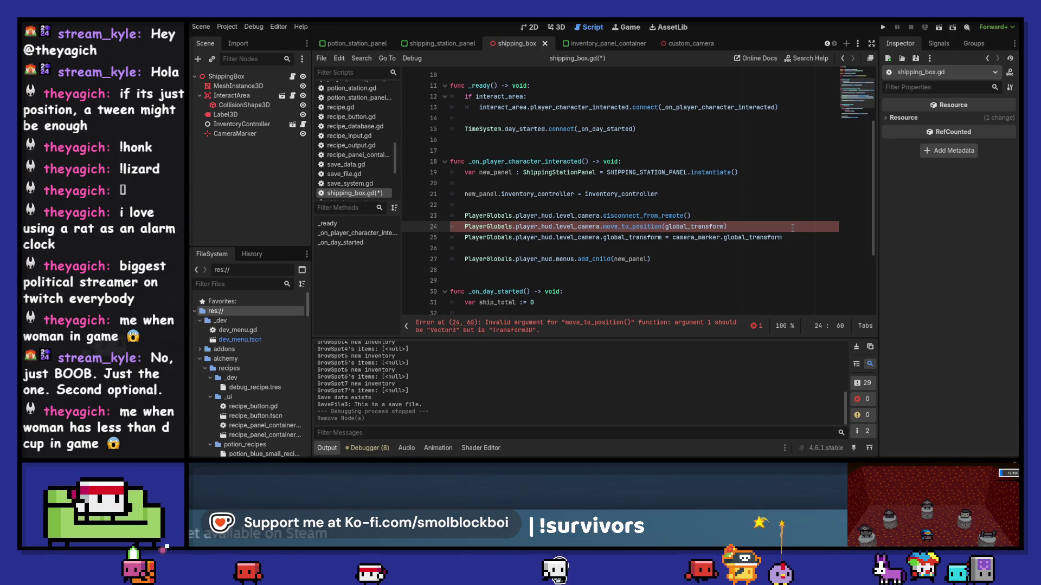
key(Right)
key(Right)
key(Right)
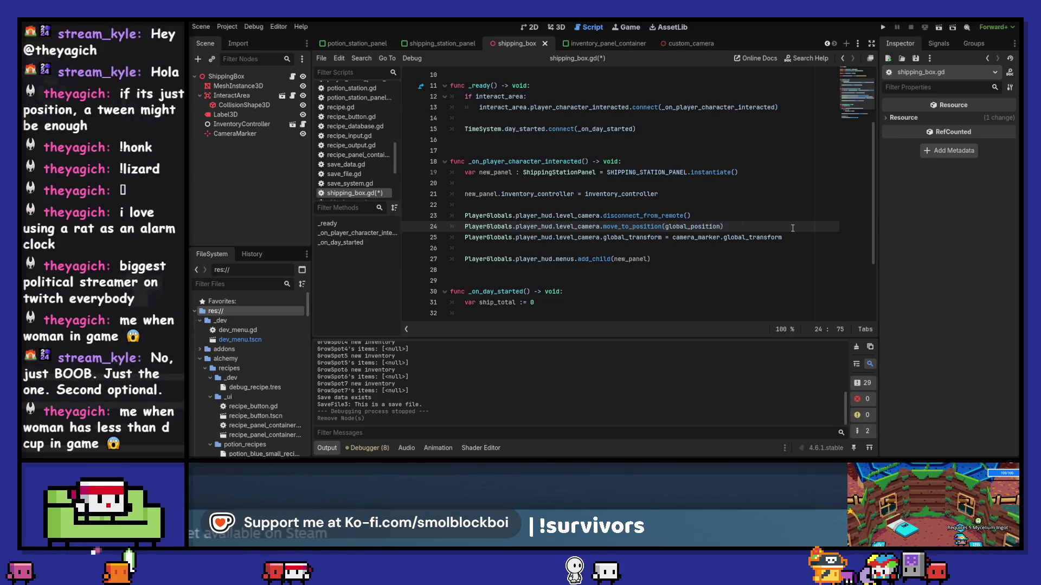
key(Down)
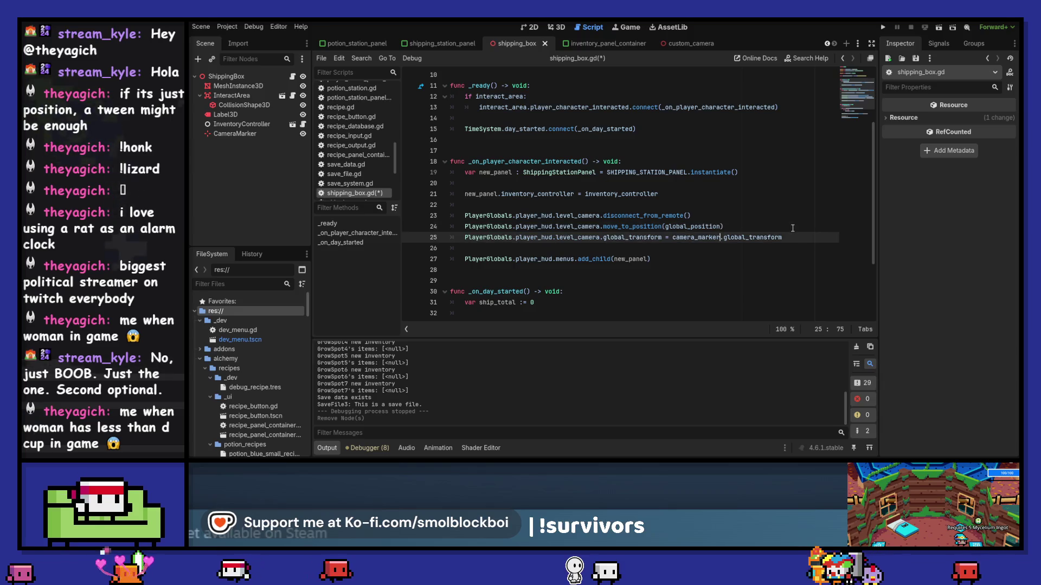
key(ctrl+x)
key(ctrl+s)
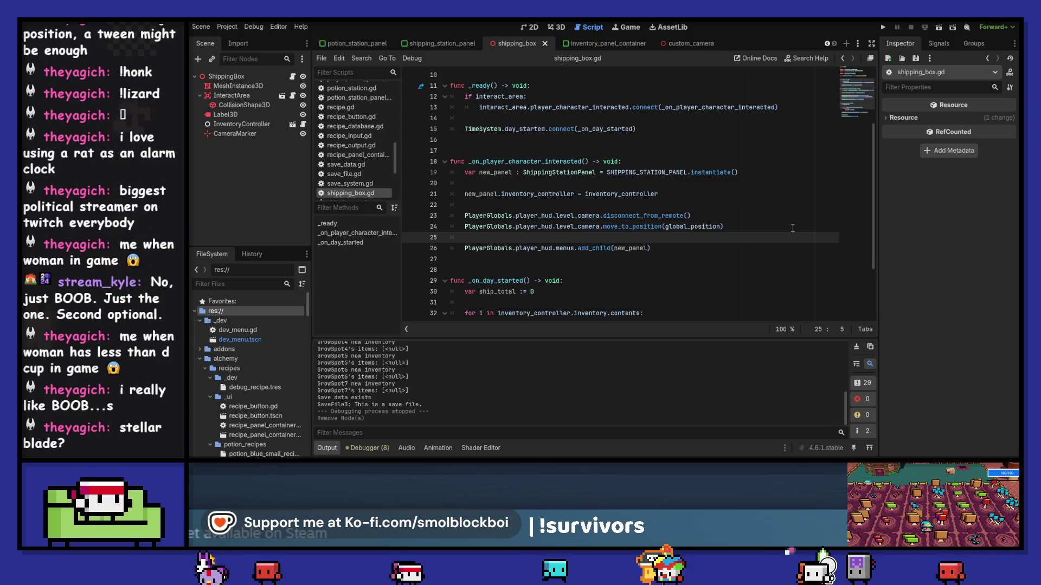
Clear the Output log and run the project in the mushroom_farm.tscn level
click(856, 346)
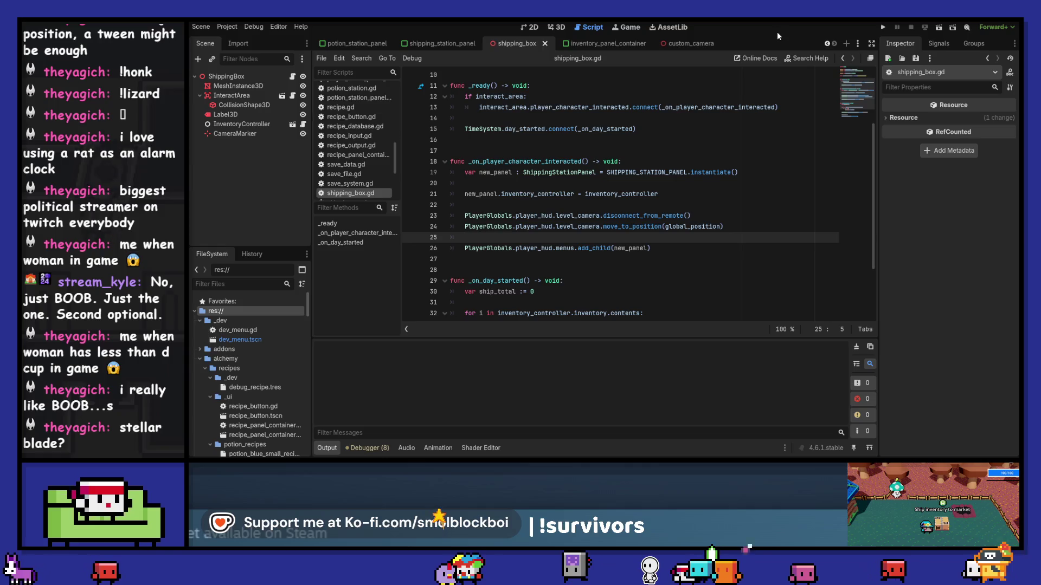
click(883, 28)
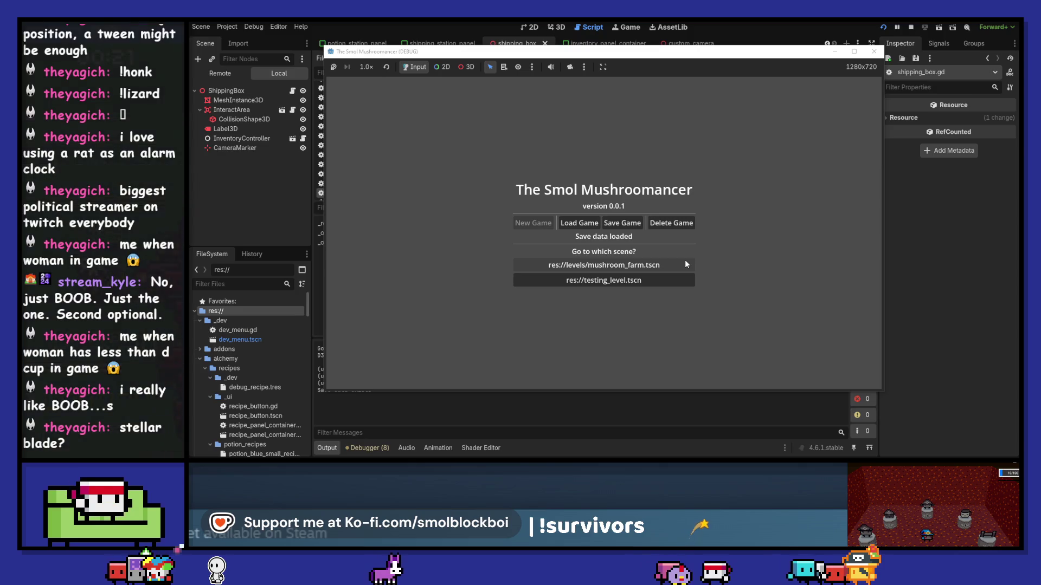
click(685, 260)
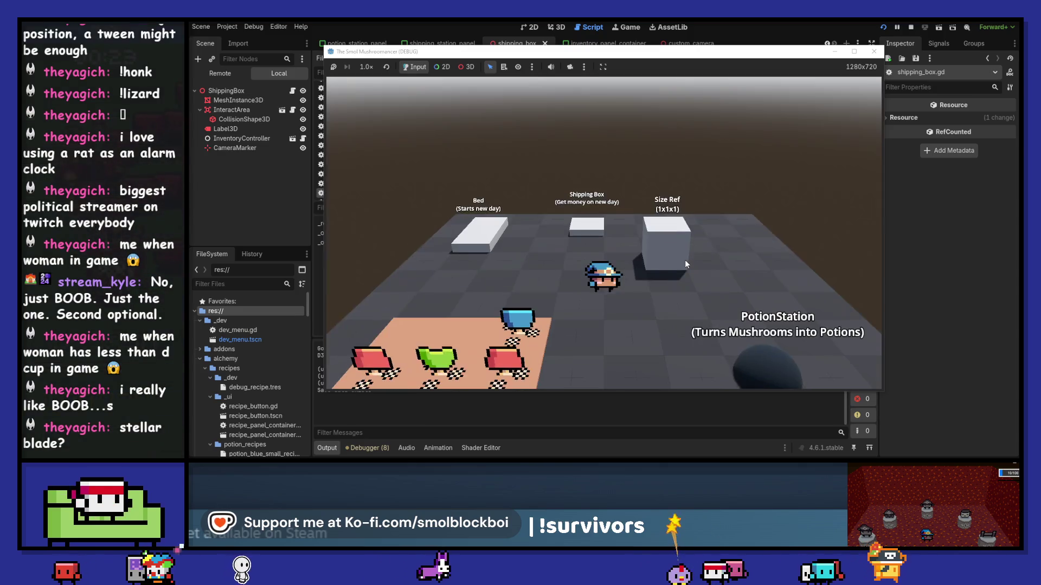
Walk to the Shipping Box, open and close its panel four times, then stop the game
key(w)
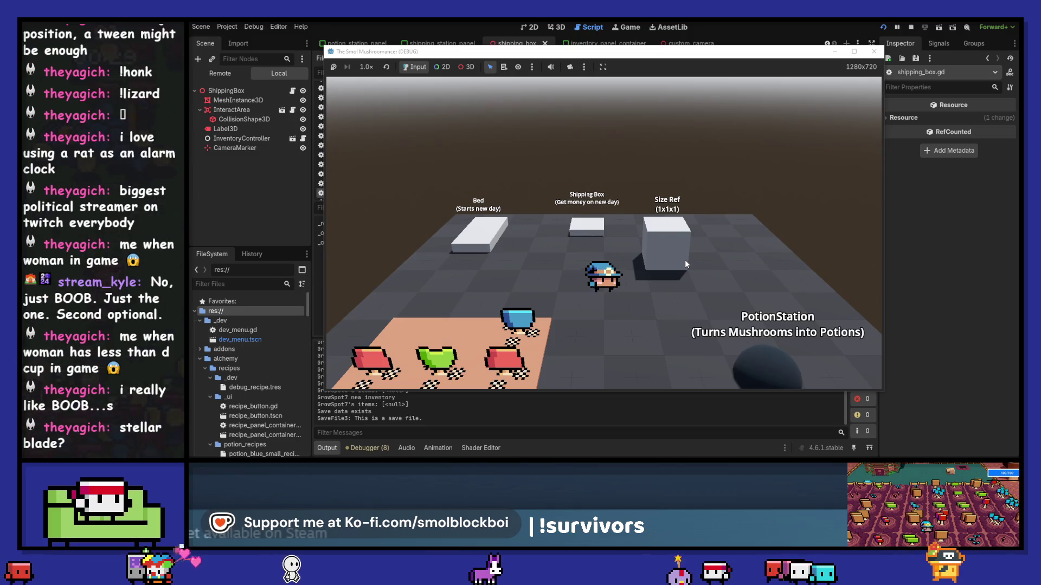
key(e)
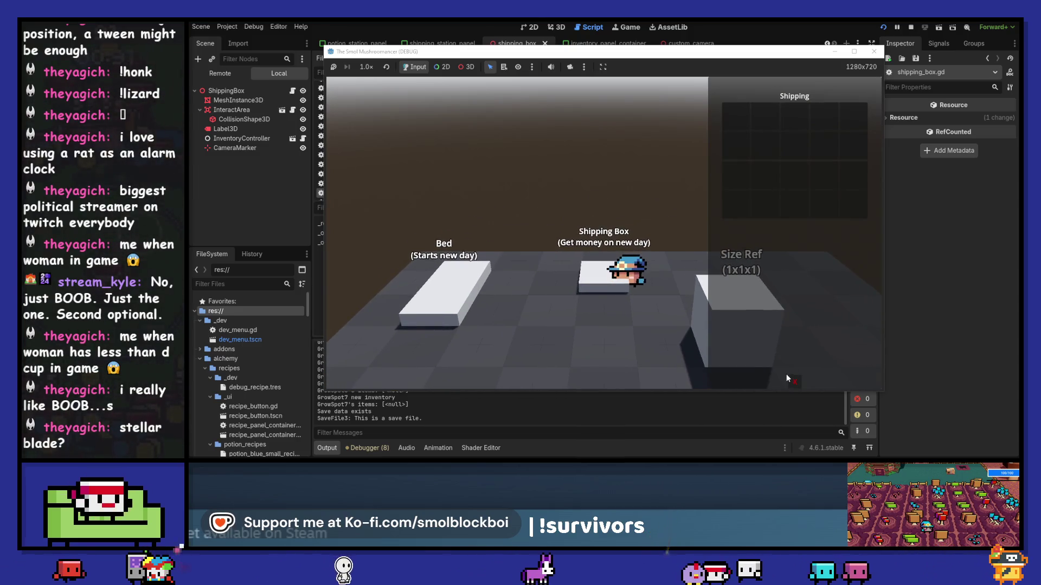
click(791, 385)
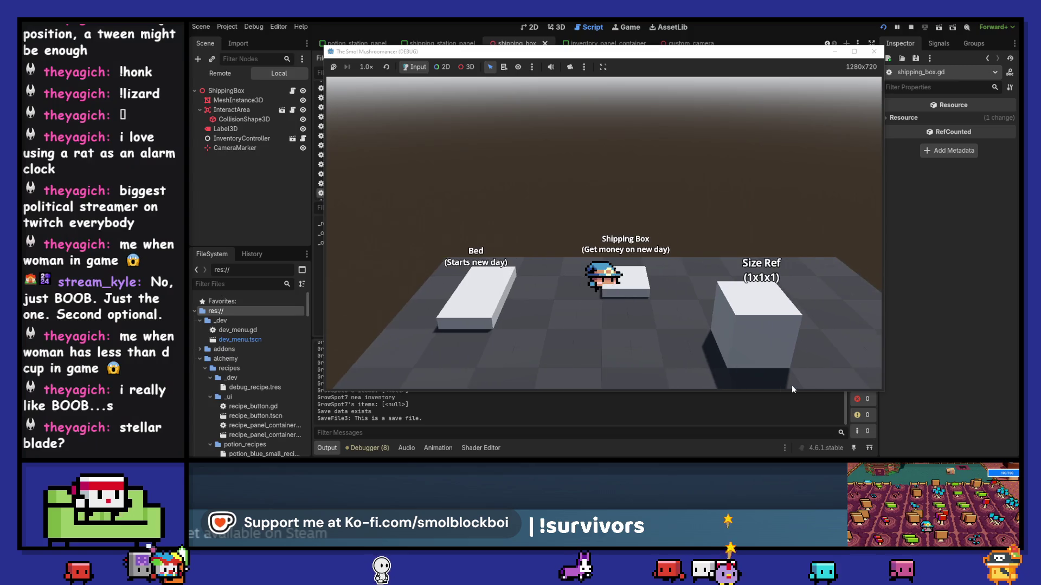
key(e)
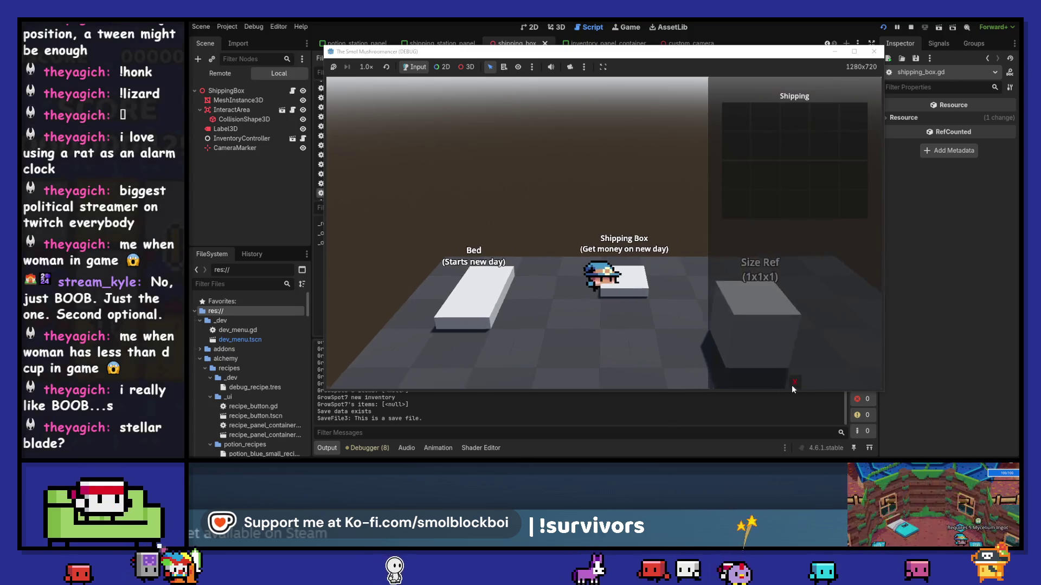
click(792, 385)
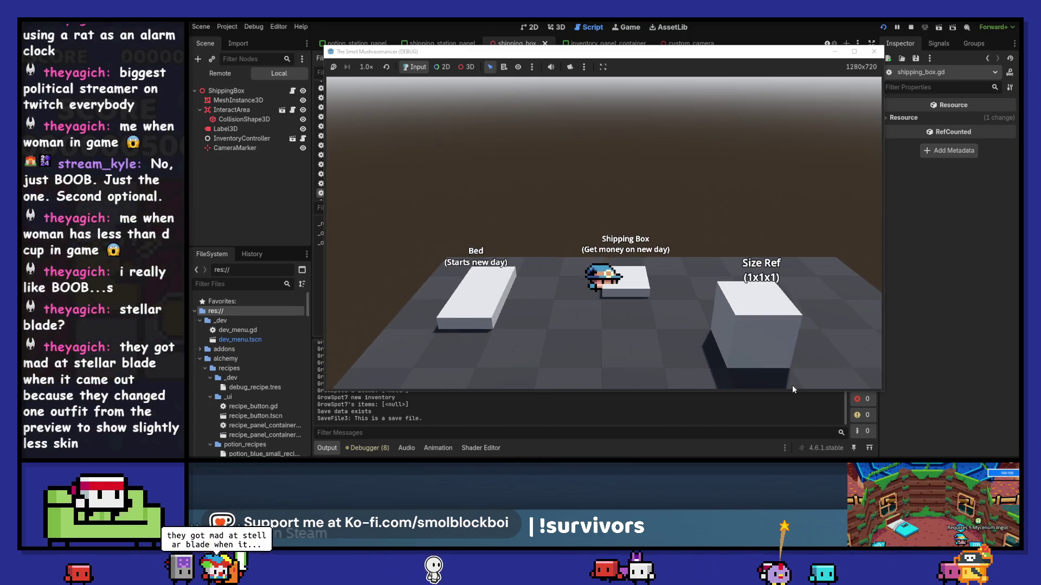
key(e)
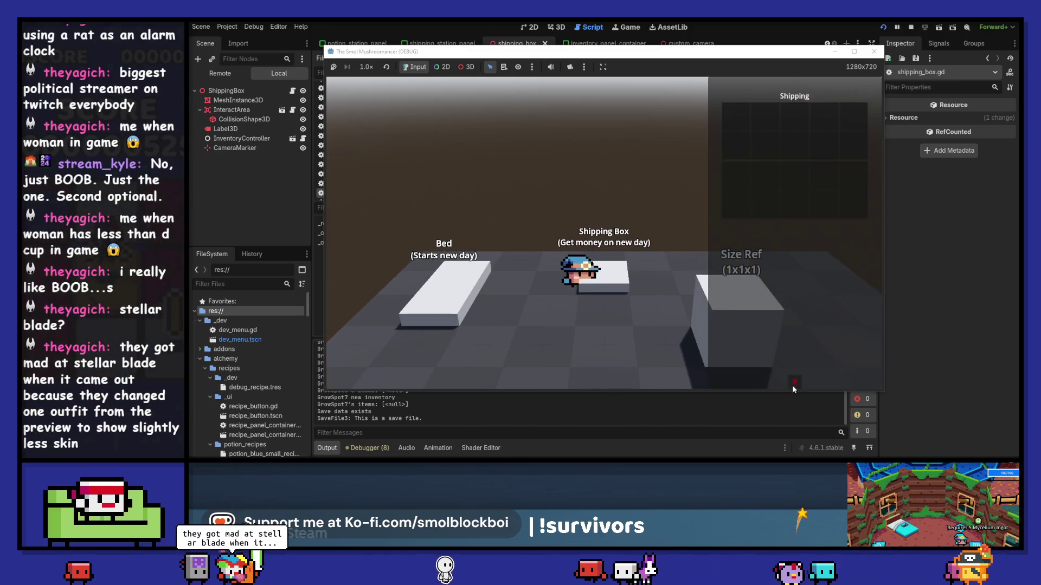
click(792, 384)
key(e)
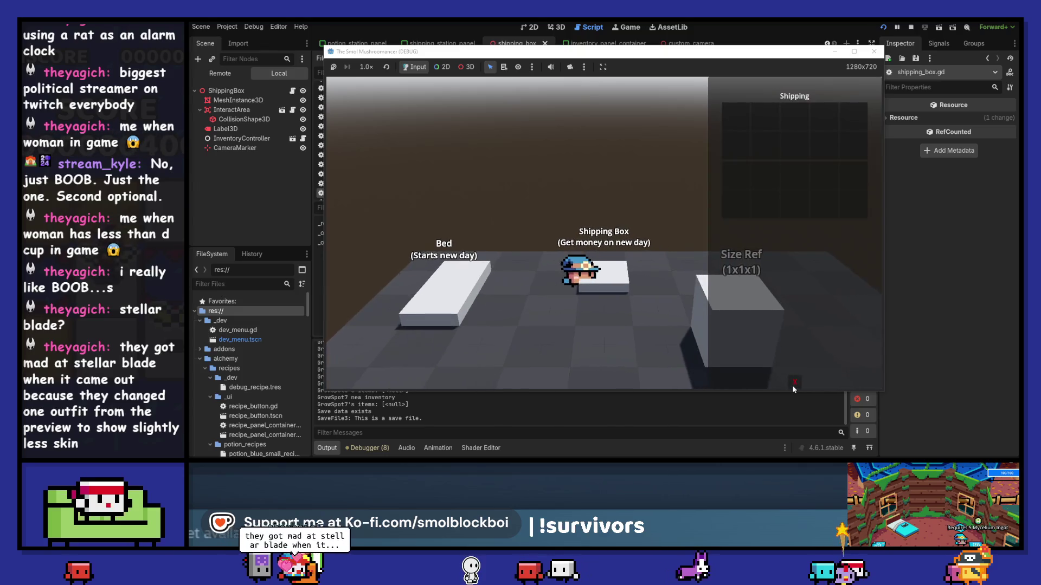
click(792, 384)
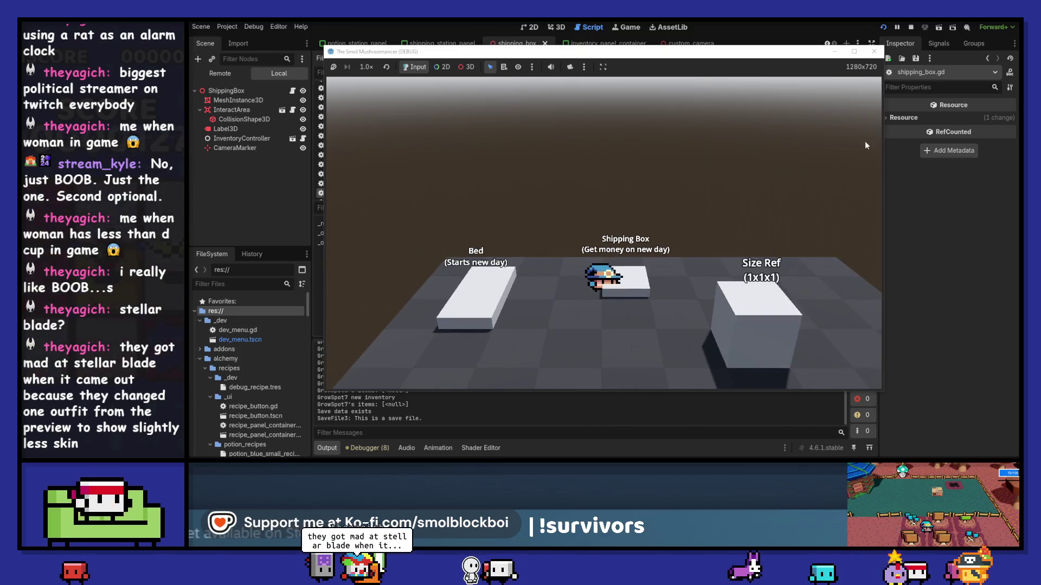
key(F8)
click(633, 227)
click(627, 239)
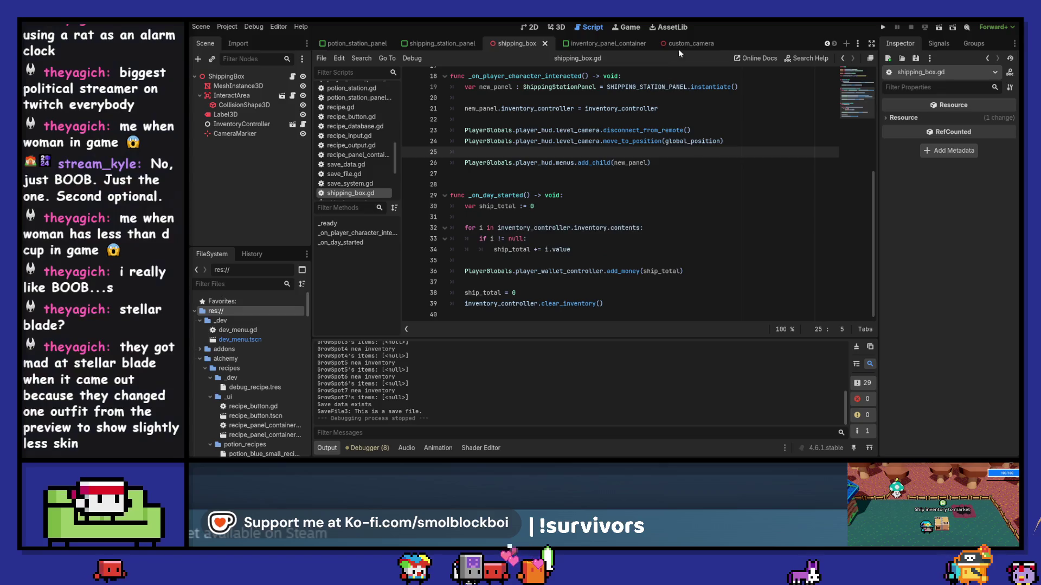
Jump to custom_camera.gd, declare var return_position : Vector3 on line 7, and save
ctrl+click(632, 226)
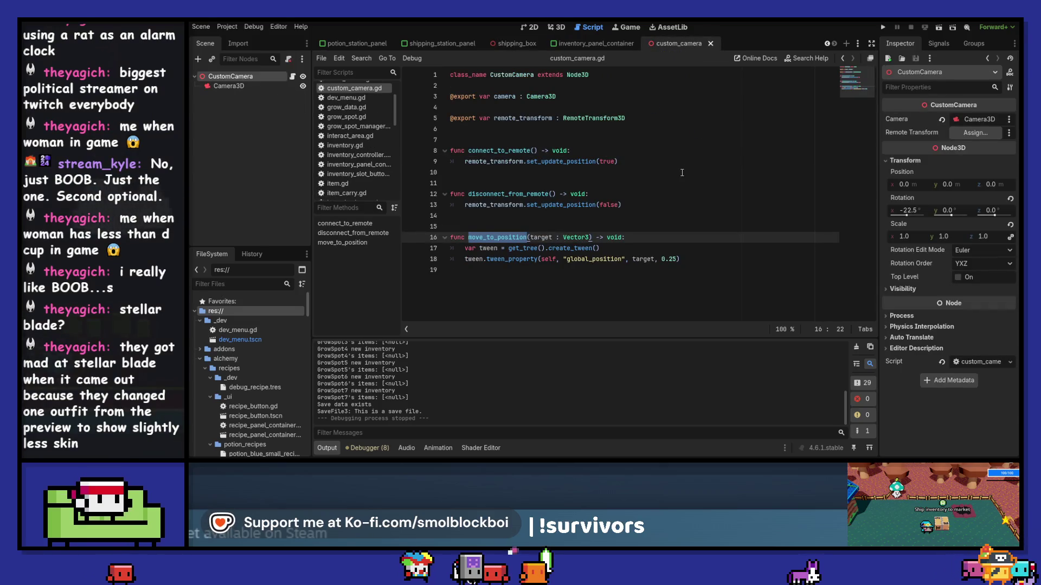
click(564, 130)
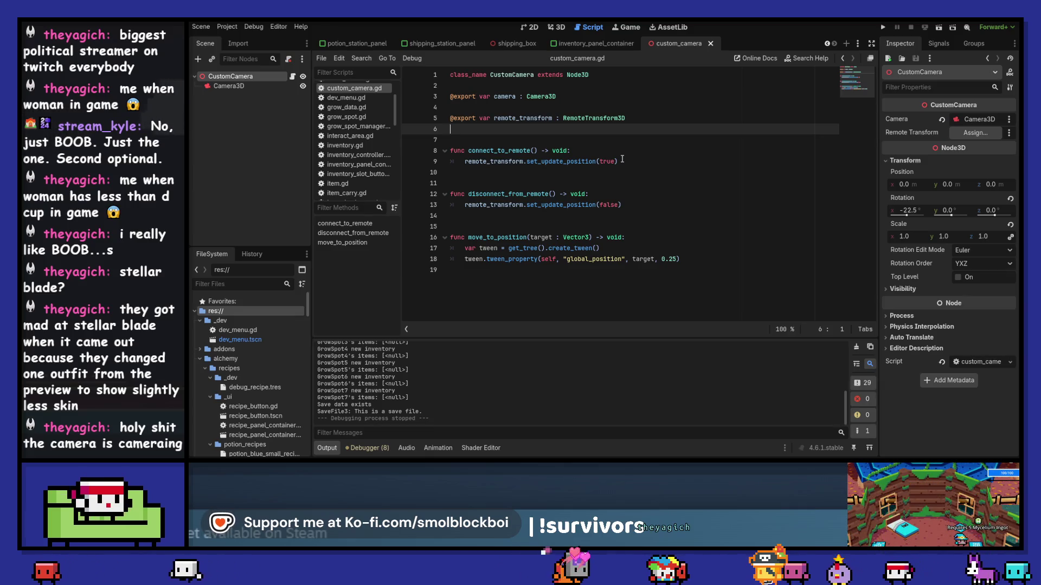
key(Return)
text(var)
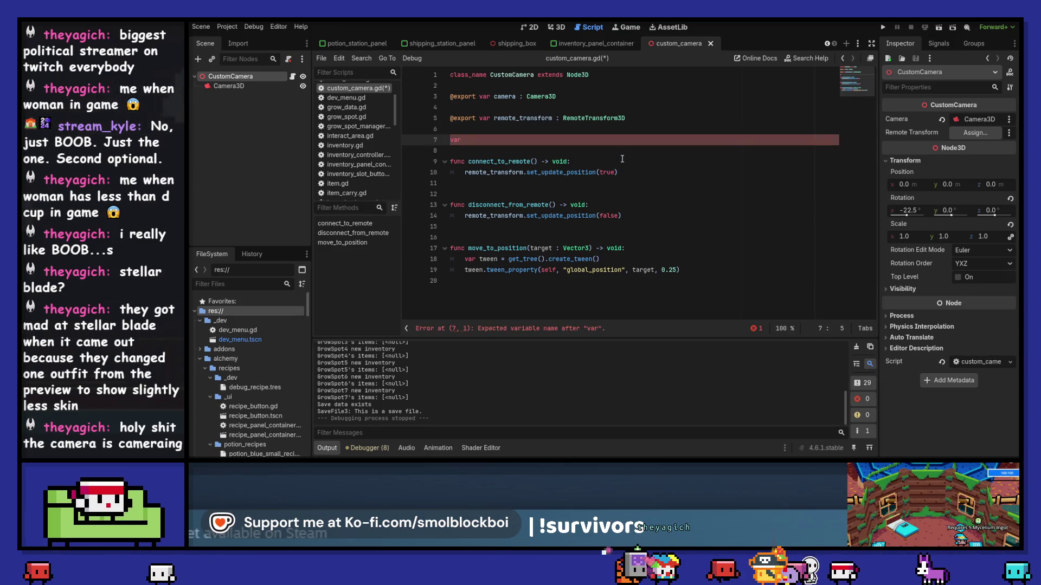
text(_position)
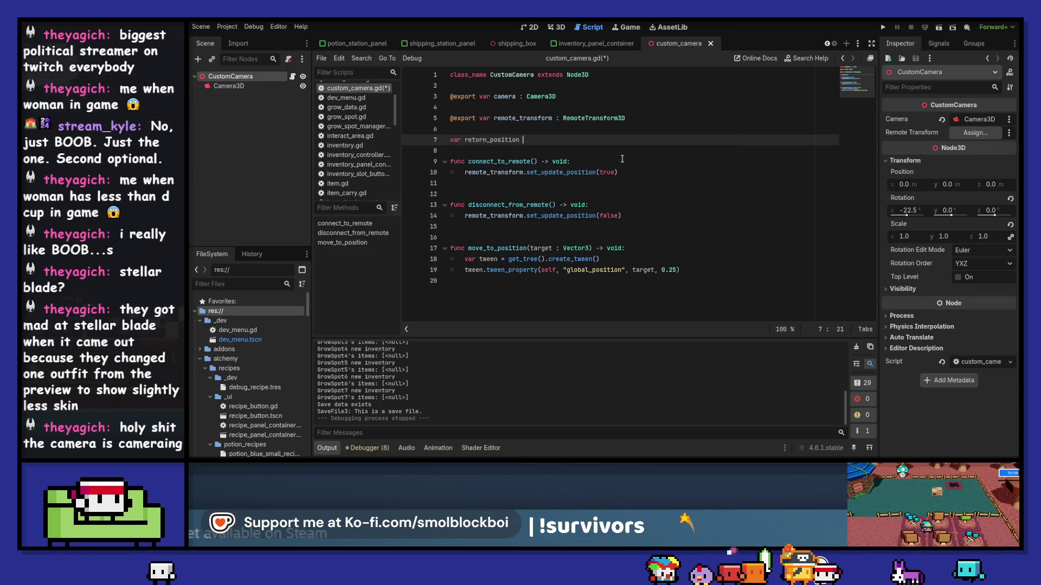
text(3)
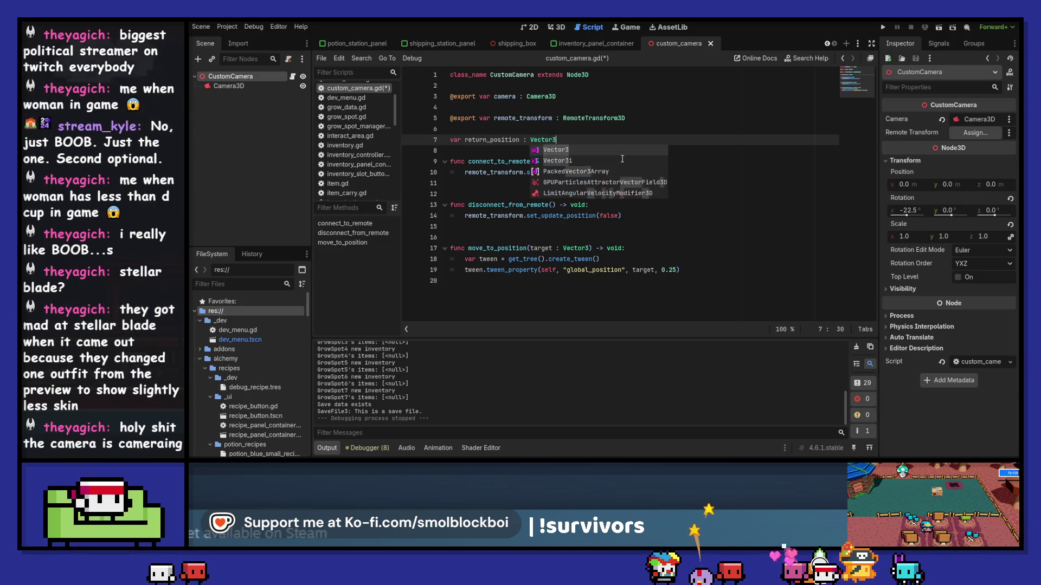
key(Down)
key(Return)
key(ctrl+s)
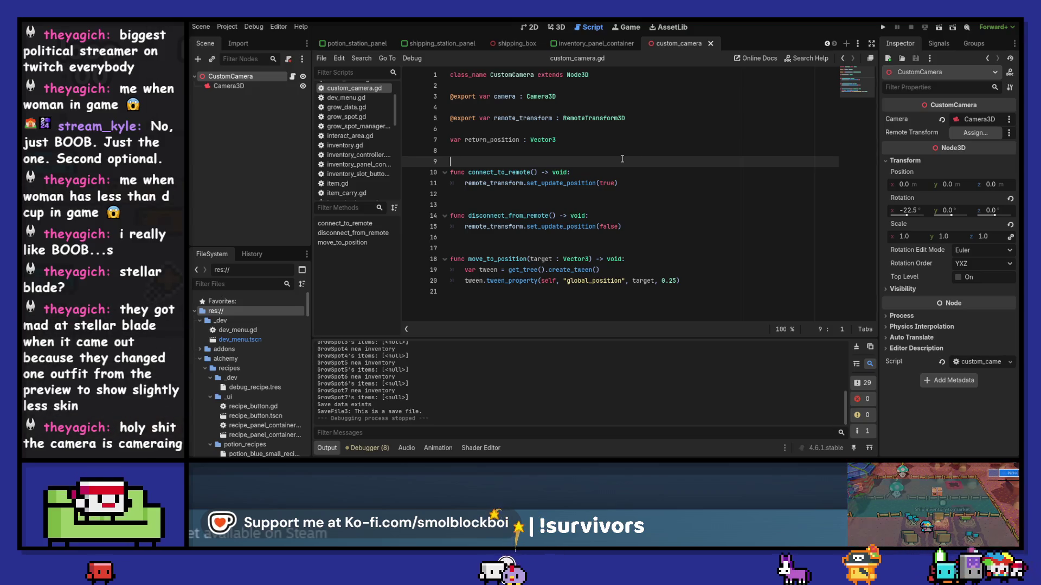
Paste a return_position line into the move_to_position body
double_click(491, 140)
key(ctrl+c)
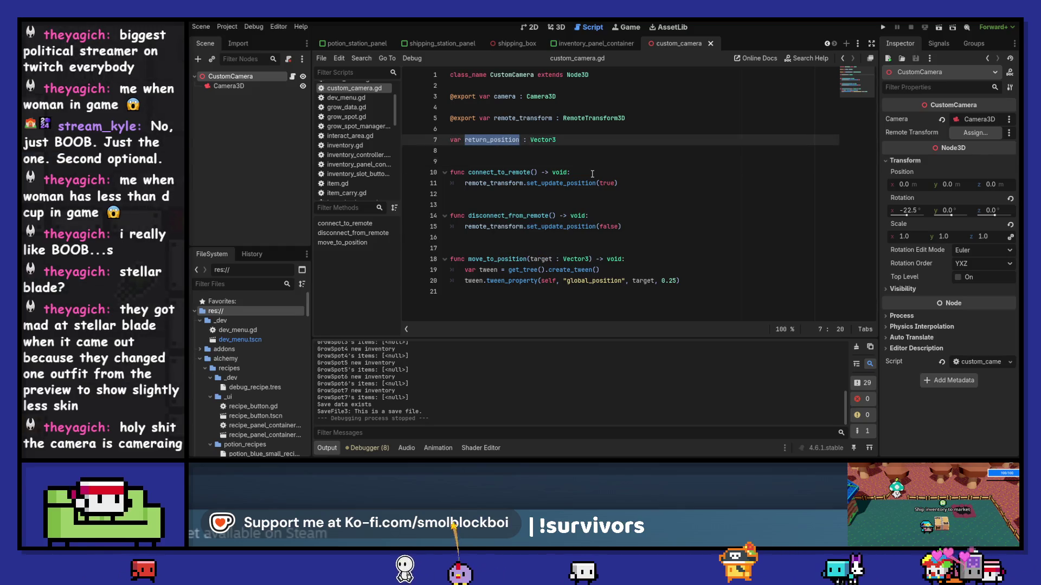
click(685, 259)
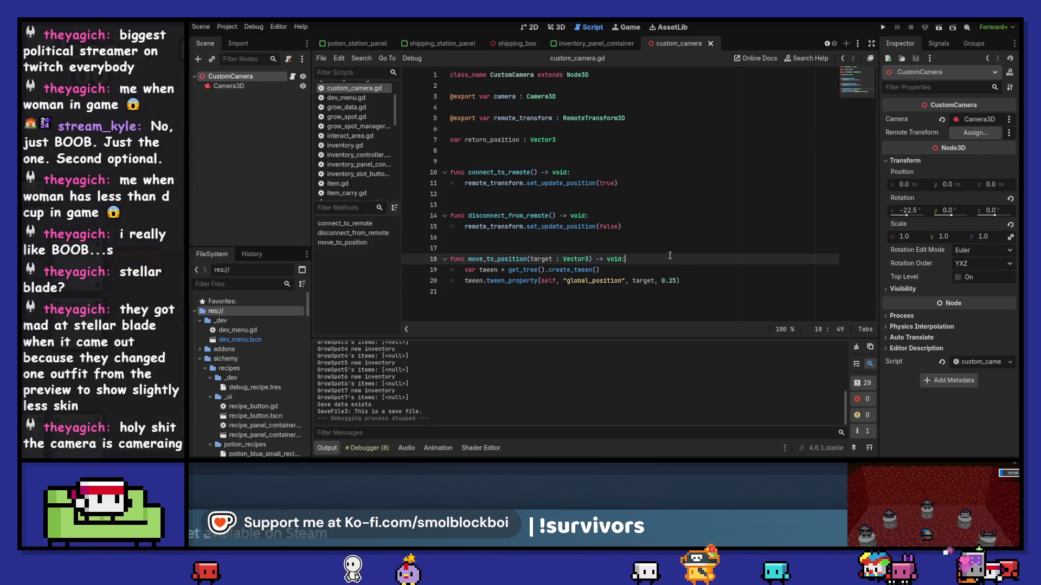
key(Return)
key(ctrl+v)
key(Return)
key(Up)
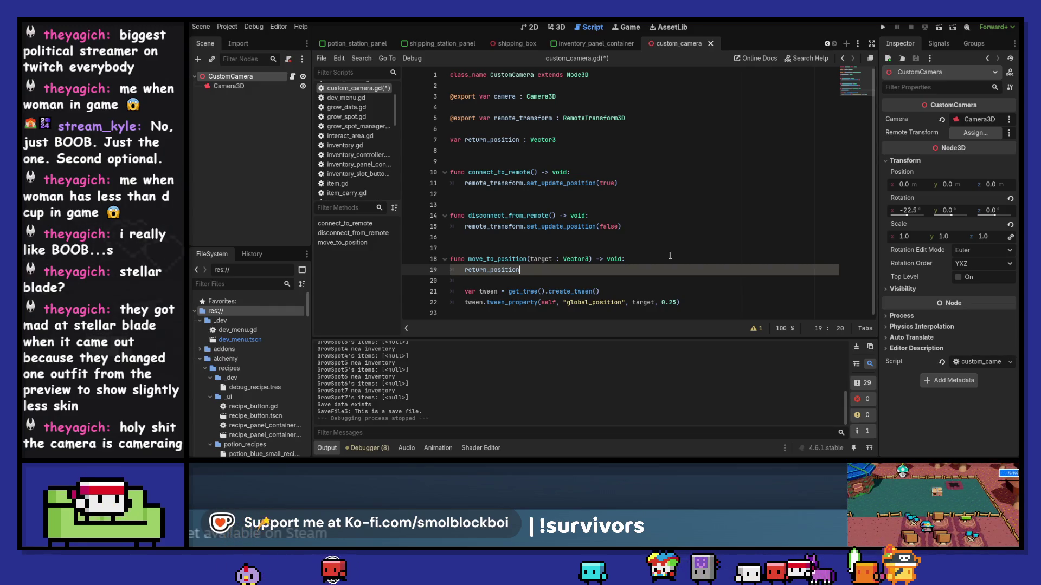
key(Up)
key(Up)
key(Up)
key(Up)
Add func _ready() -> void: setting return_position = global_position, undo the stray line, and save
key(Return)
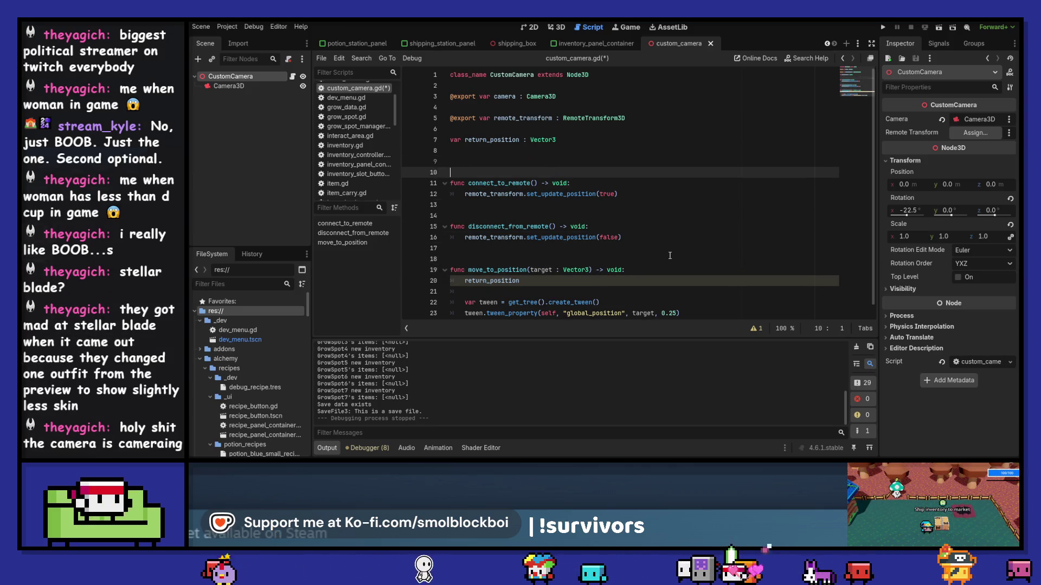
text(func _ready() -> void:)
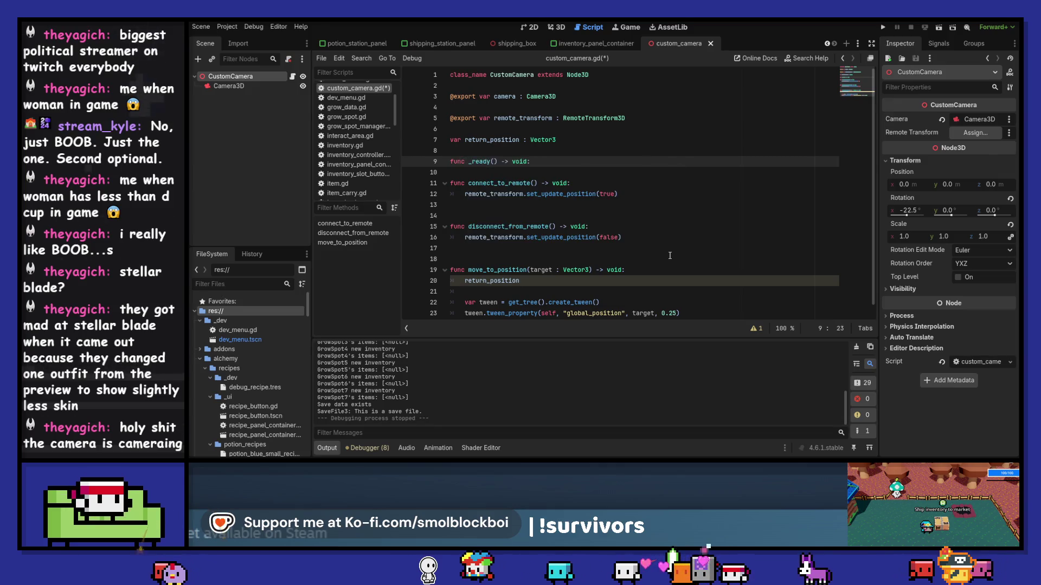
key(Return)
text(return_position = )
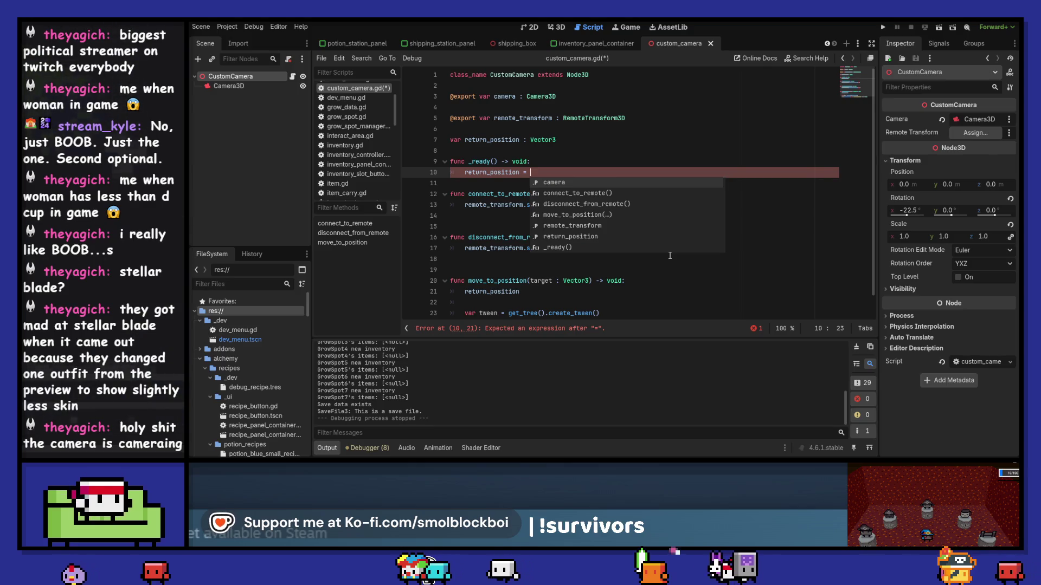
text(global_position)
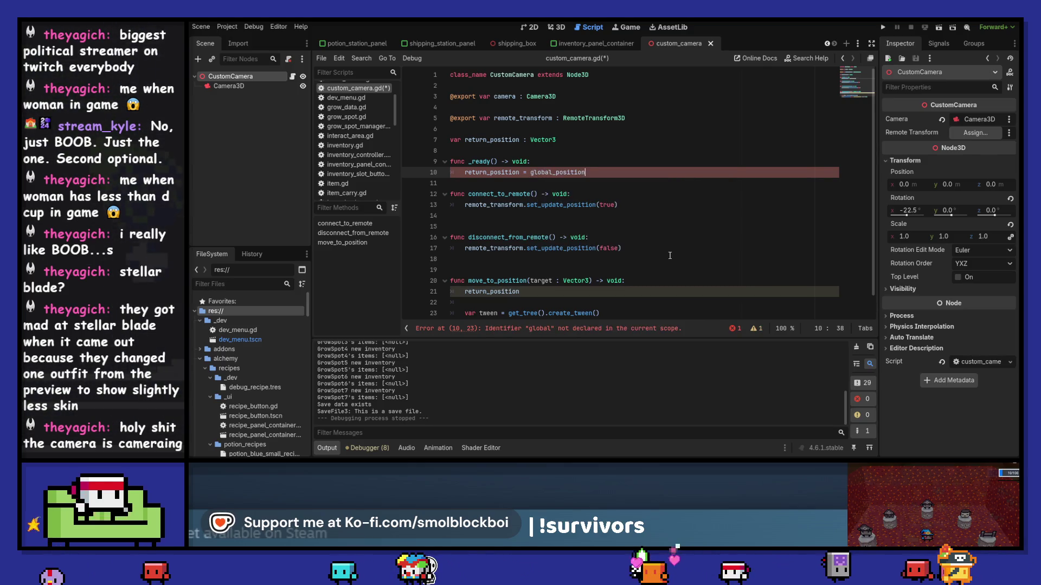
key(Down)
key(Return)
key(Return)
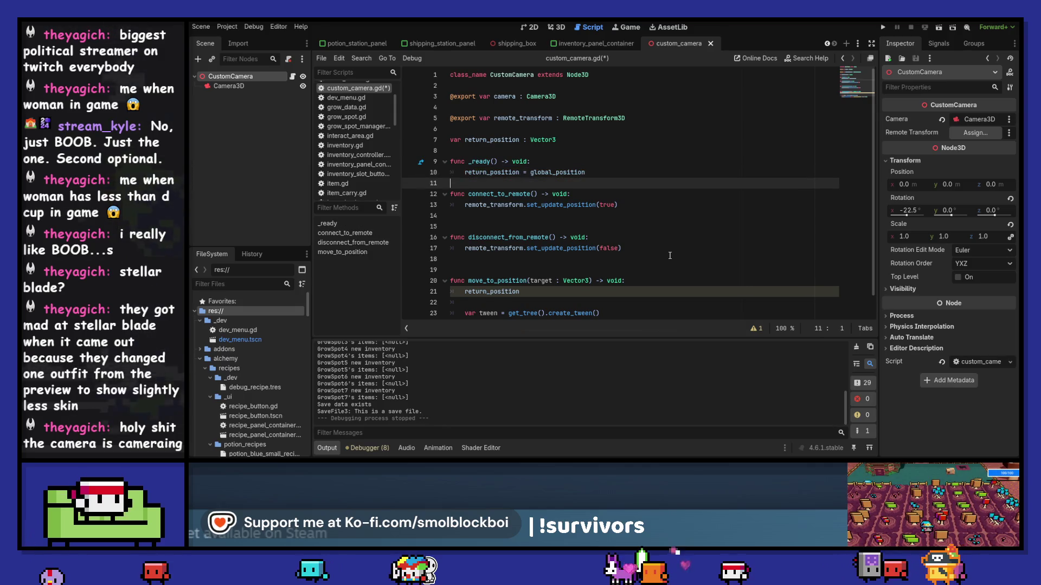
key(Down)
key(Down)
key(Down)
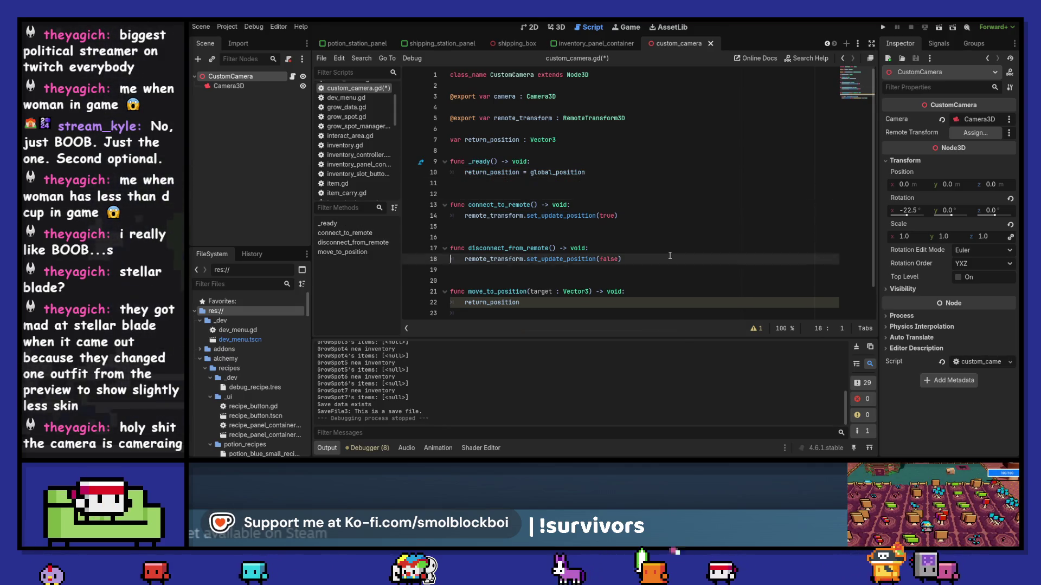
key(ctrl+z)
key(ctrl+z)
key(ctrl+z)
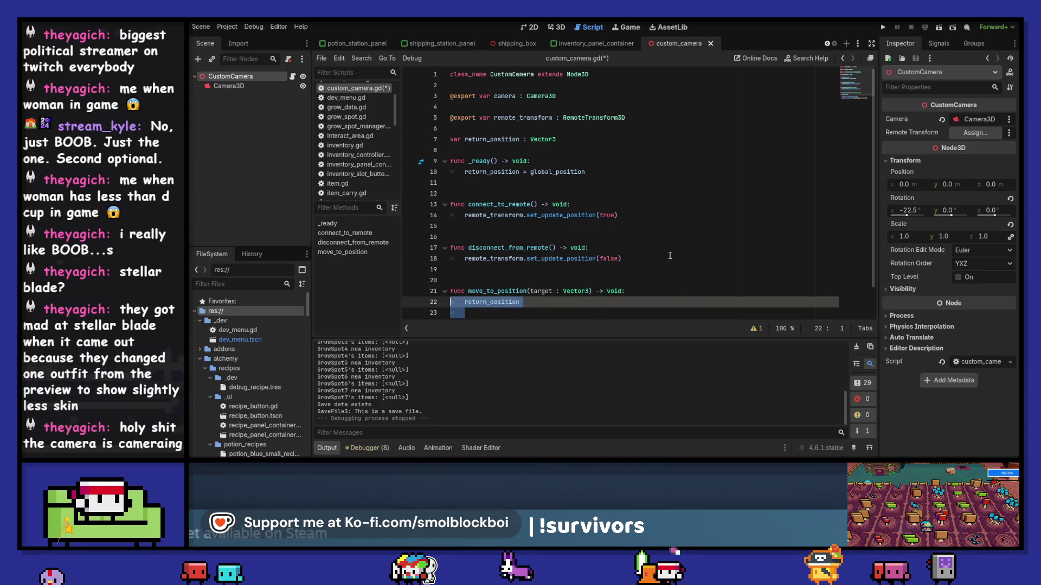
key(ctrl+s)
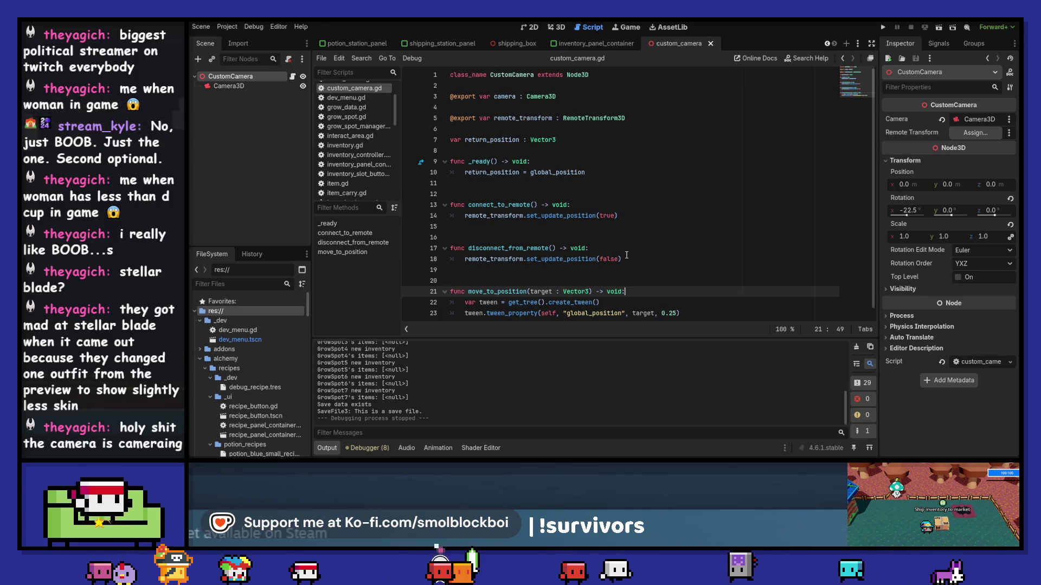
Scroll the script down one line and clear the Output log
scroll(660, 281, down, 1)
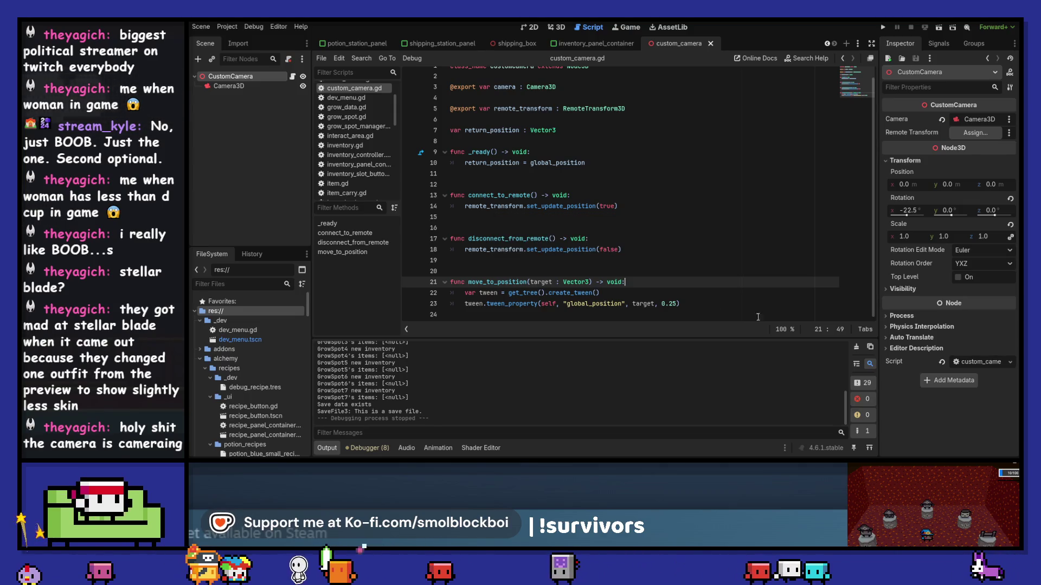
click(857, 348)
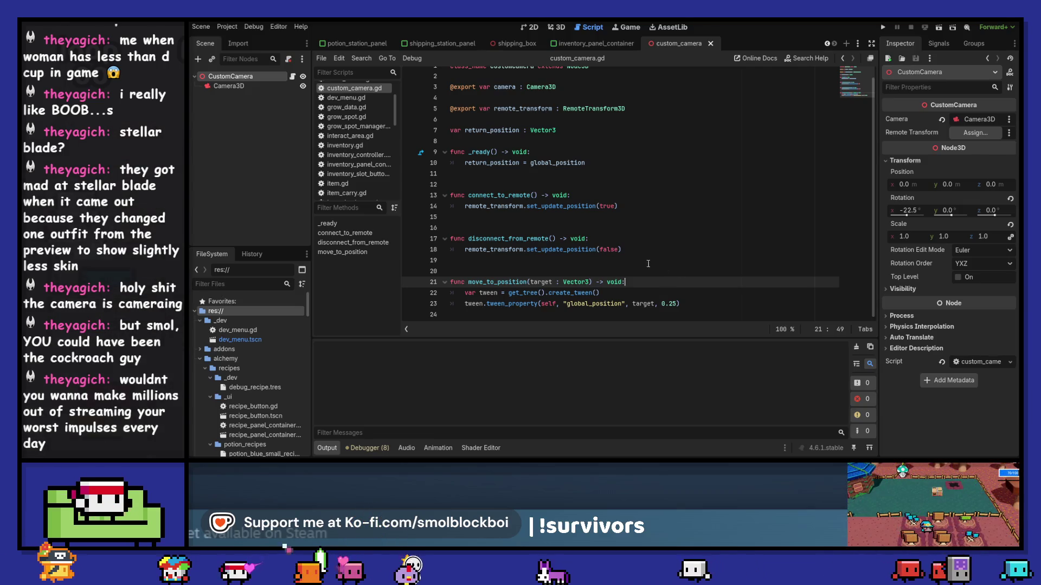
Add func return_to_origin() -> void: at the end of custom_camera.gd
double_click(509, 282)
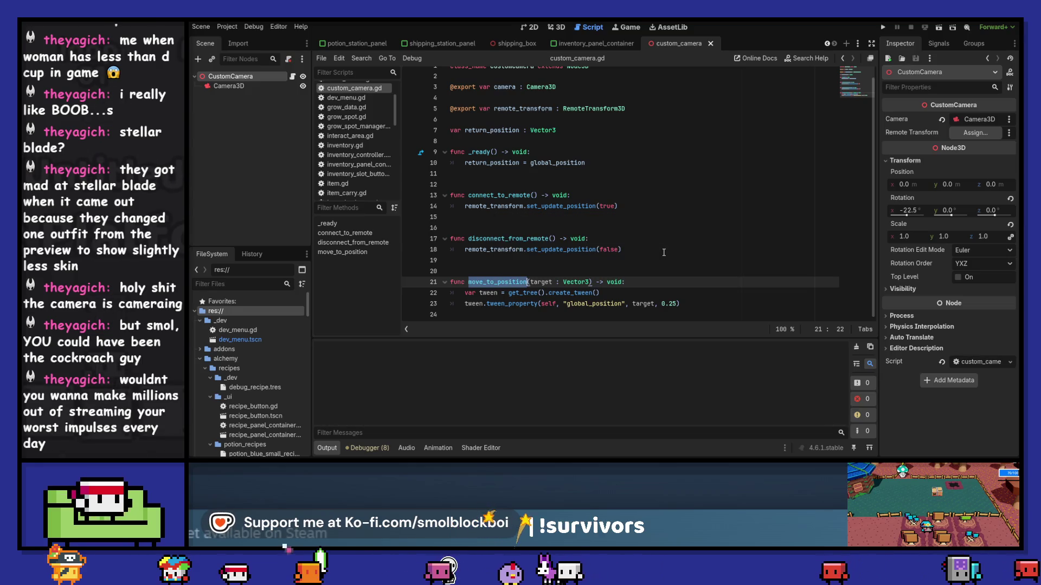
click(509, 141)
key(Return)
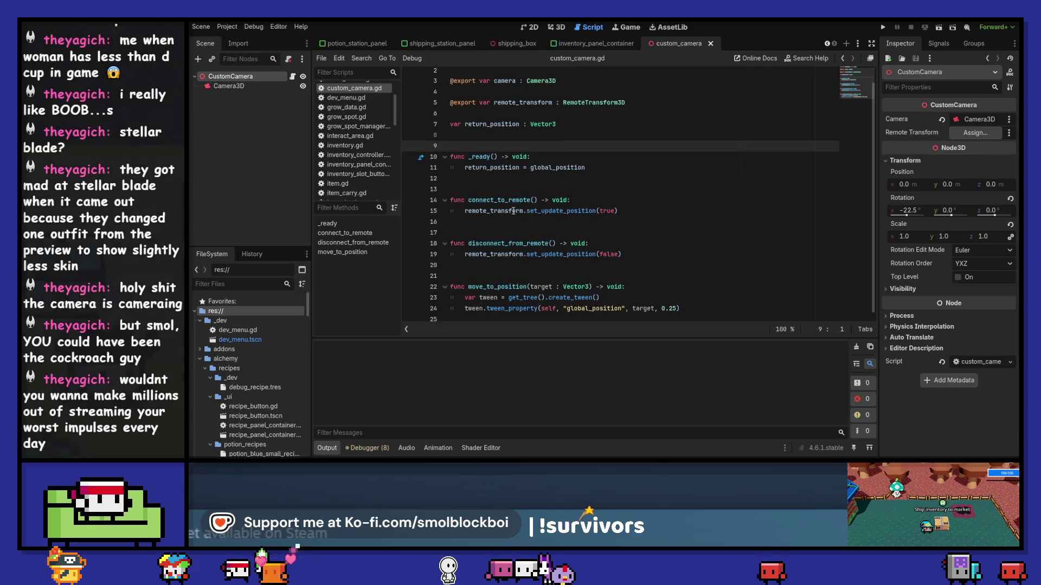
key(ctrl+End)
key(Return)
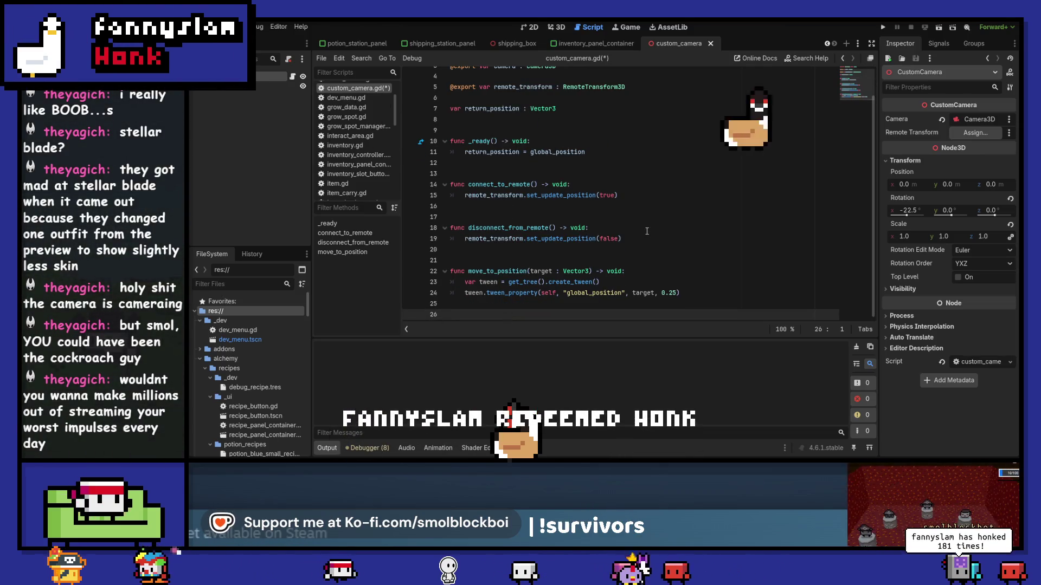
text(func return)
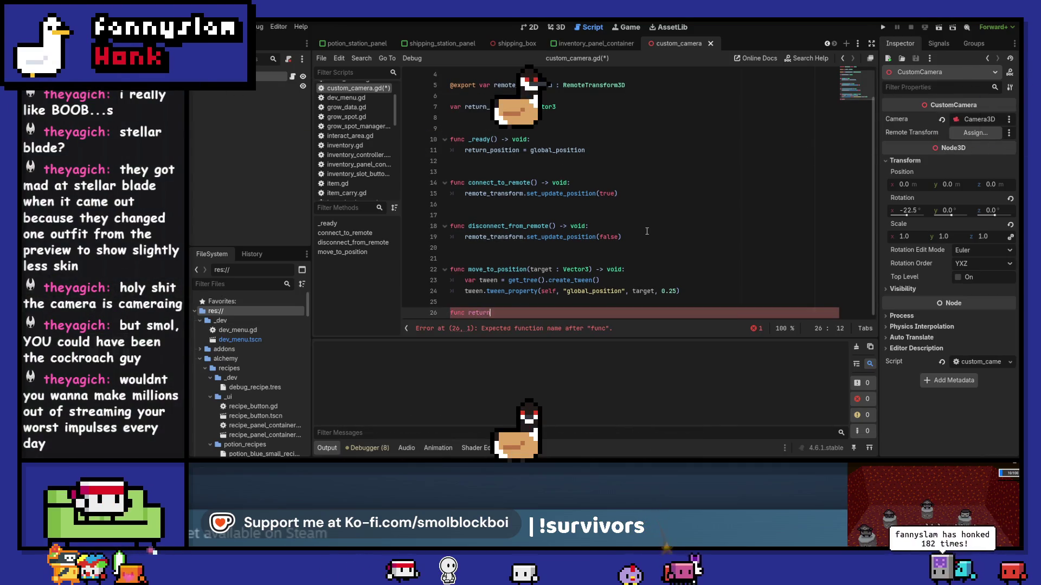
text(_to_)
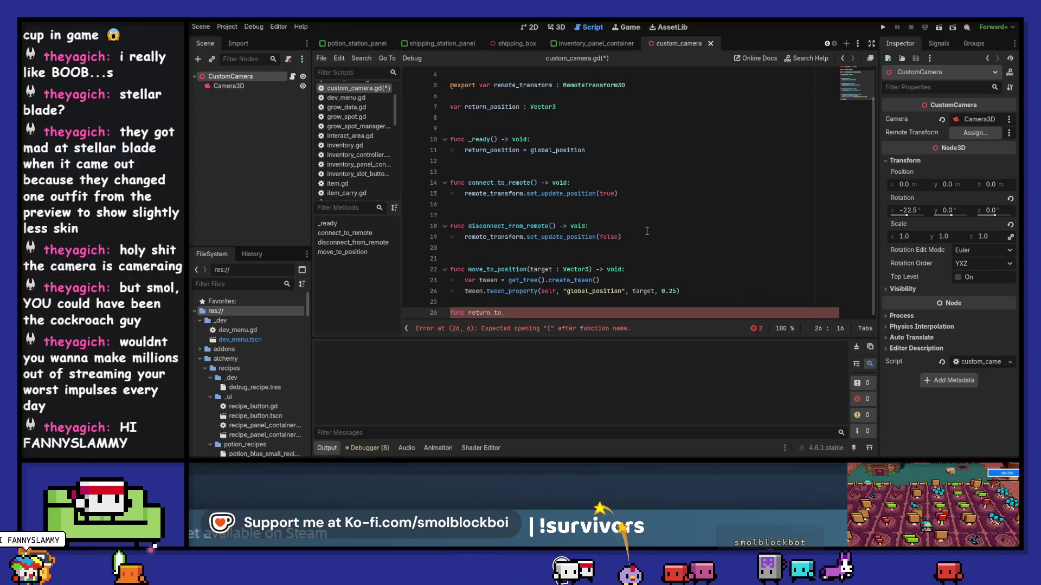
text(player)
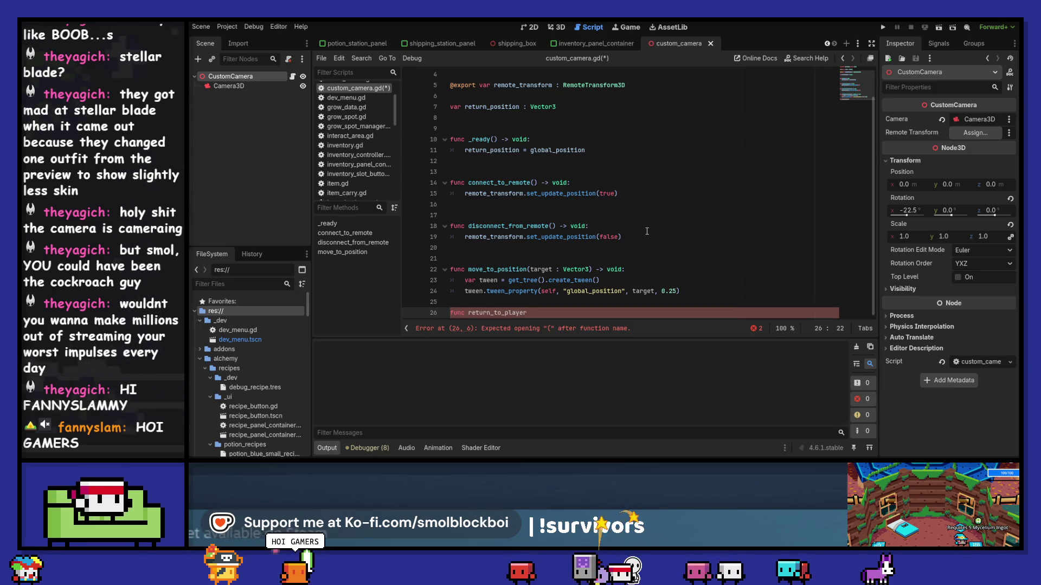
text(() -> void:)
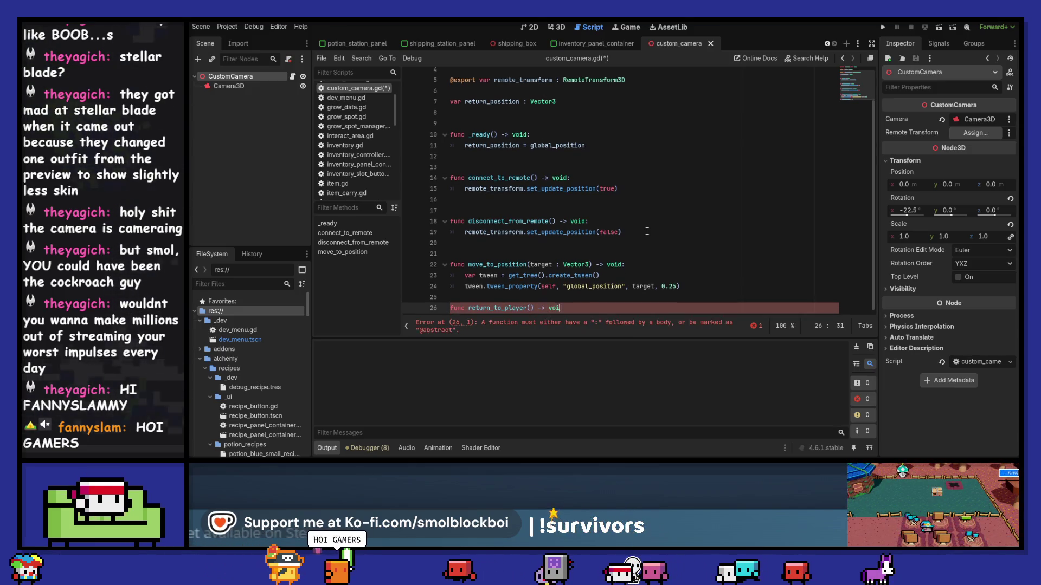
key(Left)
key(Left)
key(Left)
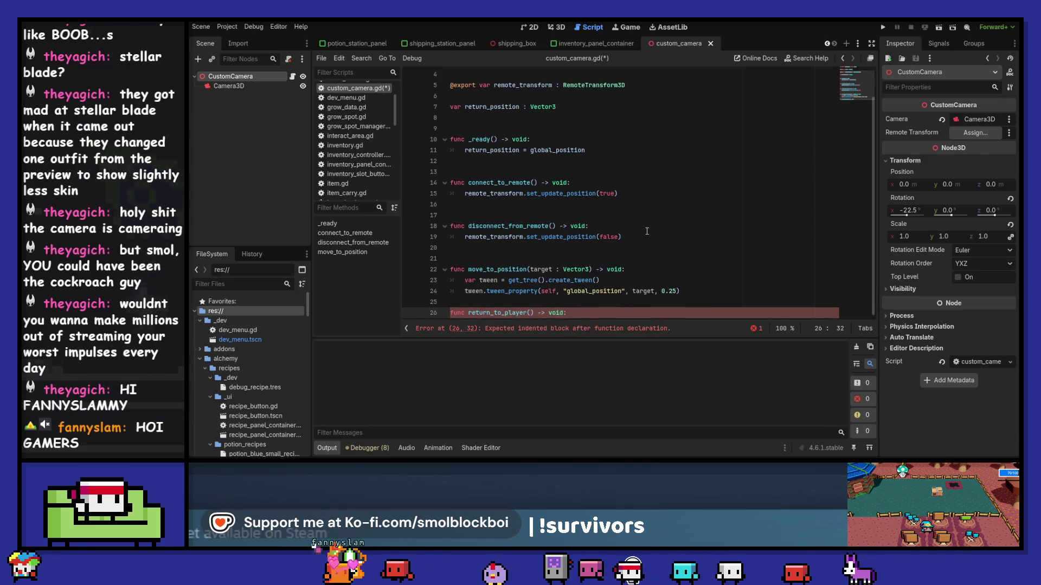
key(BackSpace)
key(BackSpace)
key(BackSpace)
key(Delete)
key(Delete)
text(origin)
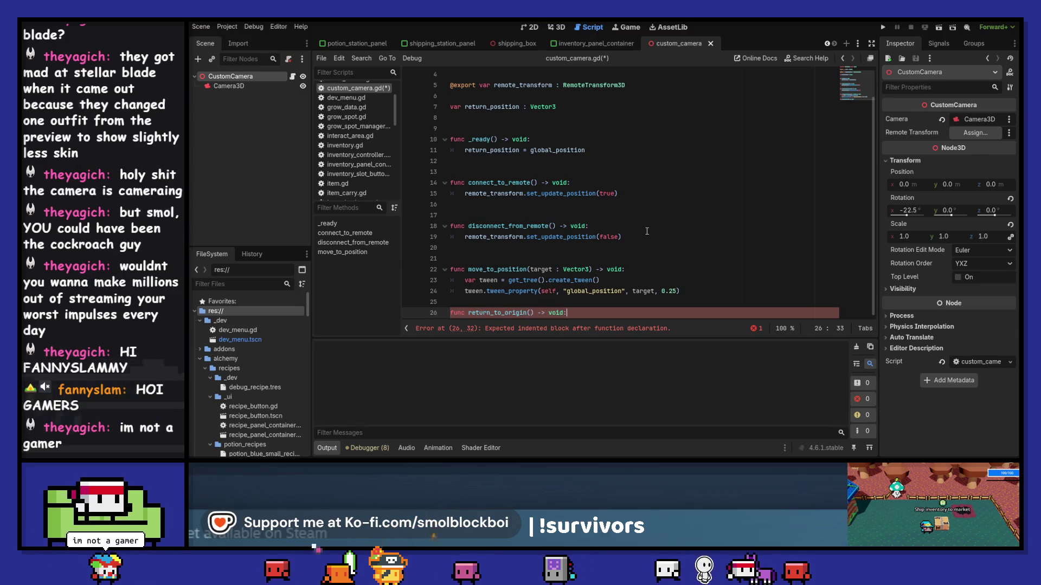
key(End)
key(Return)
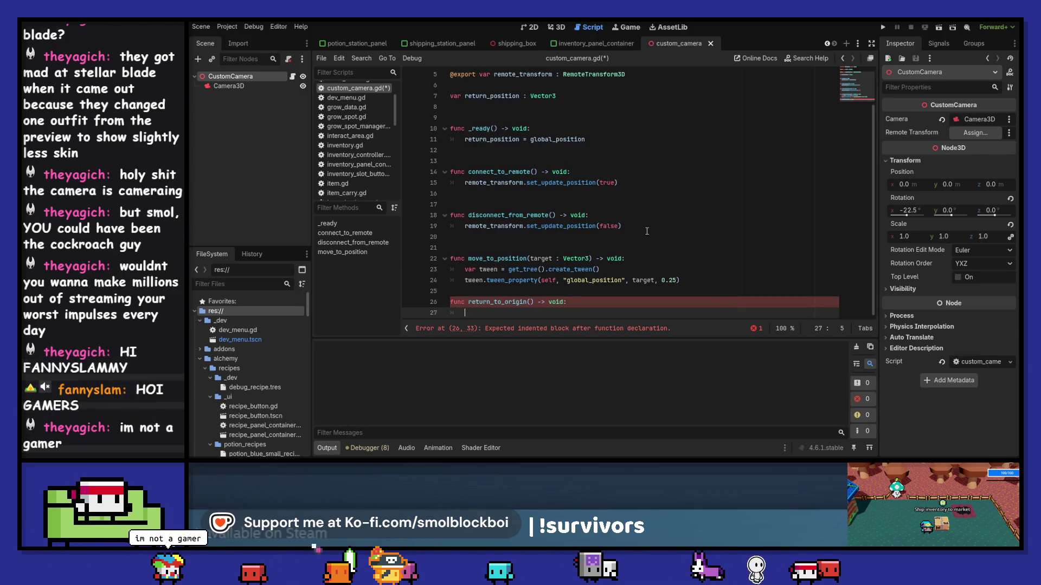
Copy the create_tween and tween_property lines into the return_to_origin body
key(Up)
key(Up)
key(Up)
key(End)
key(shift+Up)
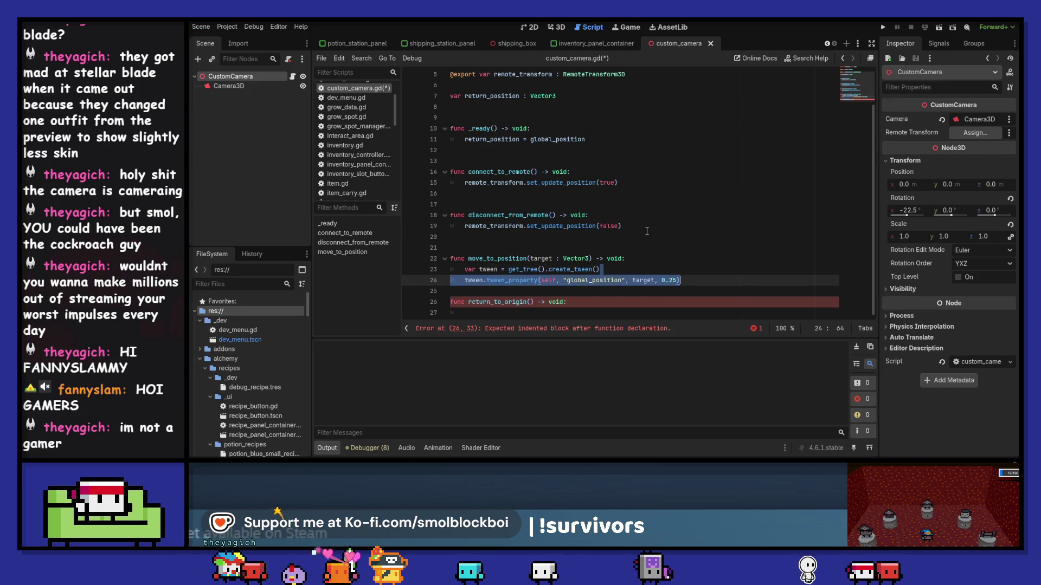
key(Down)
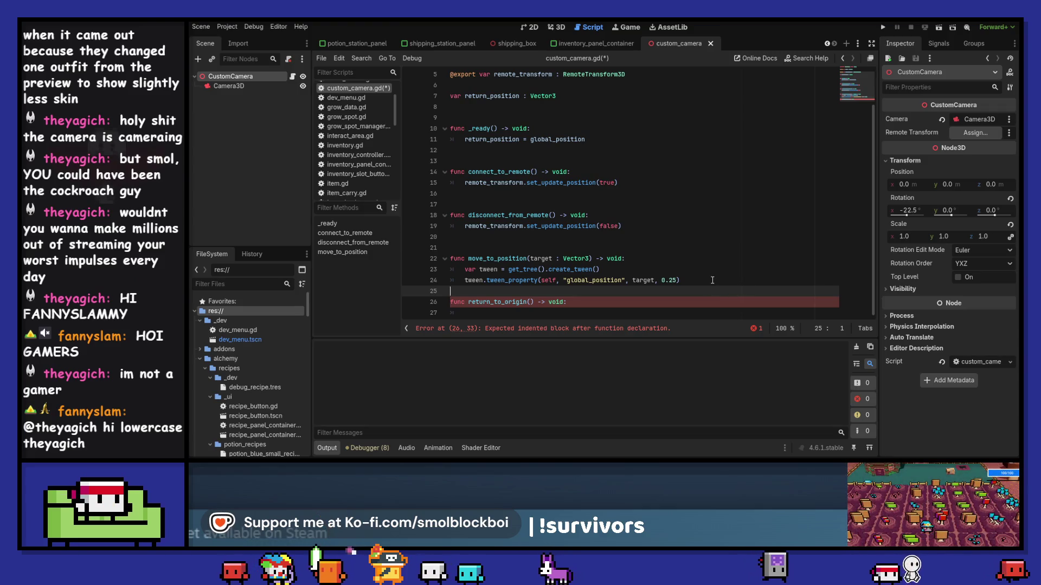
click(691, 280)
key(shift+Up)
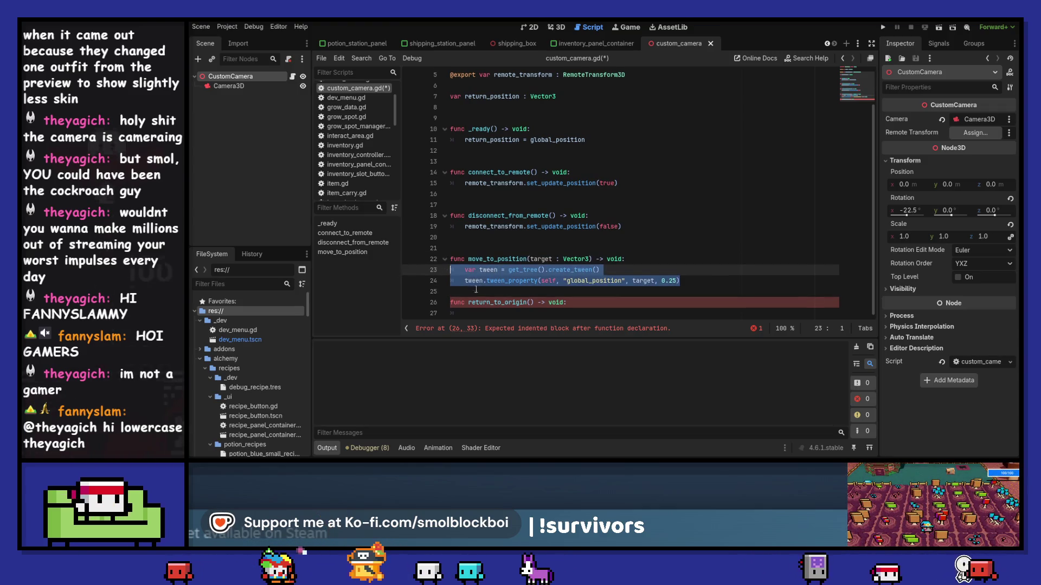
click(457, 313)
key(ctrl+v)
key(Up)
key(Up)
key(Up)
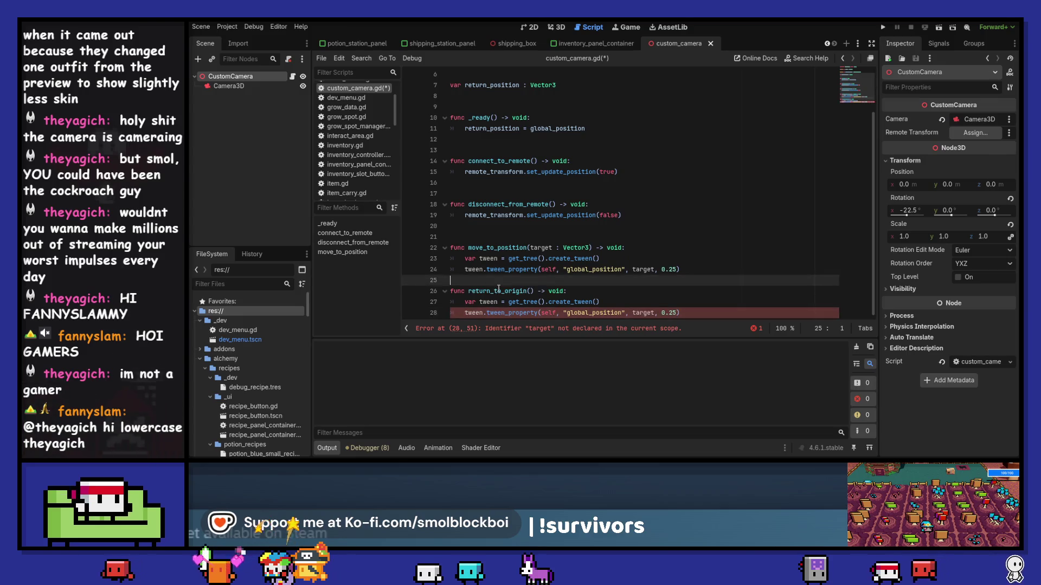
key(Return)
key(Down)
key(Down)
key(Down)
key(End)
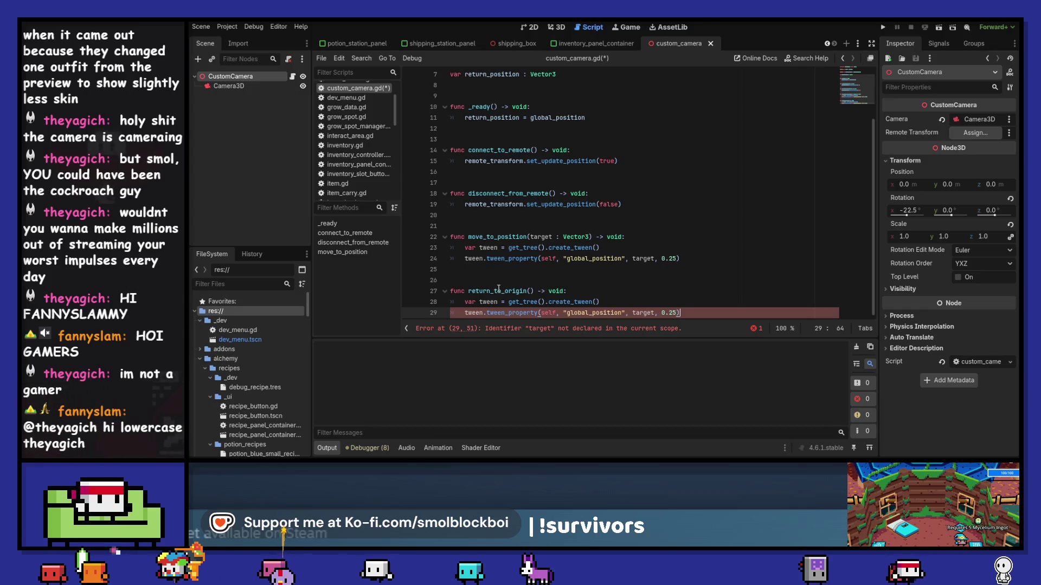
Replace target with return_position in the copied tween_property call and save
key(Left)
key(Left)
key(Left)
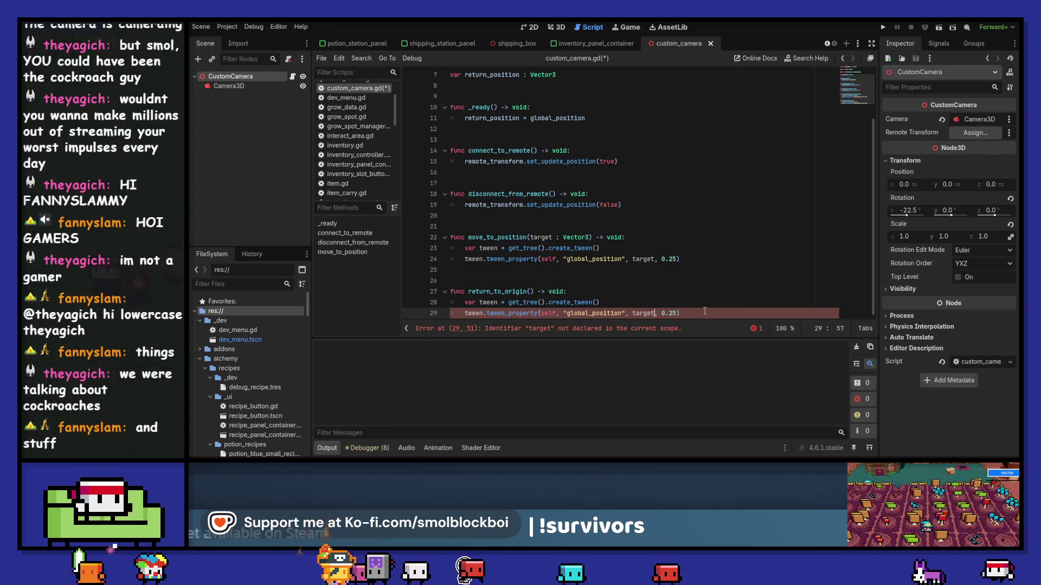
scroll(499, 109, up, 1)
double_click(500, 107)
key(ctrl+c)
scroll(596, 216, down, 1)
double_click(644, 313)
key(ctrl+v)
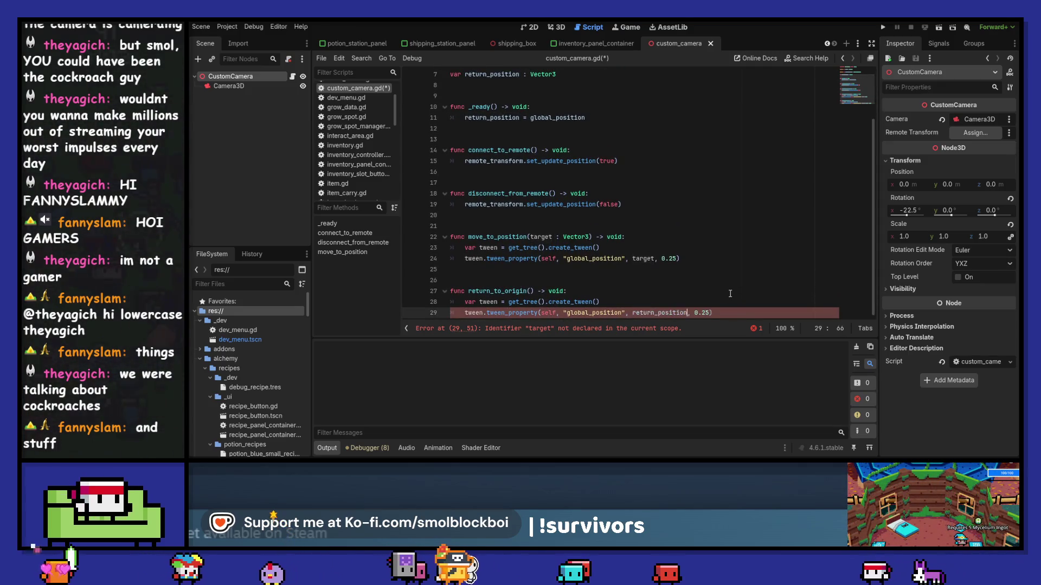
key(ctrl+s)
Select the return_to_origin() name and switch to player_hud.gd
click(585, 280)
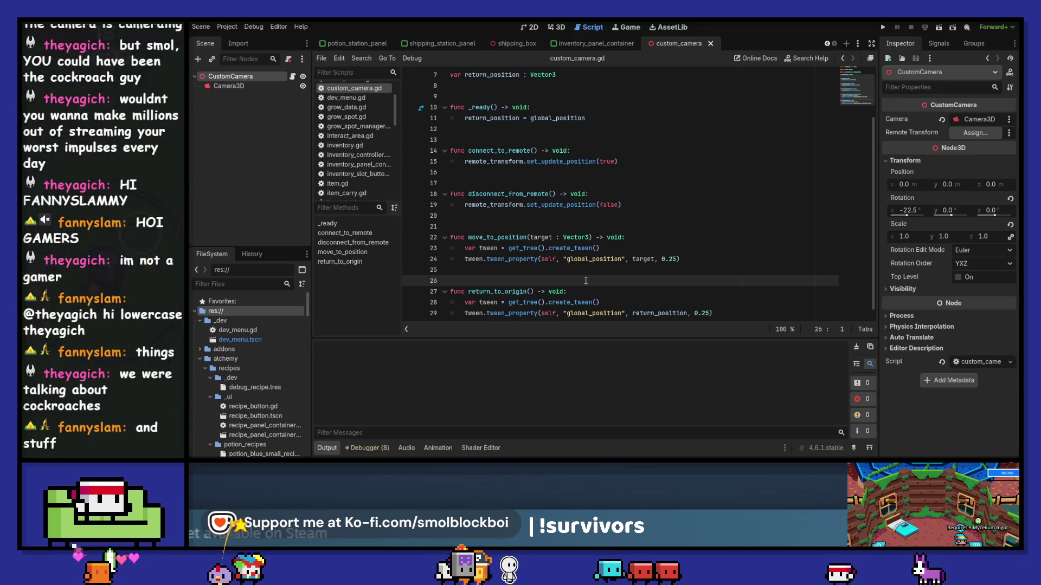
drag(469, 292, 534, 292)
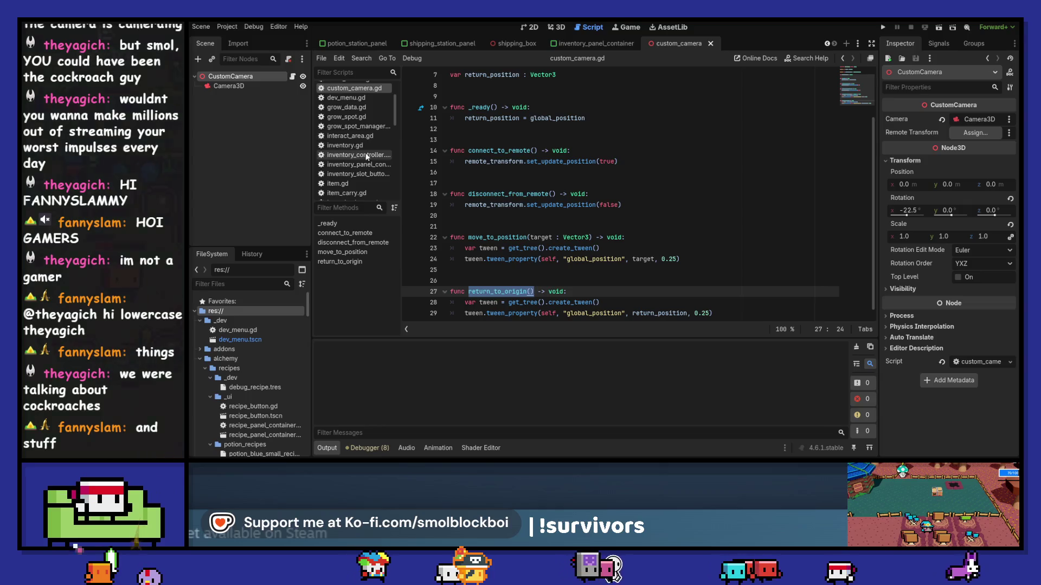
scroll(367, 157, down, 2)
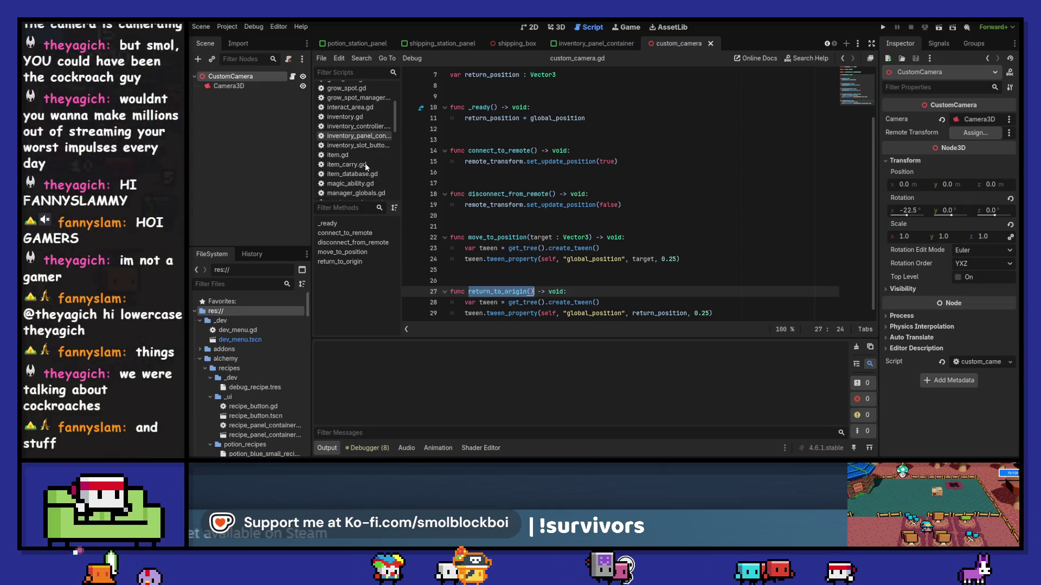
click(827, 43)
click(889, 81)
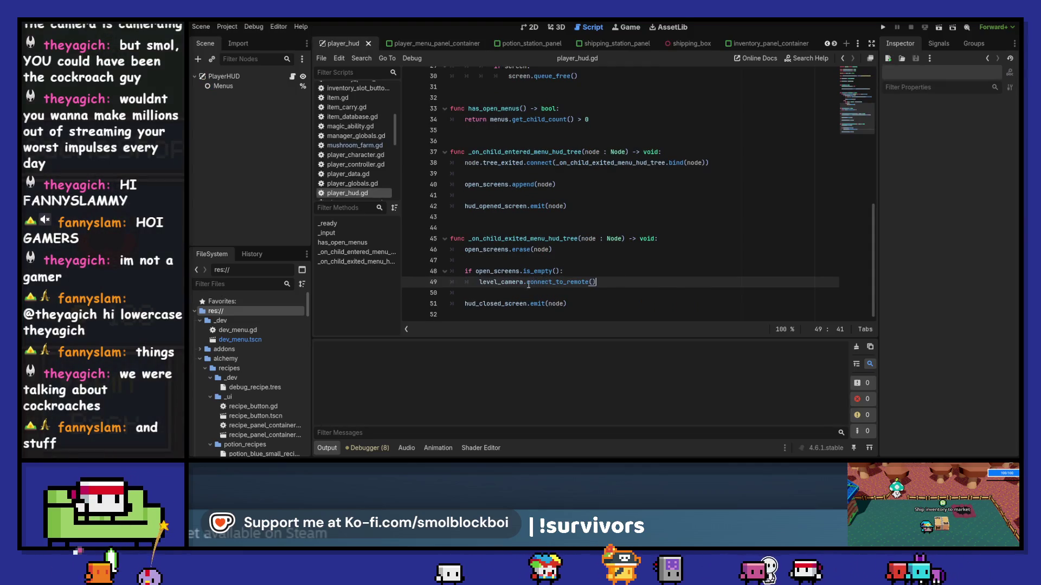
Replace level_camera.connect_to_remote() with level_camera.return_to_origin(), save, and jump to its definition
click(613, 271)
key(Return)
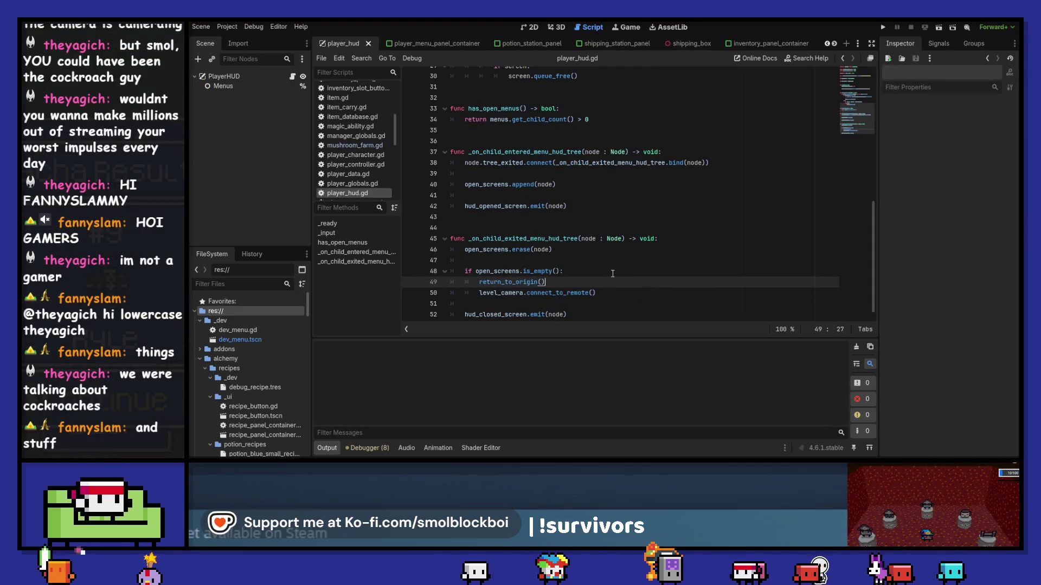
text(return_to_origin())
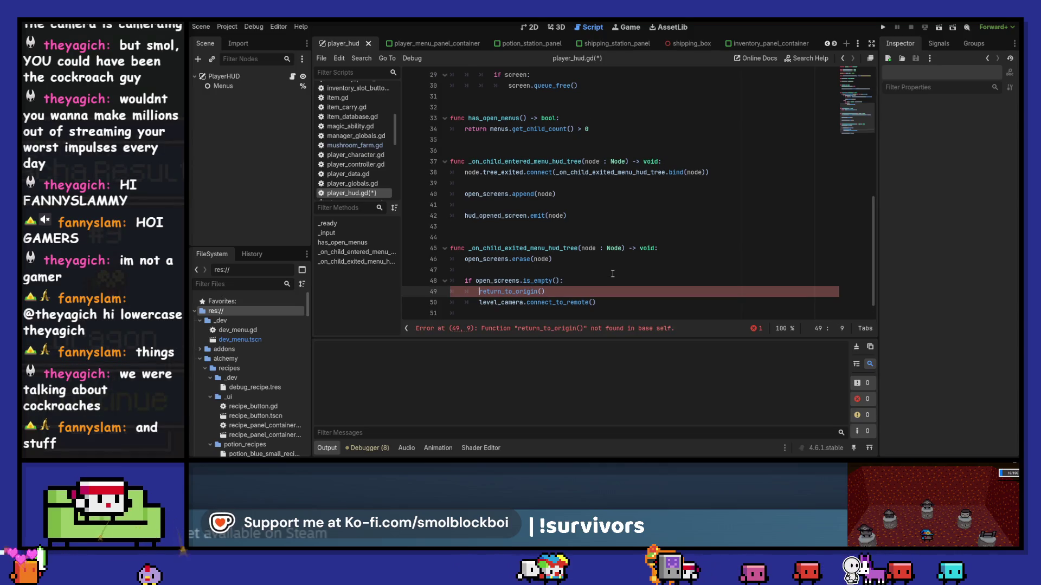
text(level_camera.)
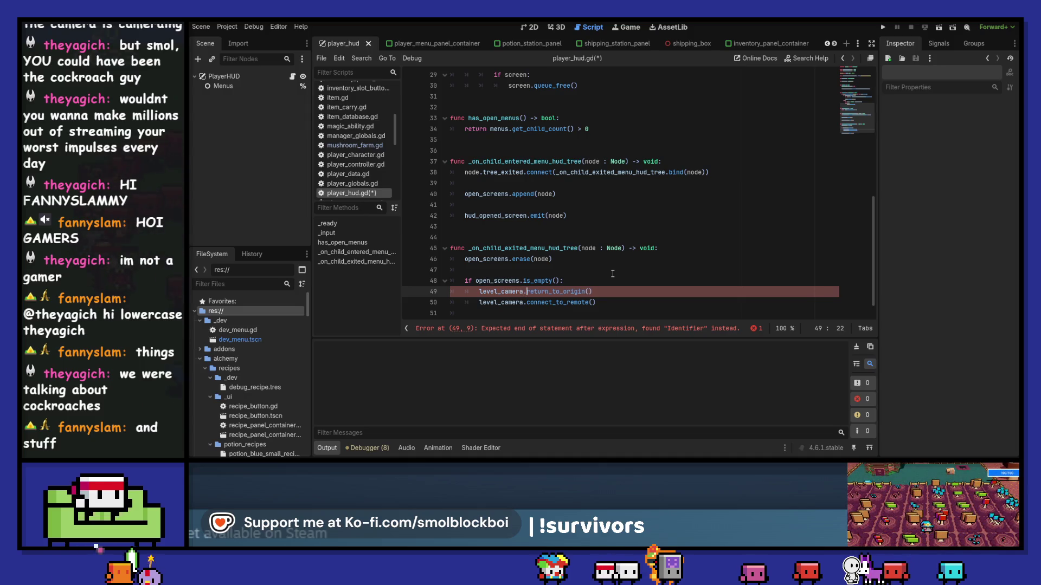
key(BackSpace)
text(.)
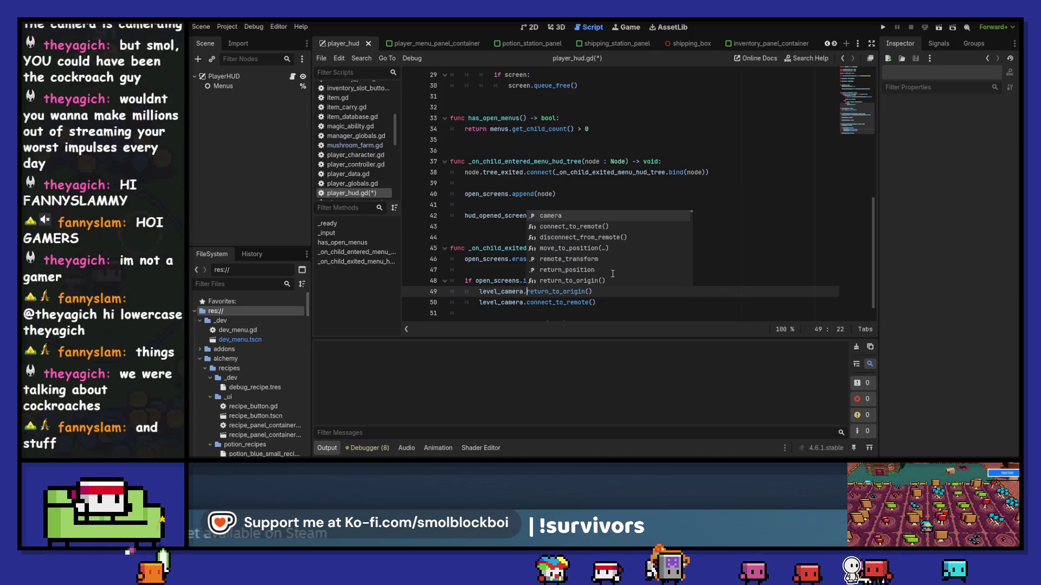
key(Escape)
key(Down)
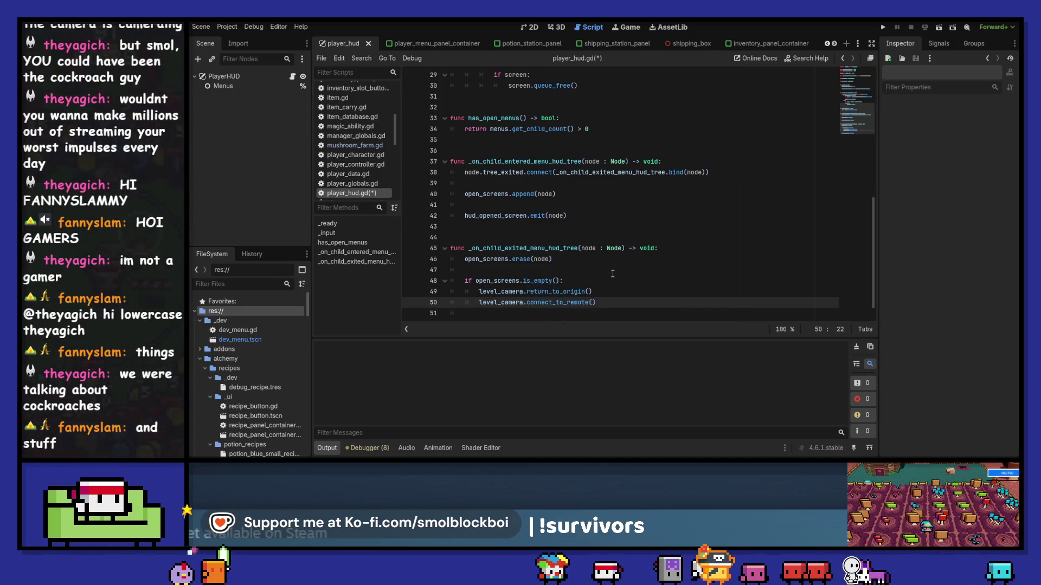
key(ctrl+shift+k)
key(ctrl+s)
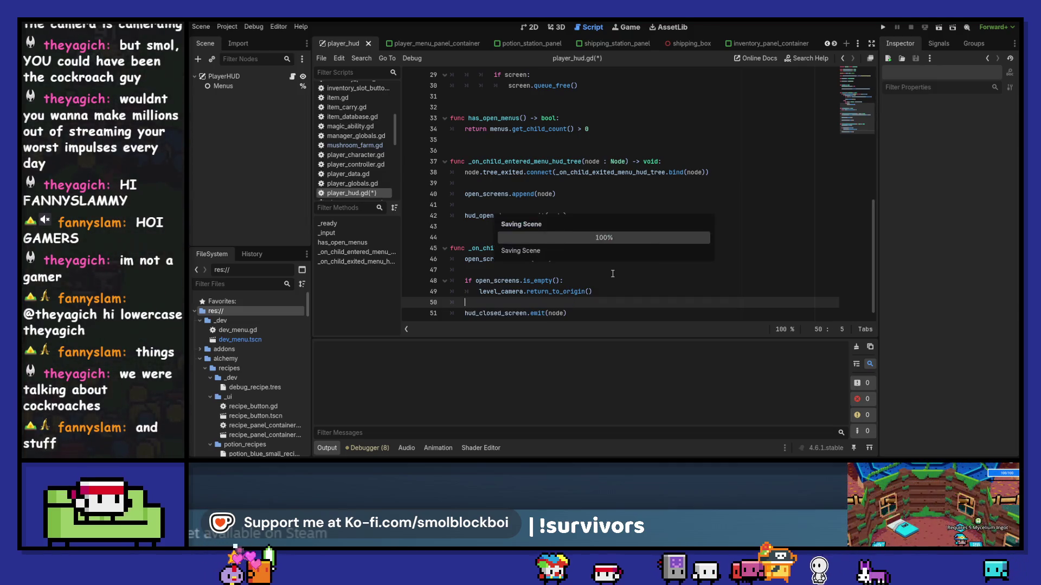
ctrl+click(554, 293)
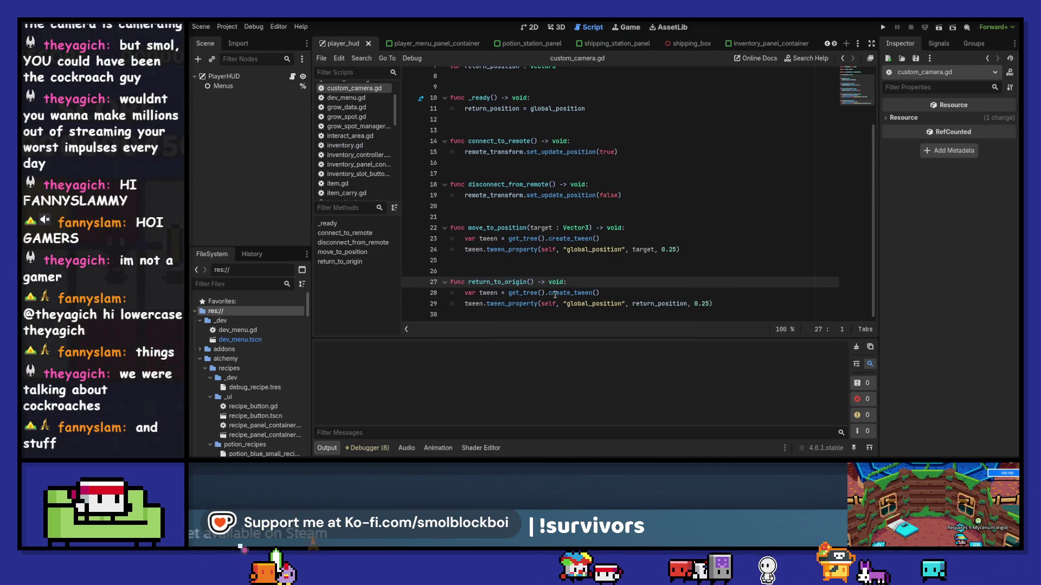
Make return_to_origin await tween.finished, then call connect_to_remote(), and save the script
click(727, 313)
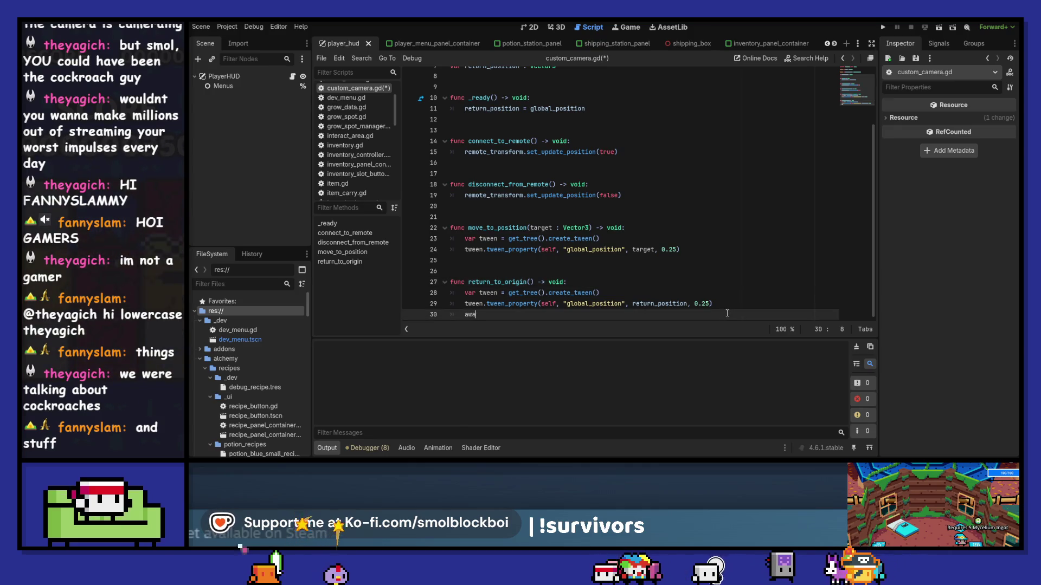
text(await tween.)
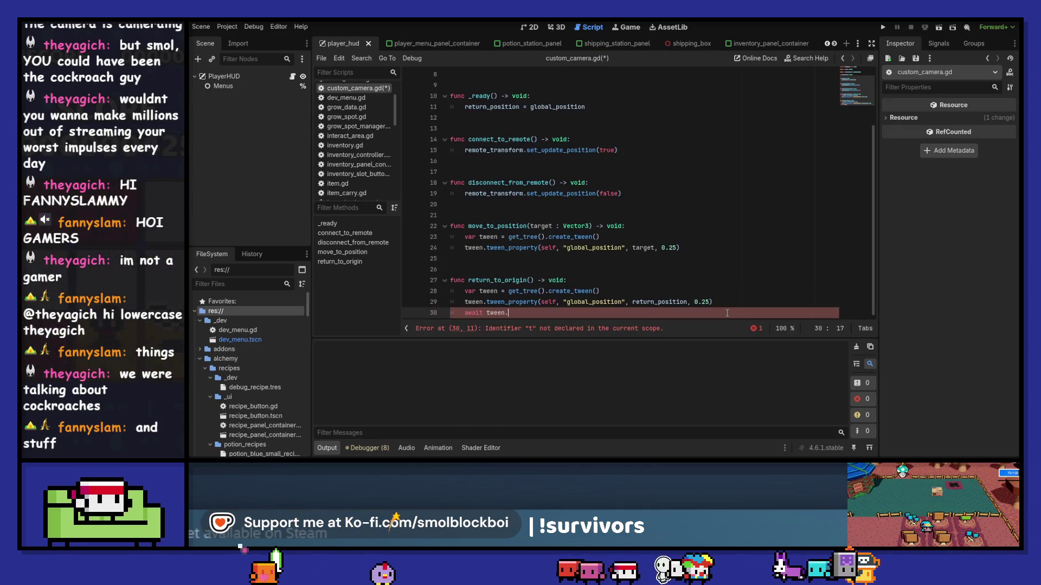
text(finished)
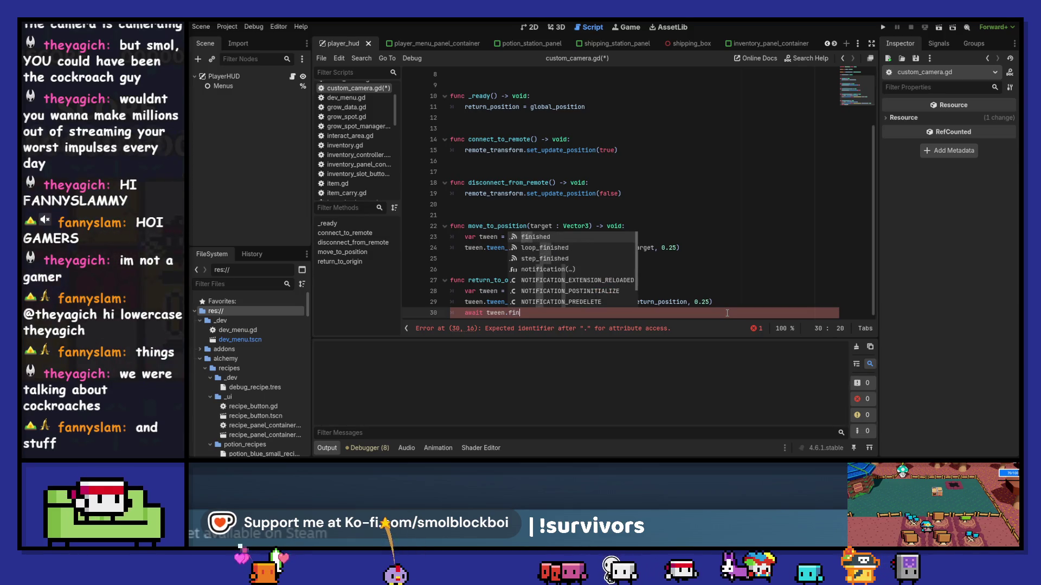
key(Return)
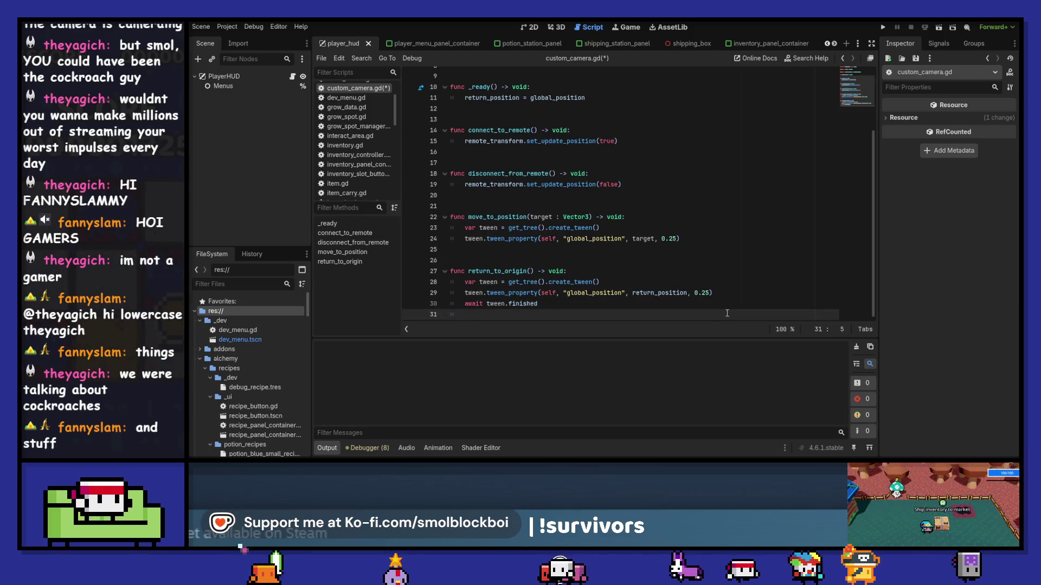
scroll(727, 314, up, 1)
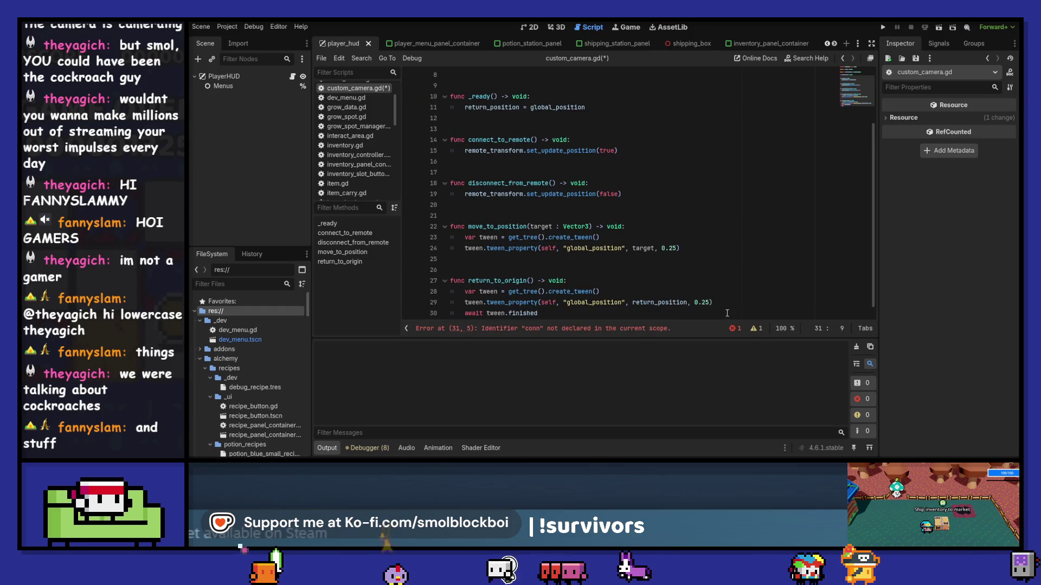
scroll(727, 314, down, 1)
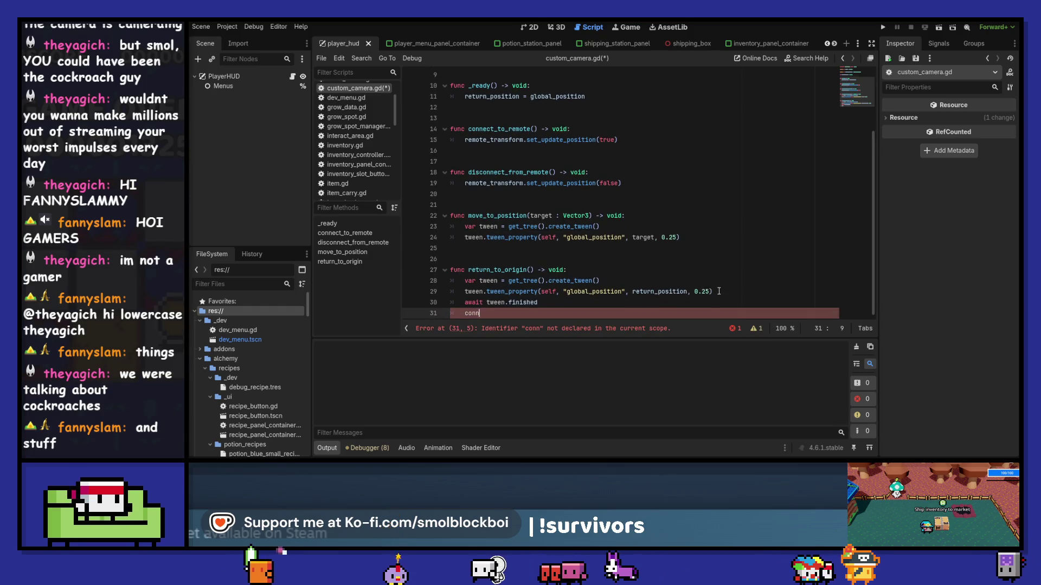
double_click(496, 129)
click(493, 313)
key(Return)
key(ctrl+s)
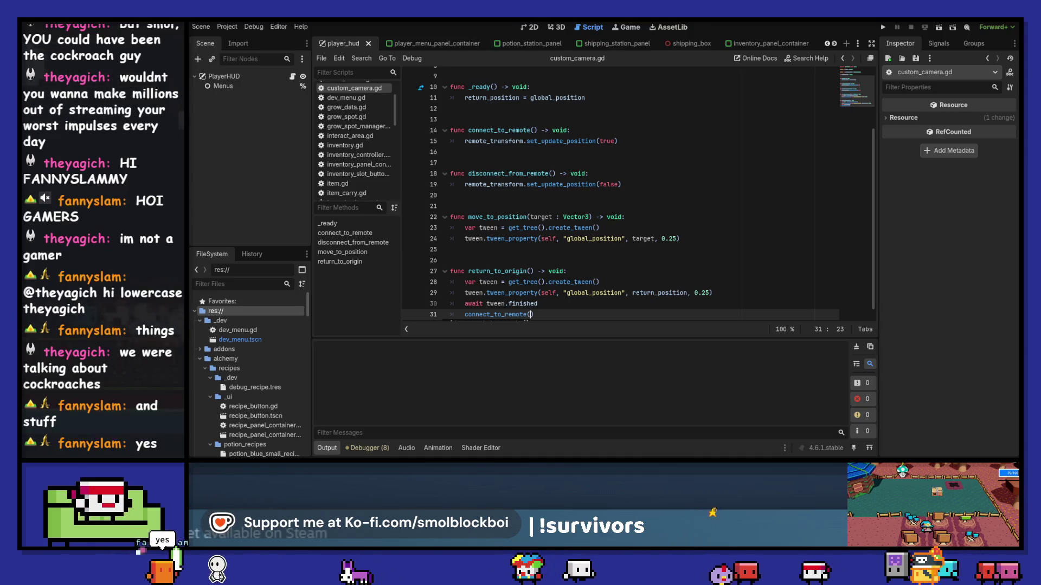
Put blank lines above and below the await tween.finished line, then start a test run
click(621, 302)
scroll(621, 302, down, 1)
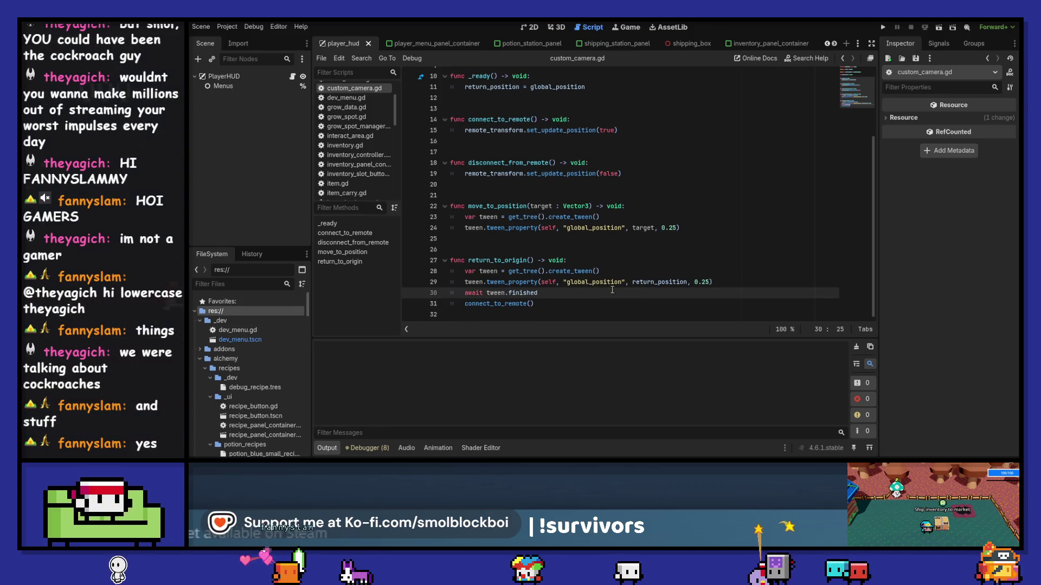
key(ctrl+shift+Return)
click(605, 303)
key(Return)
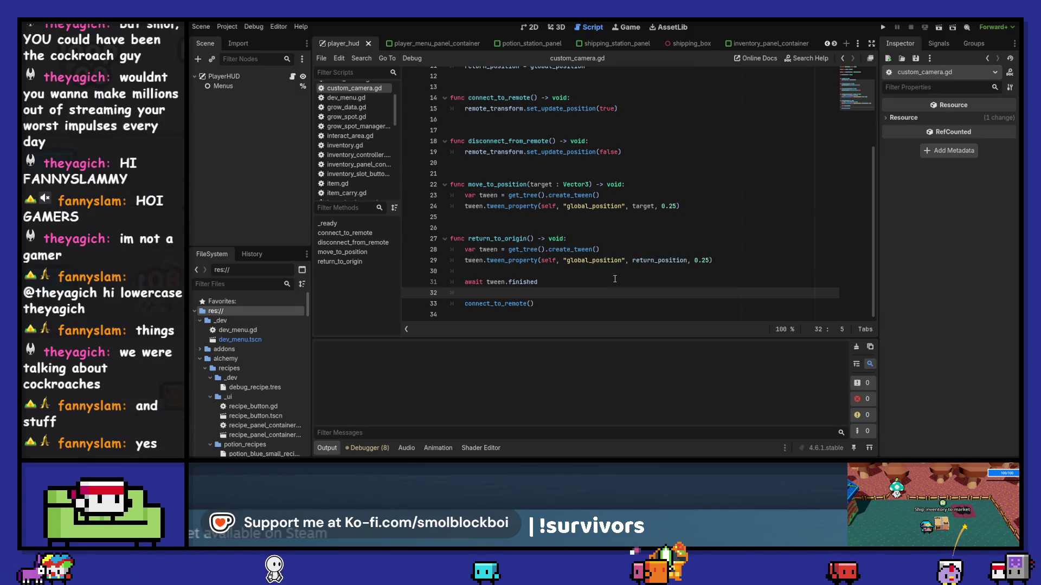
click(883, 28)
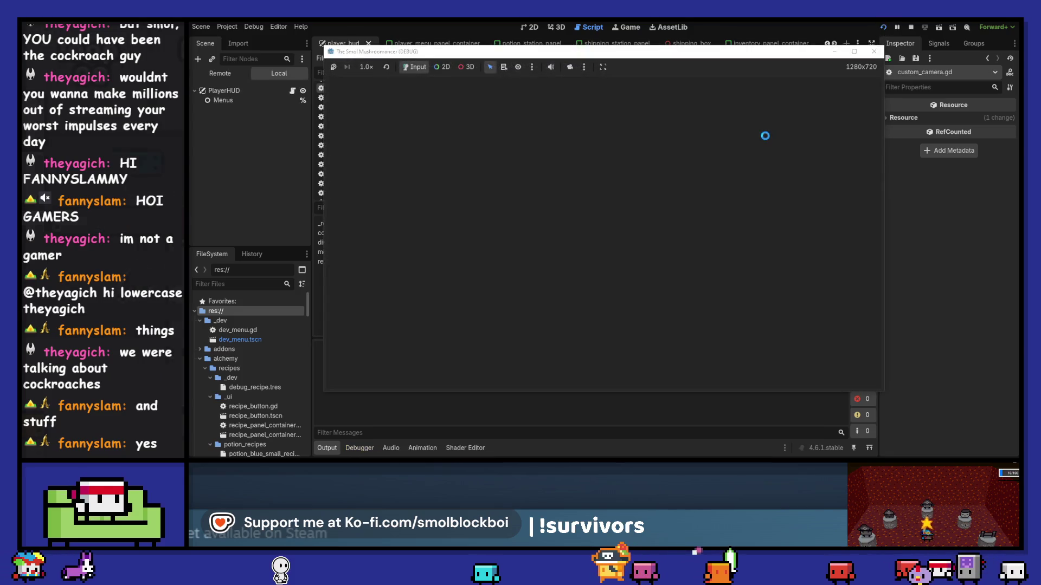
At the Shipping Box, open and close the Shipping panel twice, stop the game, and relaunch it
key(w)
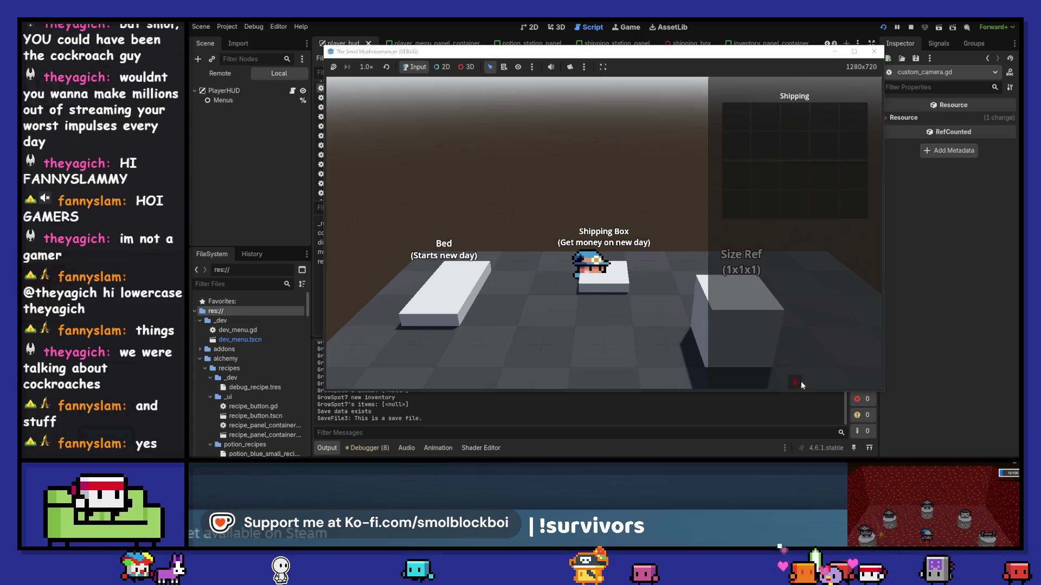
click(799, 382)
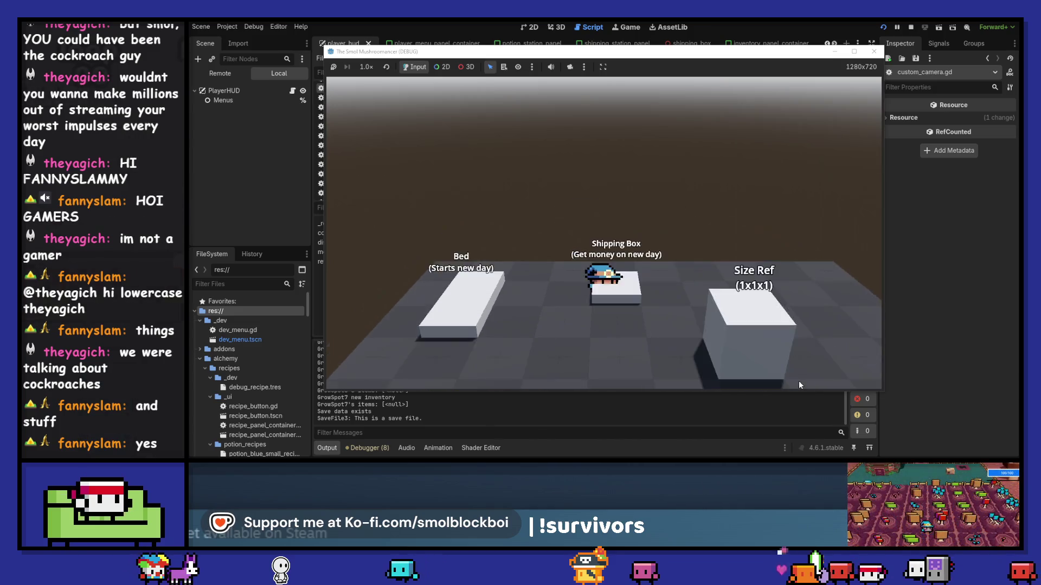
key(e)
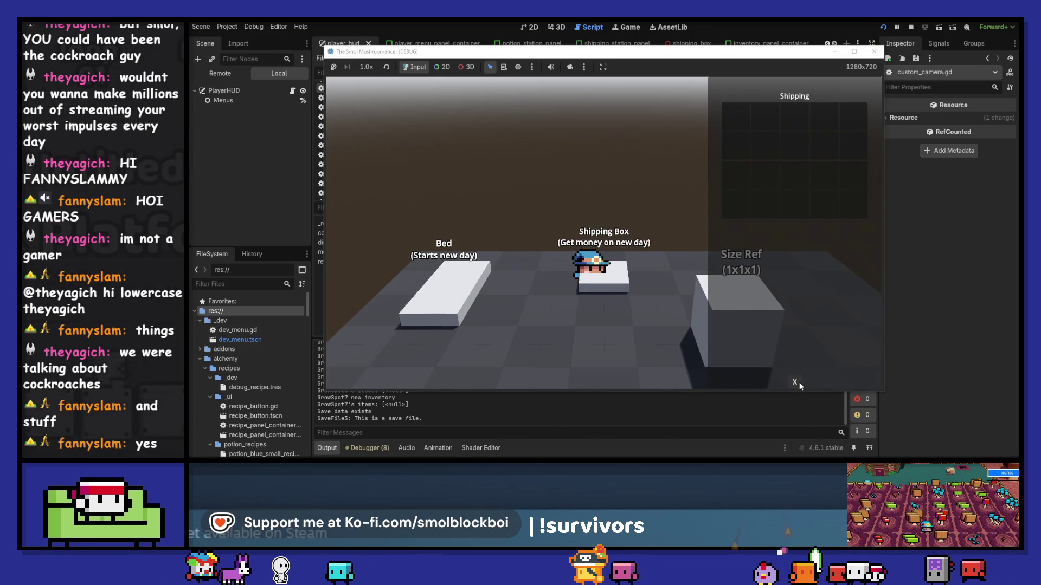
click(795, 382)
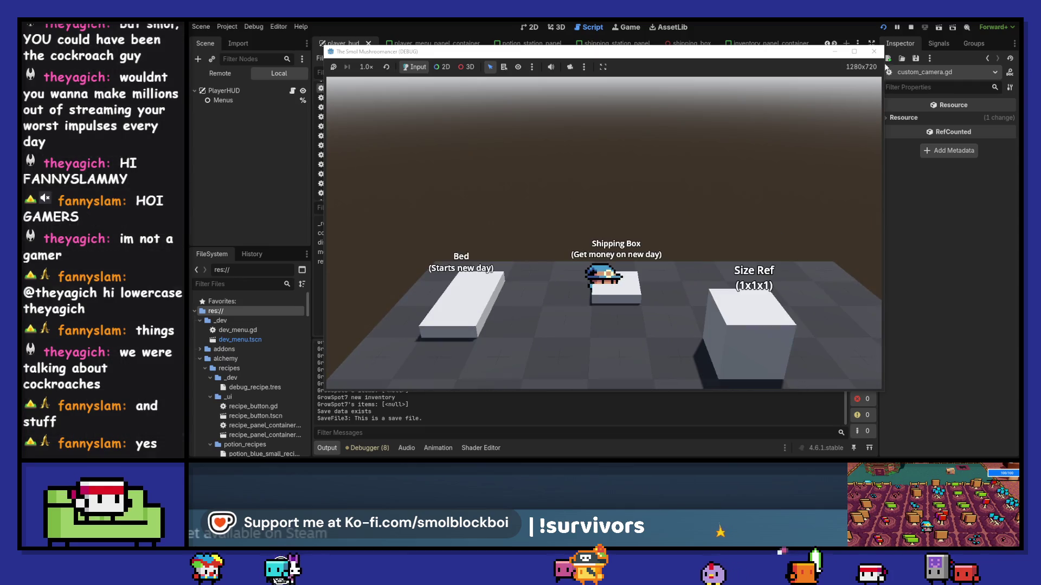
click(867, 54)
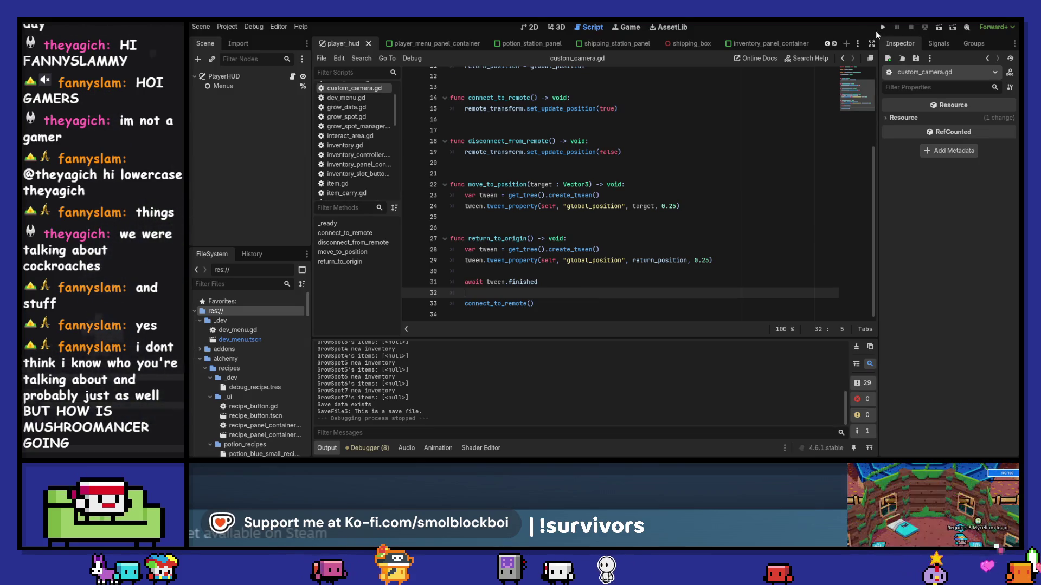
click(882, 27)
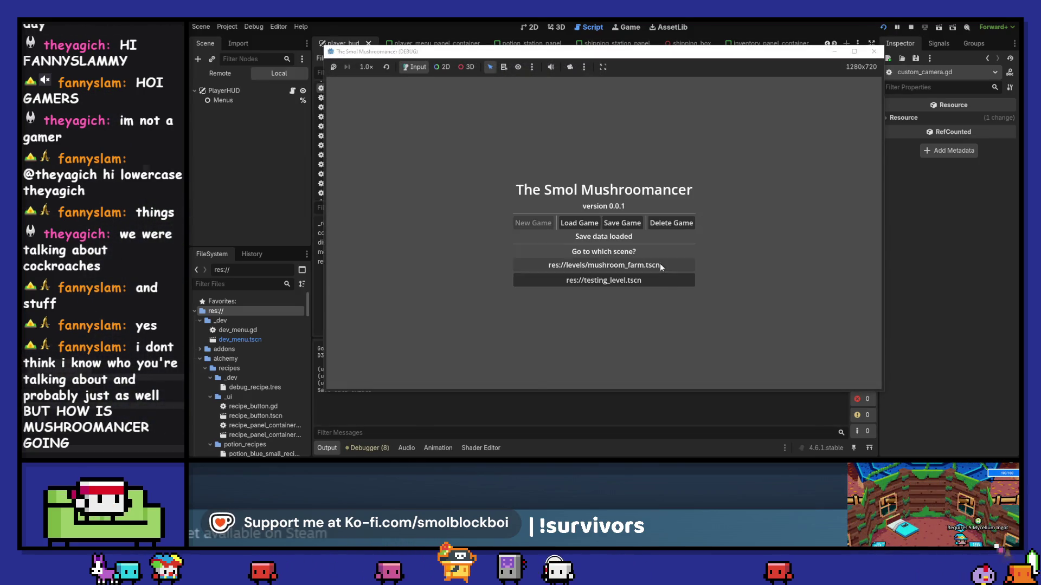
Load the mushroom farm level, check the Potions panel, then open and close the Shipping Box inventory
click(660, 265)
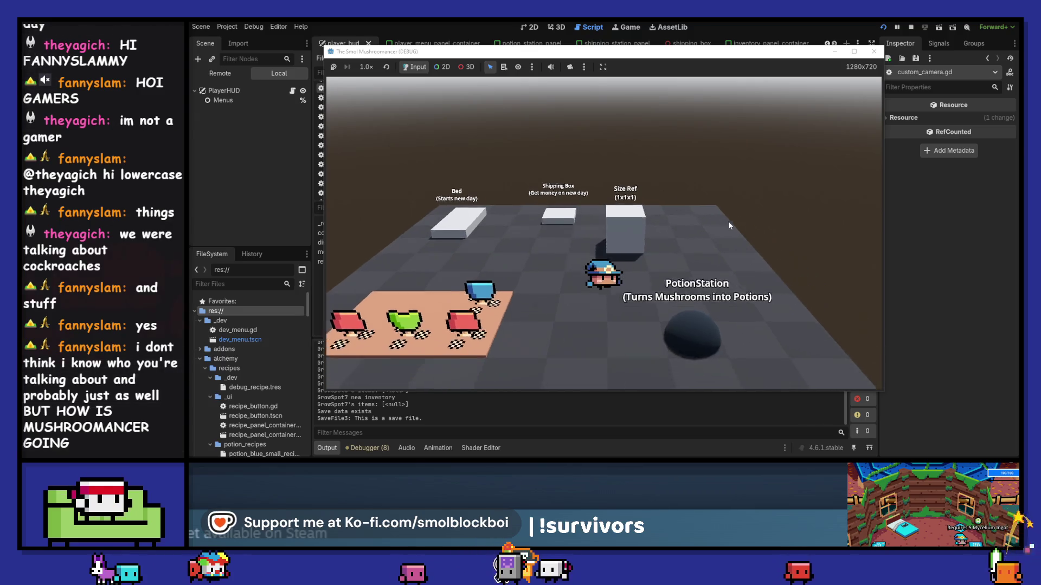
key(e)
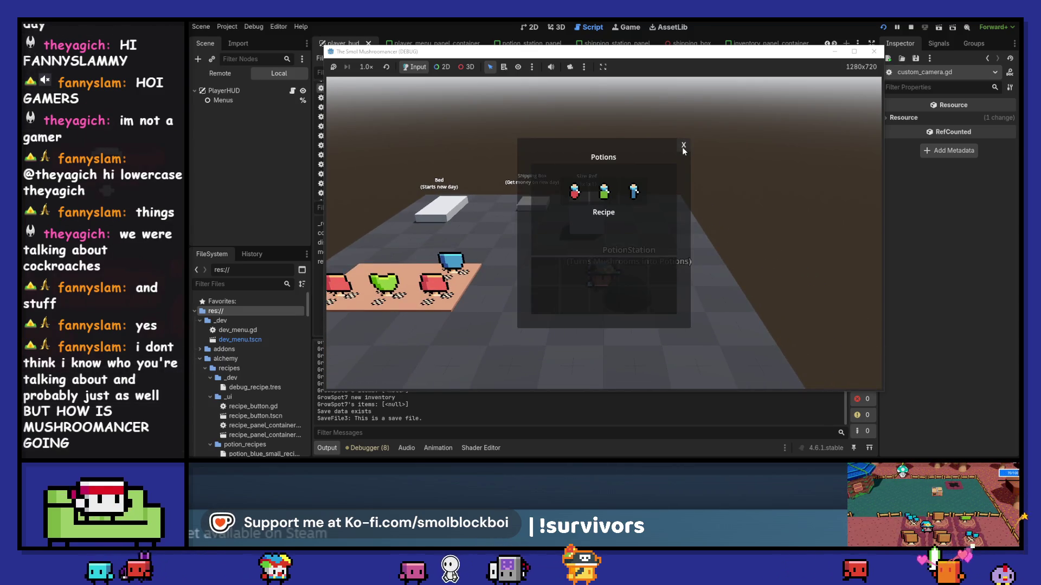
click(683, 148)
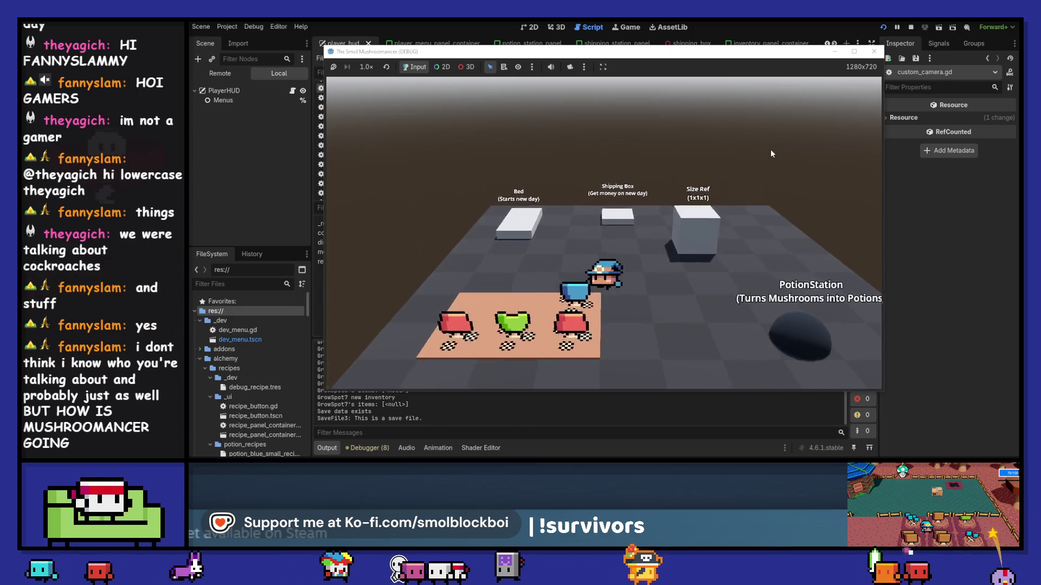
key(w)
key(e)
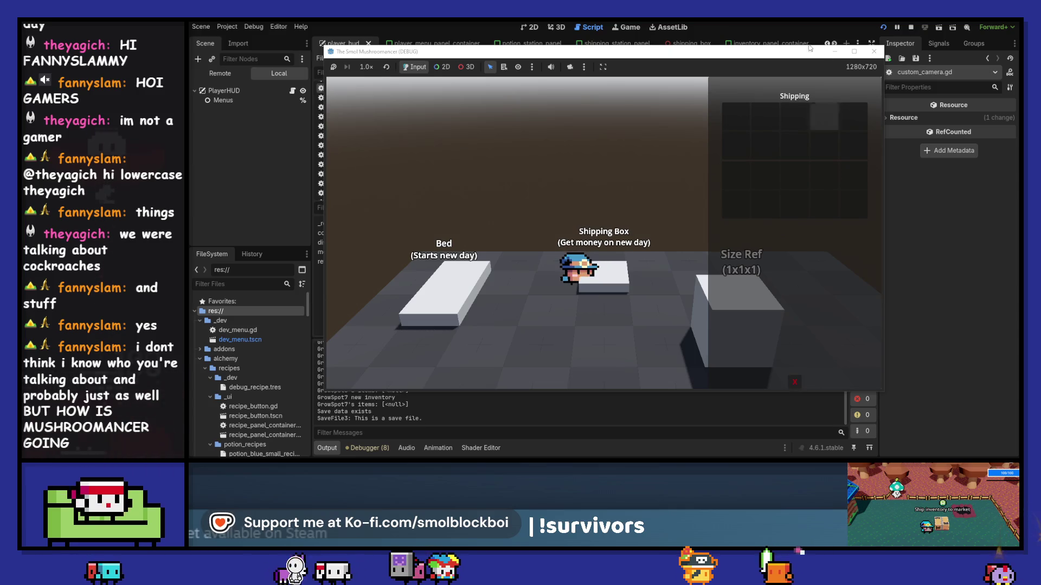
click(793, 384)
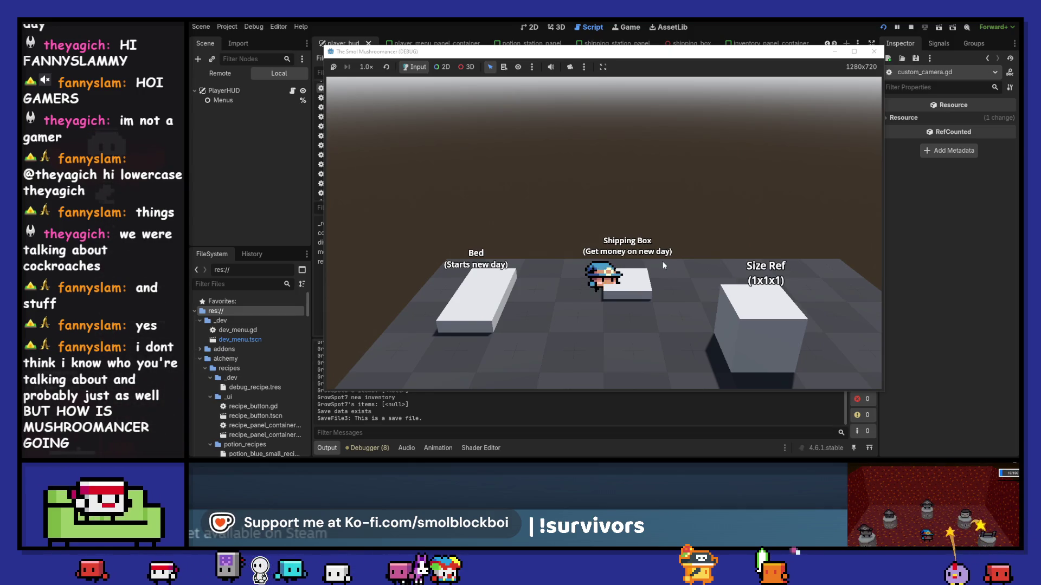
Reopen and close the Shipping and Watering Cloud panels, then stop the game with F8
click(630, 294)
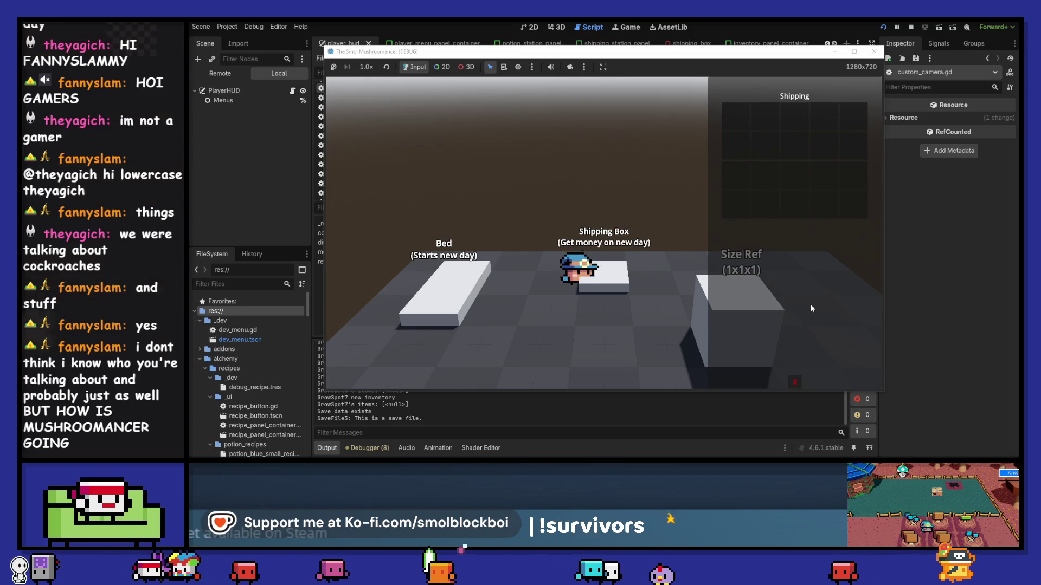
key(Escape)
key(e)
key(Escape)
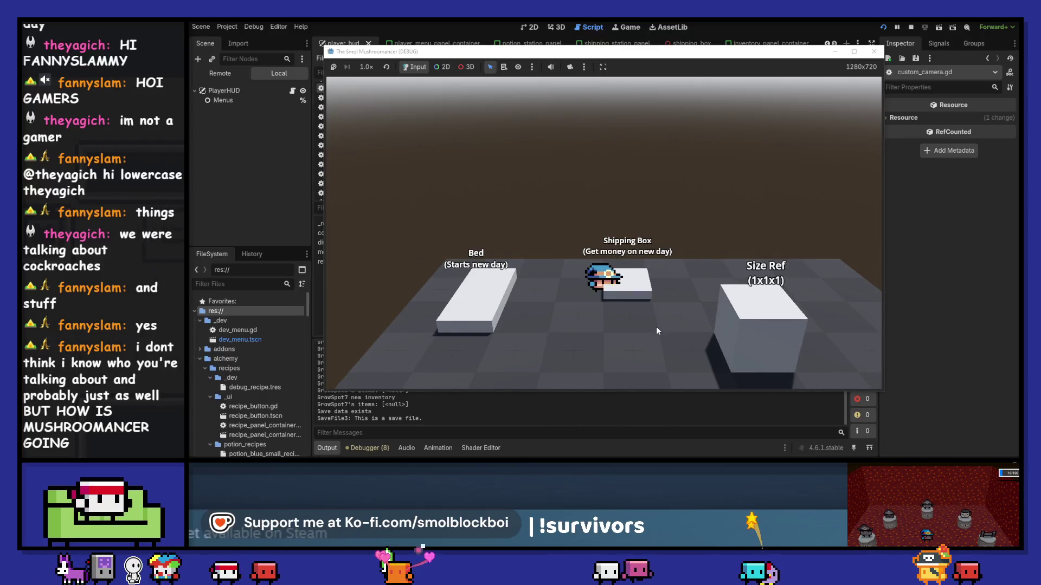
key(e)
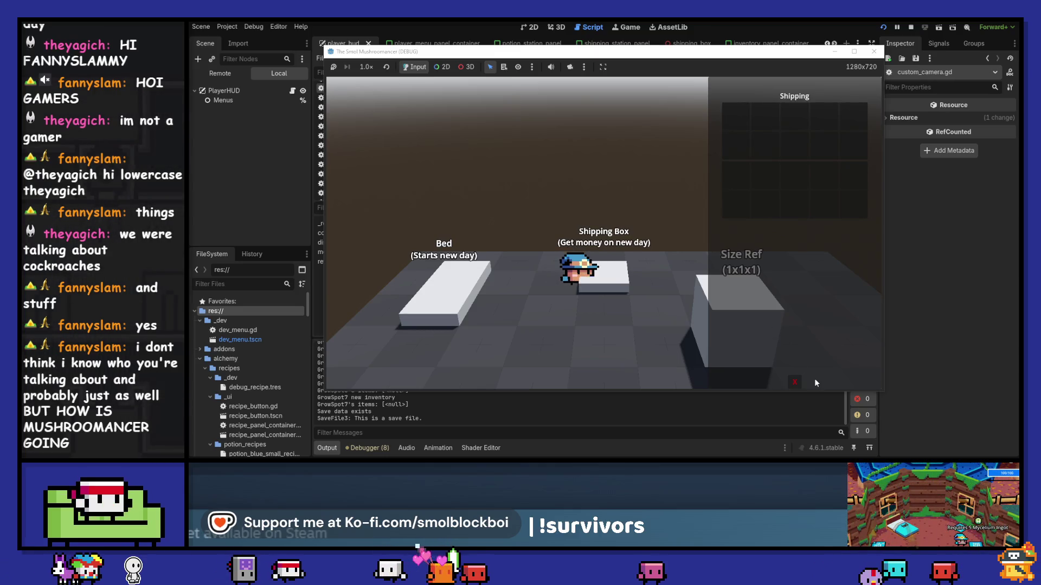
click(796, 379)
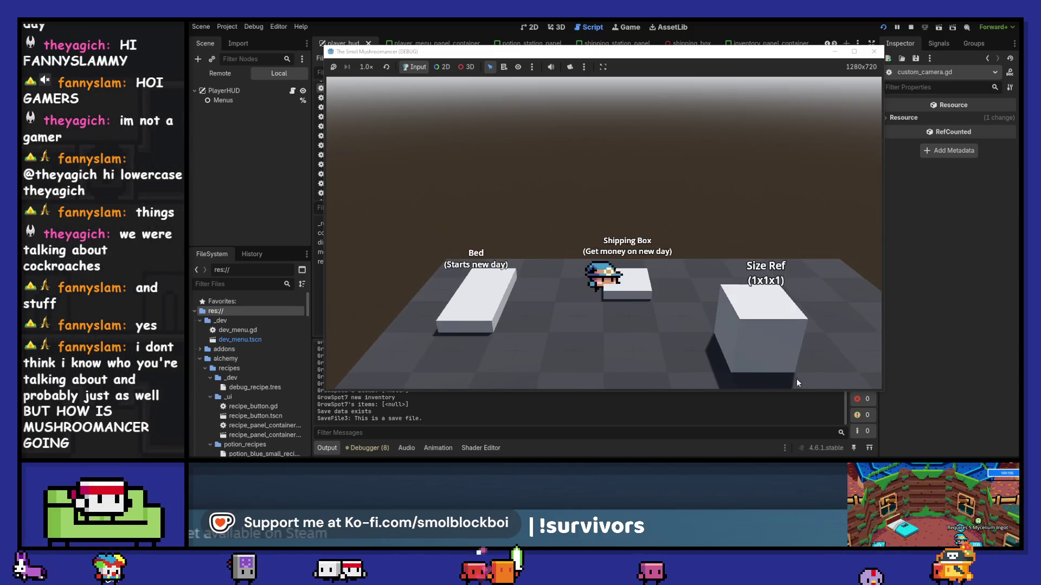
key(F8)
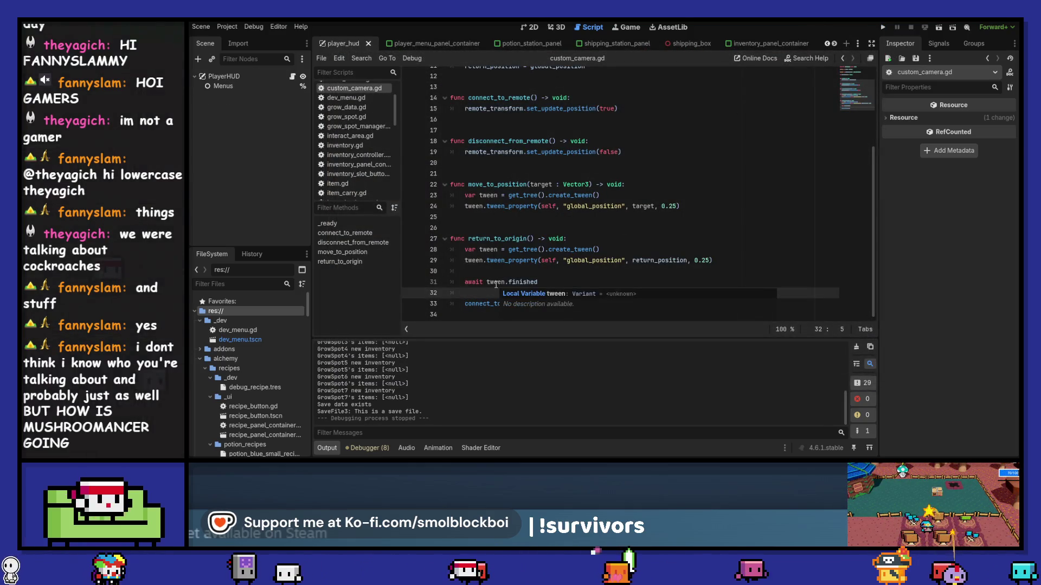
Copy the return_position = global_position line from _ready into disconnect_from_remote
double_click(507, 240)
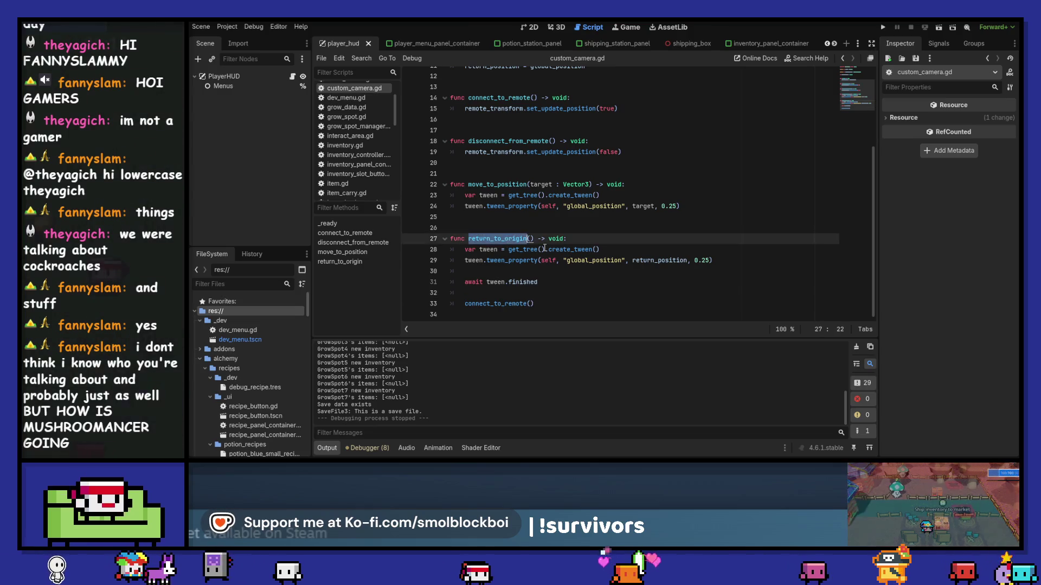
scroll(499, 162, up, 4)
double_click(496, 139)
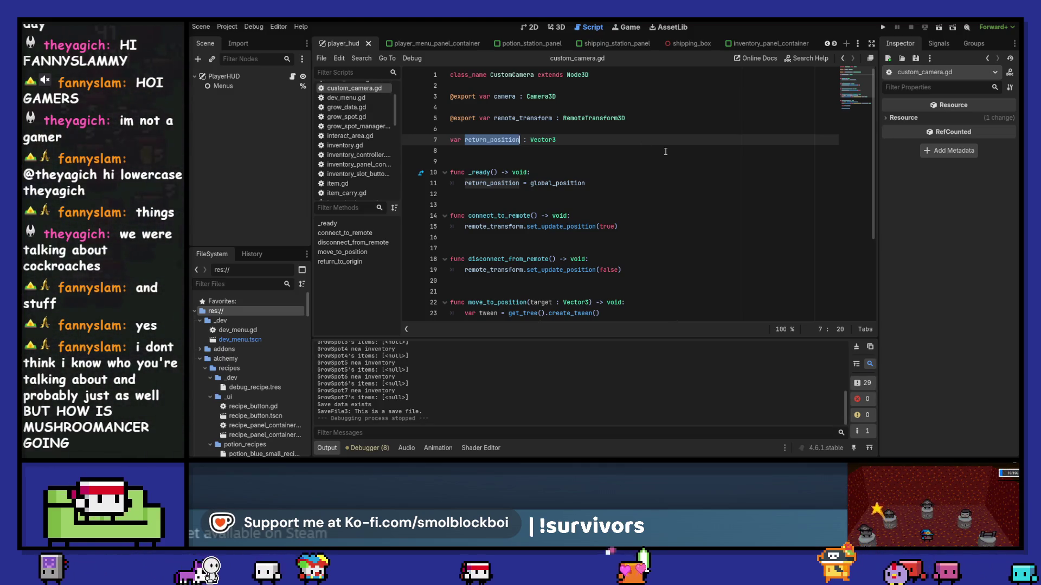
scroll(665, 152, down, 3)
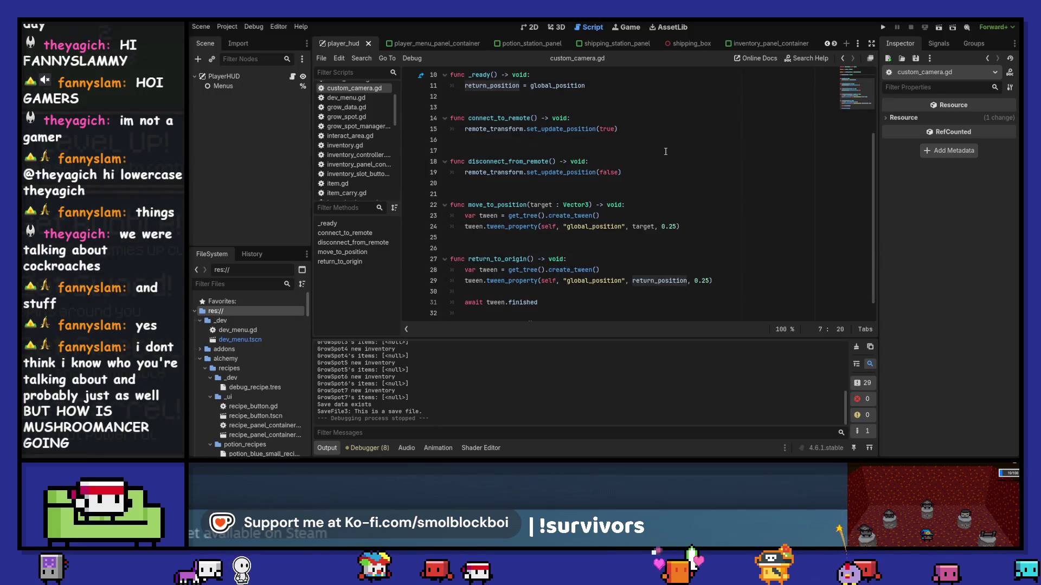
scroll(659, 148, up, 1)
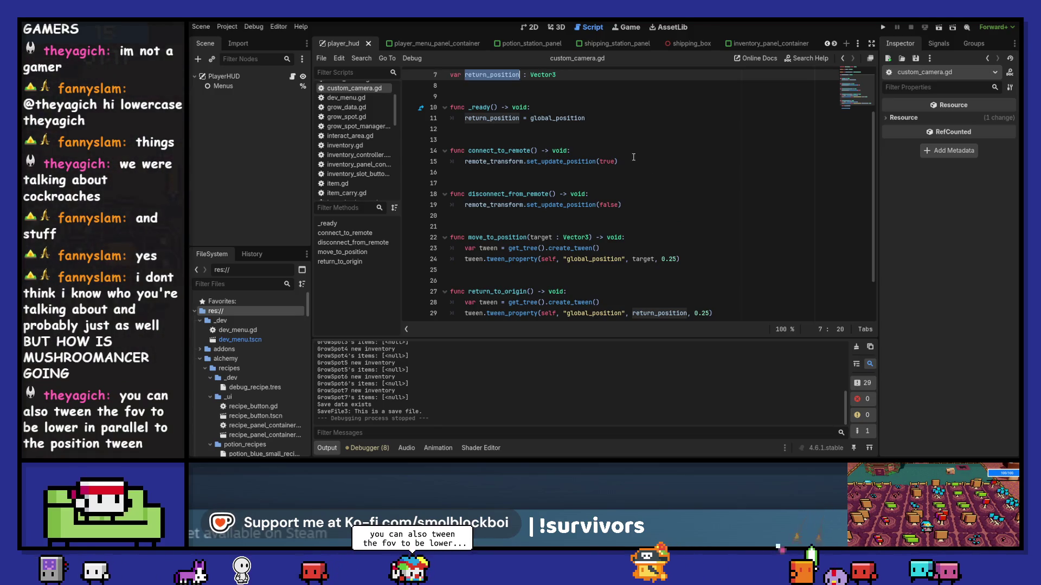
drag(588, 118, 461, 121)
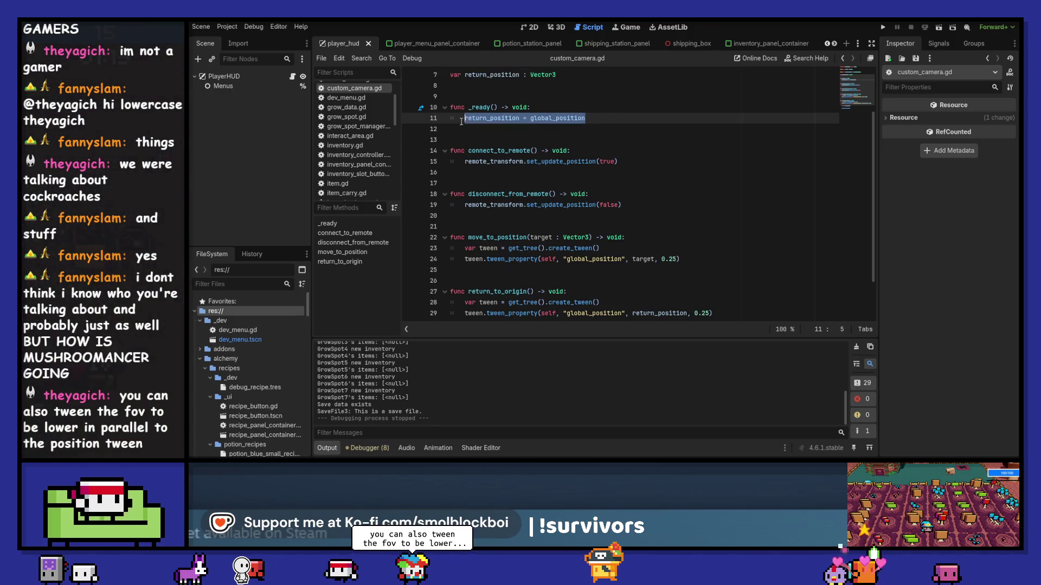
key(ctrl+c)
click(615, 194)
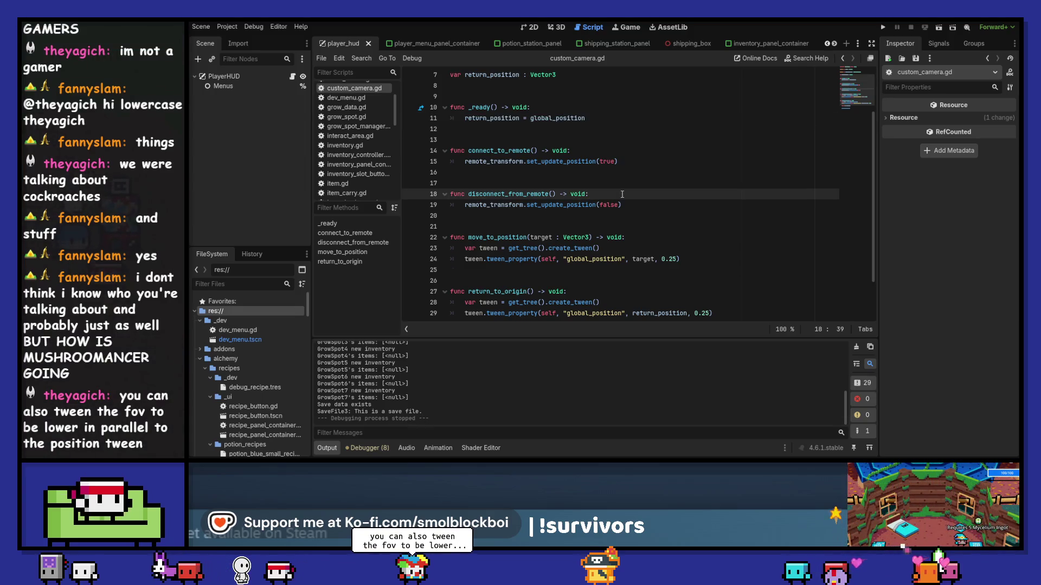
key(Return)
key(ctrl+v)
Delete the _ready function and save custom_camera.gd
drag(585, 118, 348, 111)
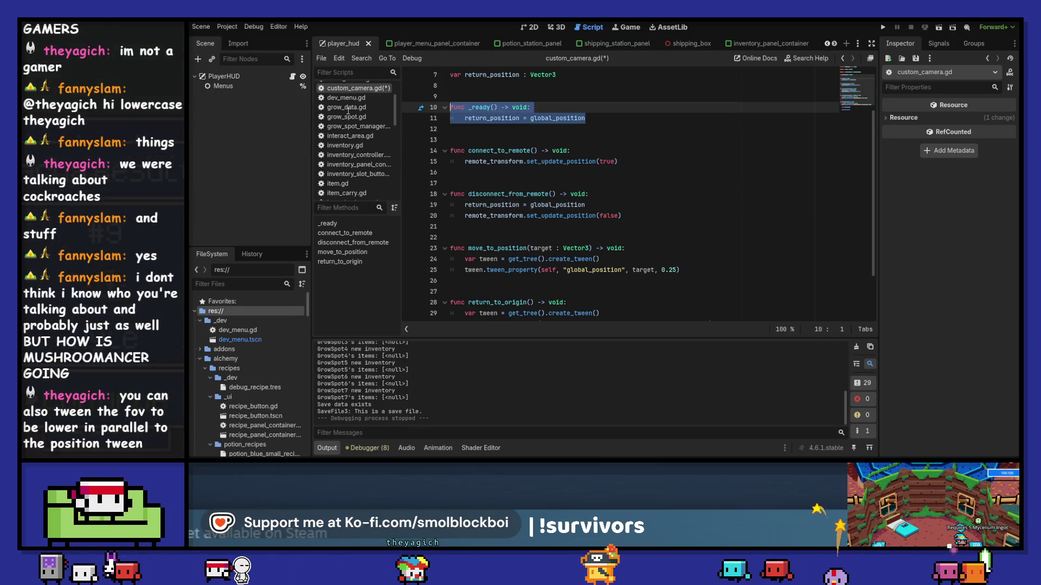
key(BackSpace)
key(BackSpace)
key(BackSpace)
key(ctrl+s)
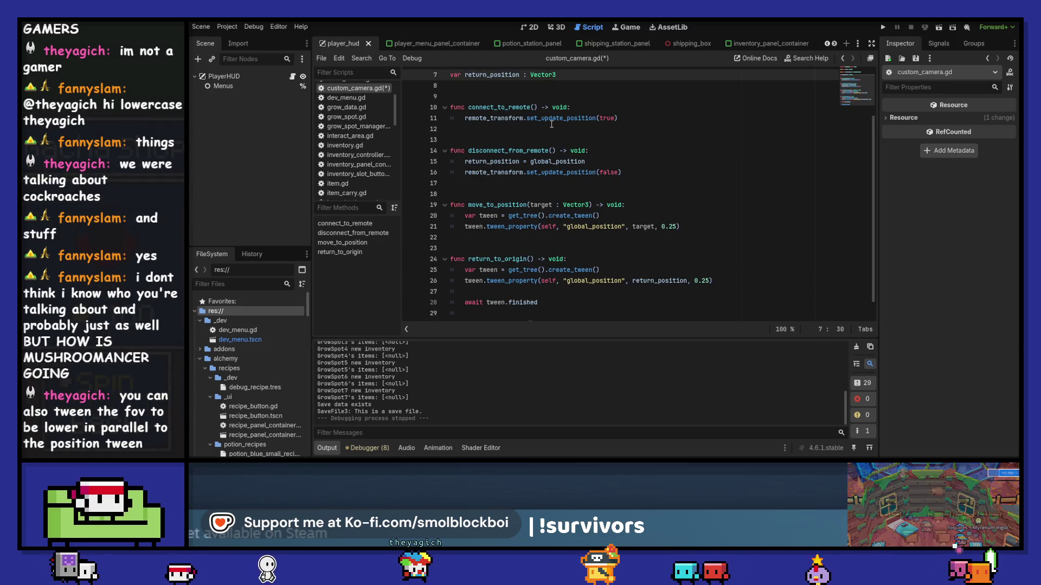
Run the project with F5, relaunch it, and toggle the Shipping panel at the Shipping Box
key(F5)
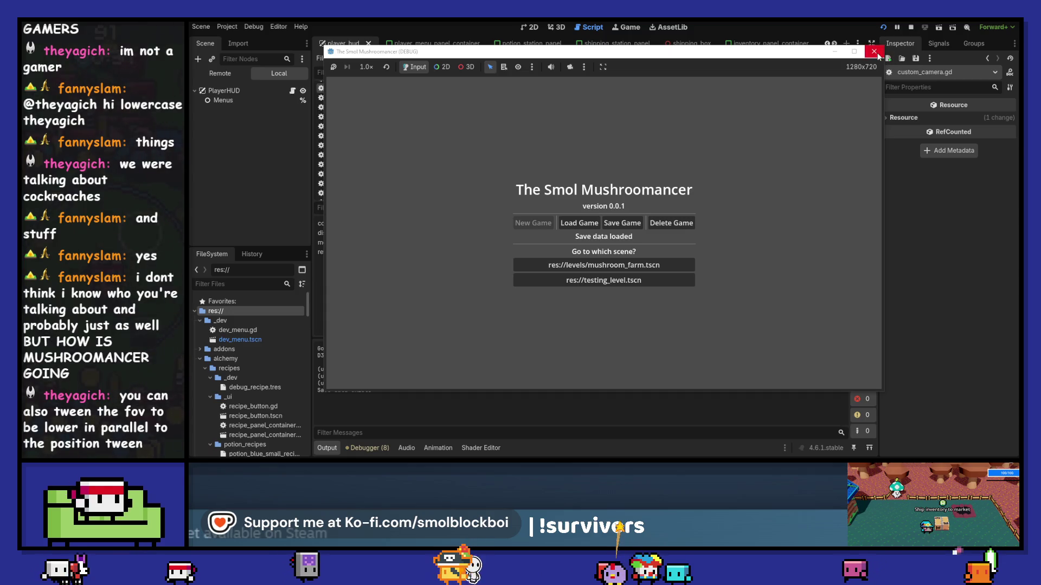
click(874, 52)
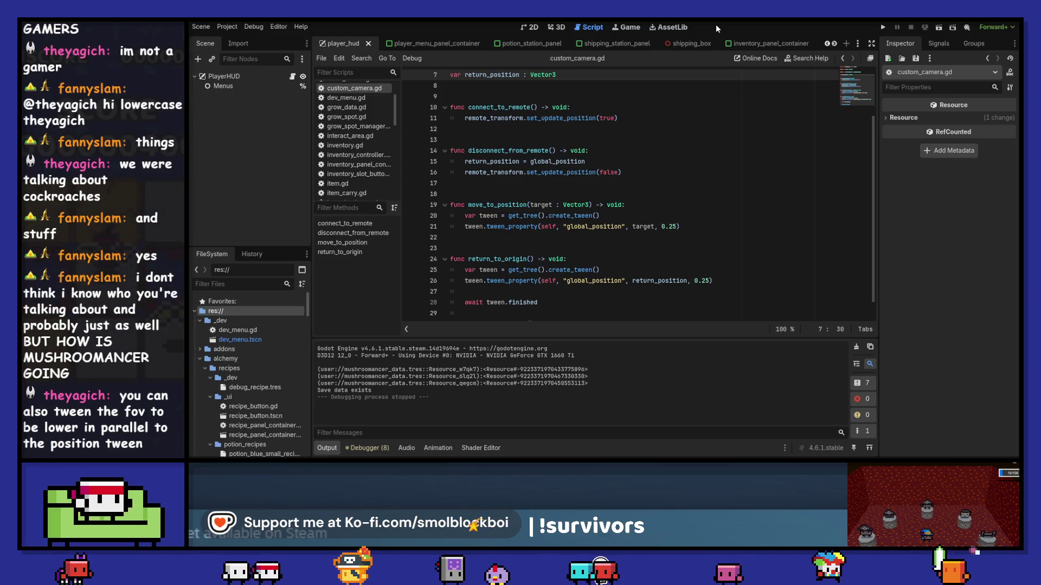
key(F5)
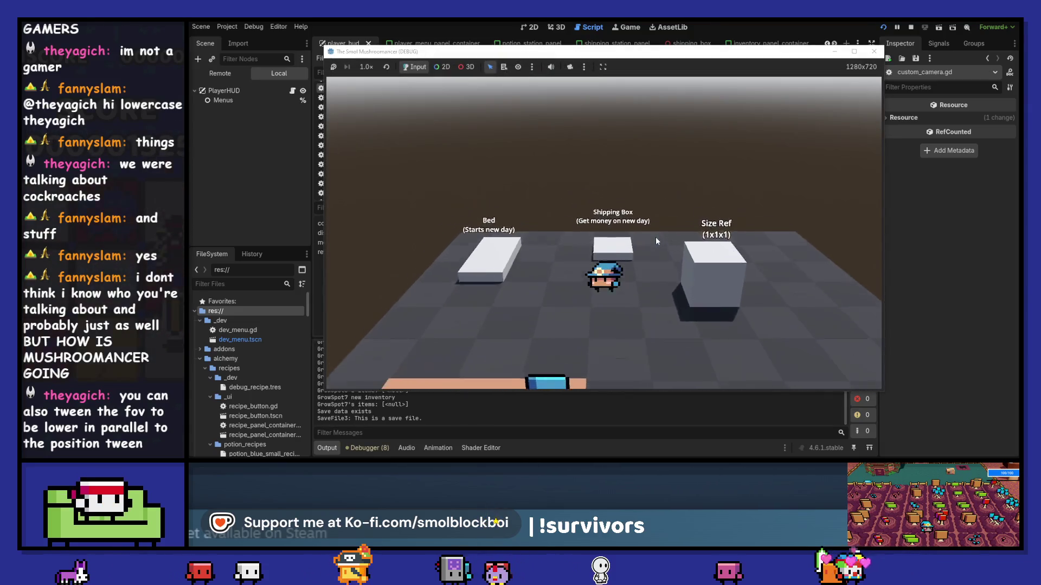
click(793, 383)
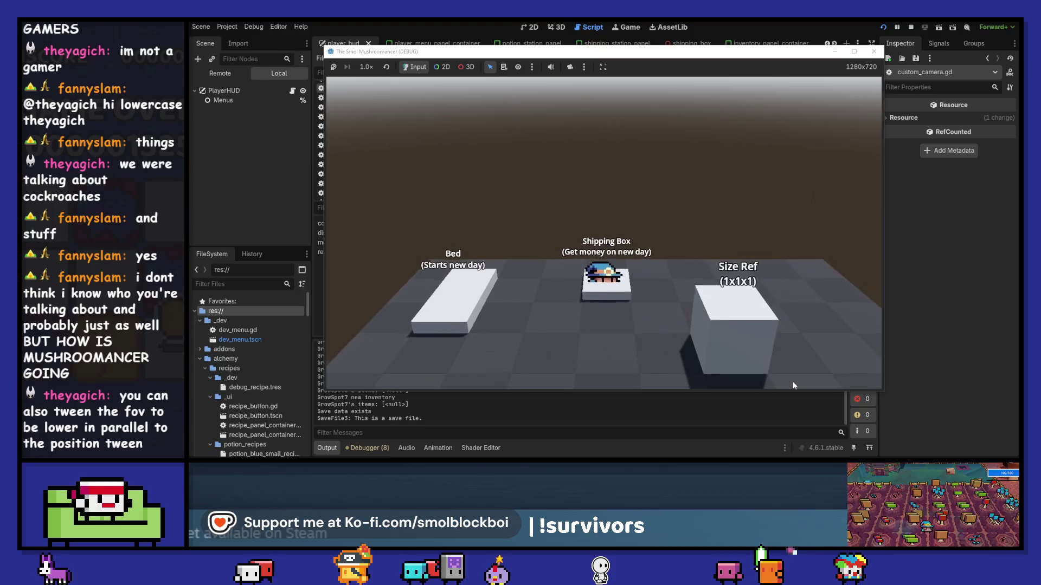
key(e)
click(793, 382)
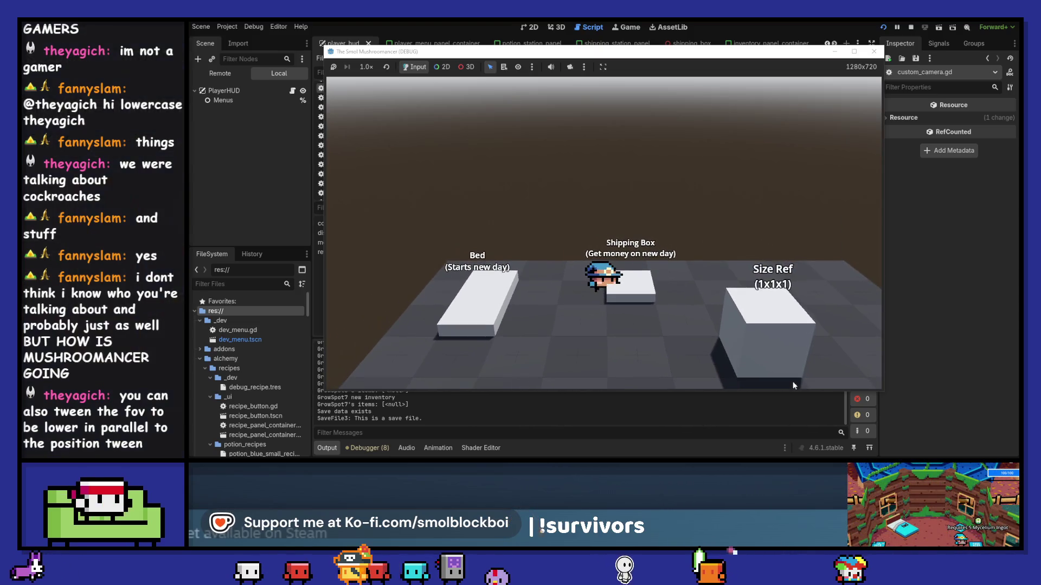
key(e)
click(793, 383)
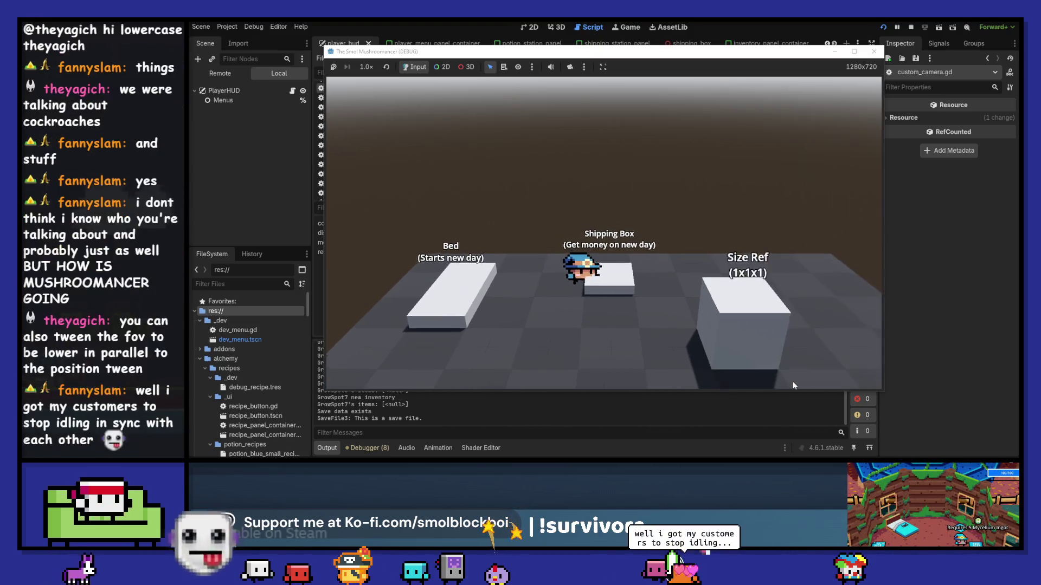
Keep opening and closing the Shipping panel, walk toward Size Ref and back, then close the game
key(e)
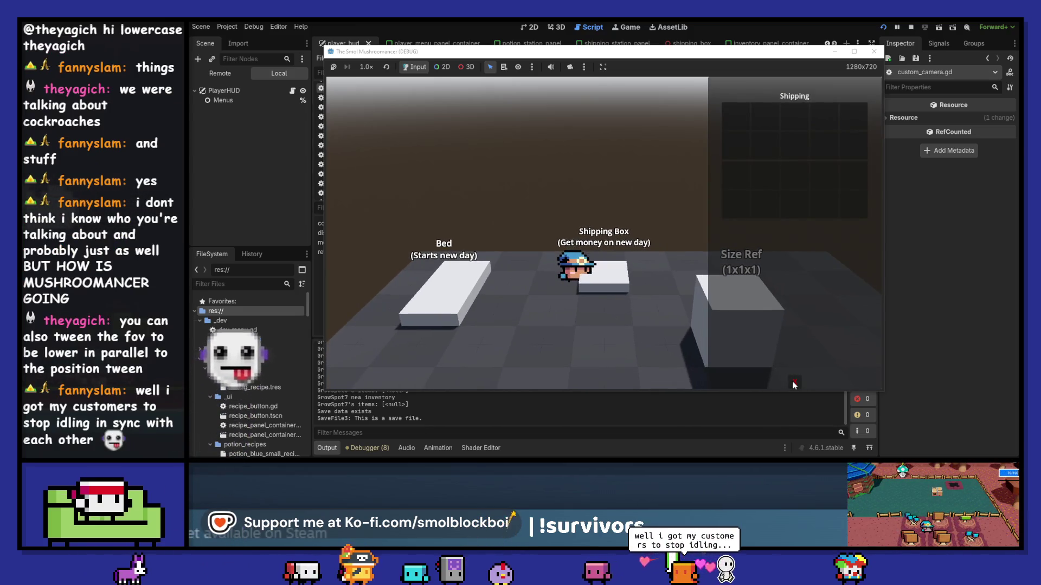
click(794, 383)
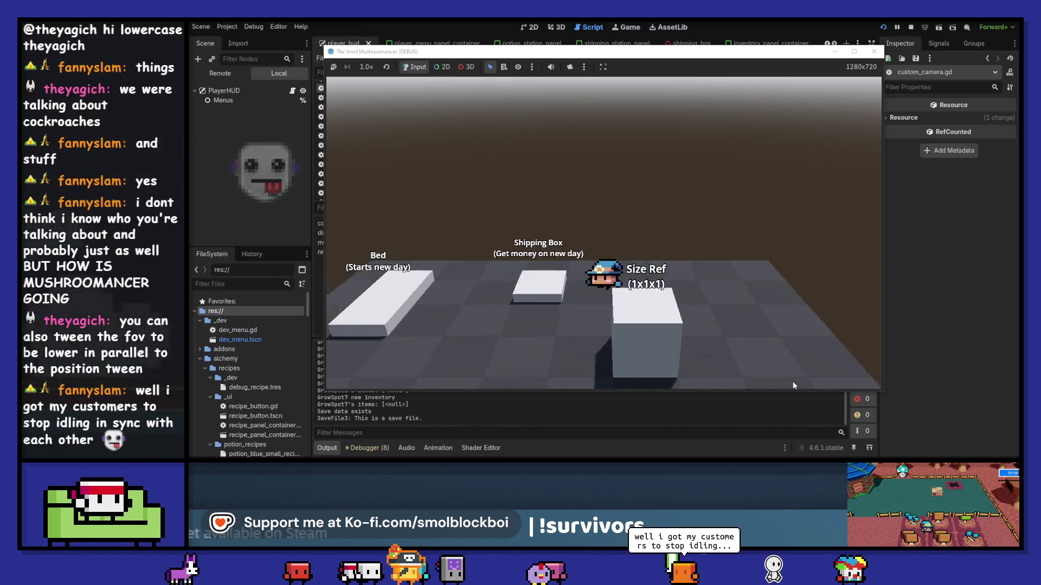
key(e)
click(793, 386)
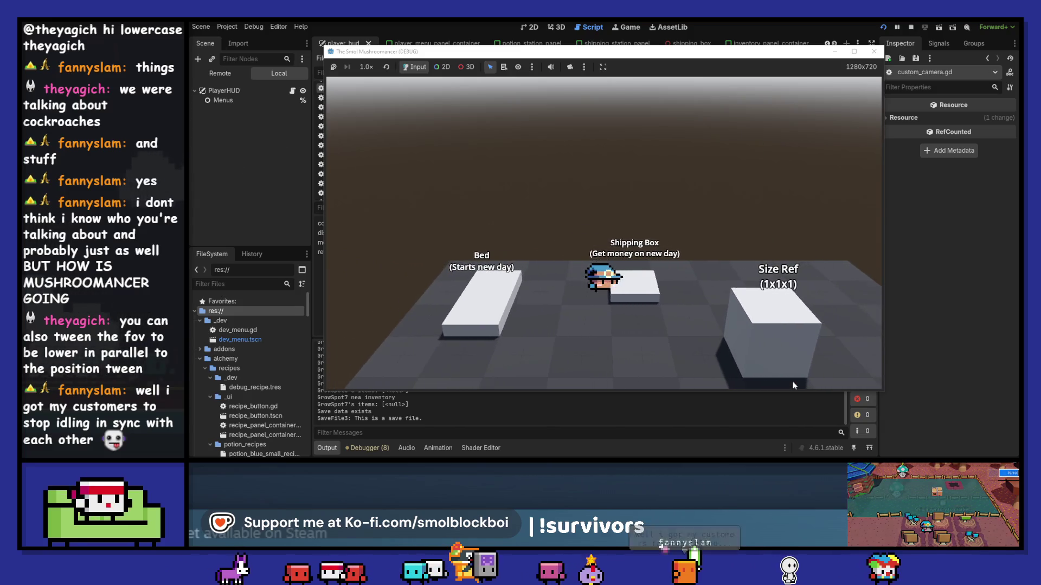
key(e)
click(793, 386)
key(d)
key(e)
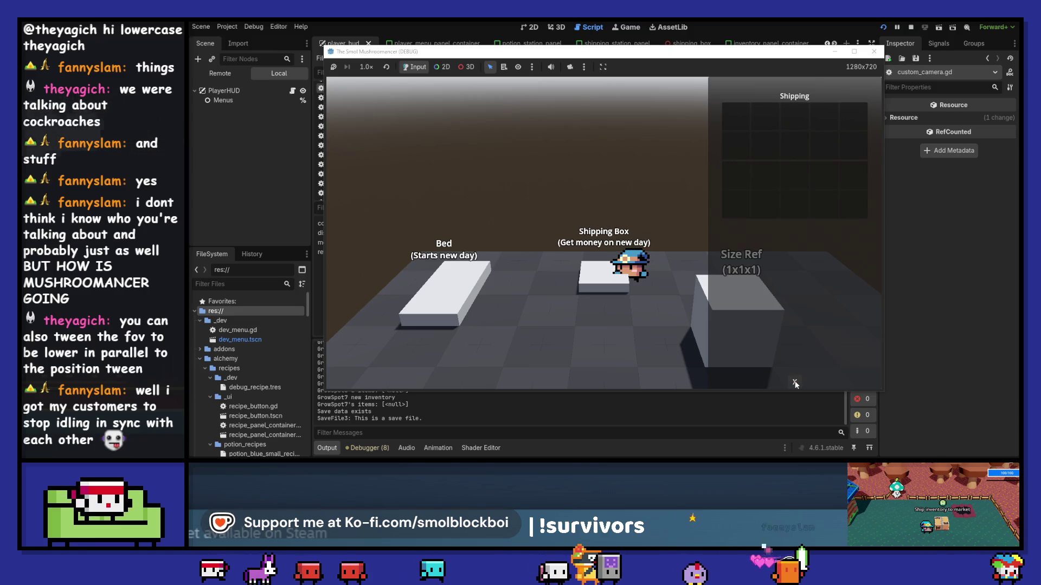
click(794, 383)
key(d)
key(a)
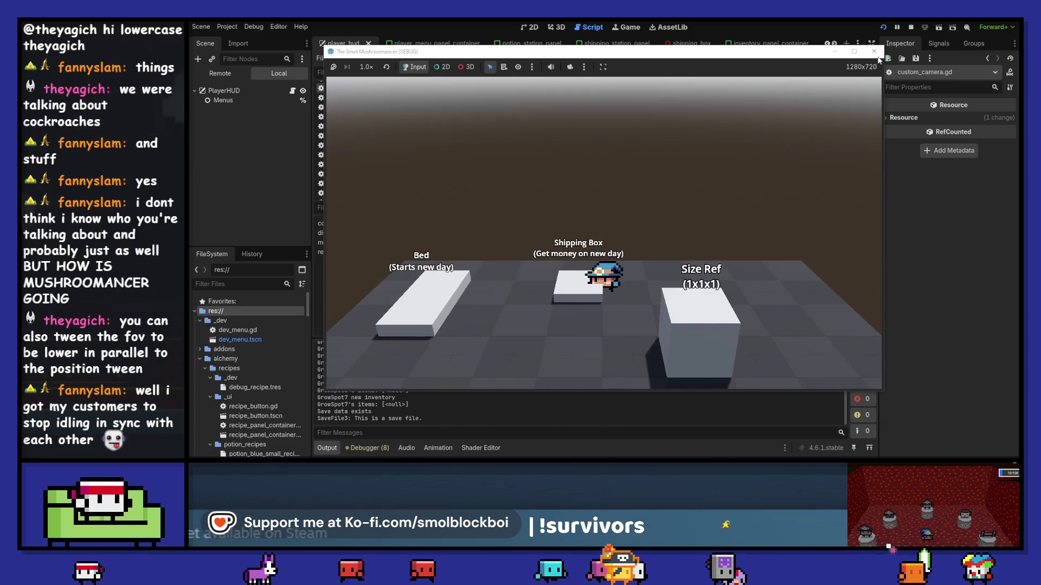
click(874, 52)
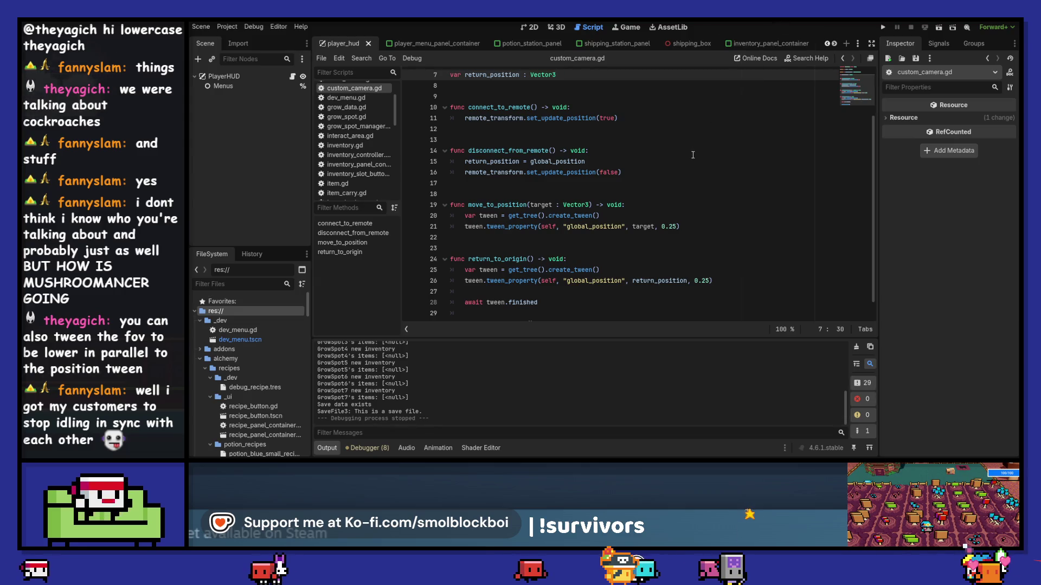
Change the move and return tween durations from 0.25 to 0.1, then run the game with F5
scroll(692, 155, down, 1)
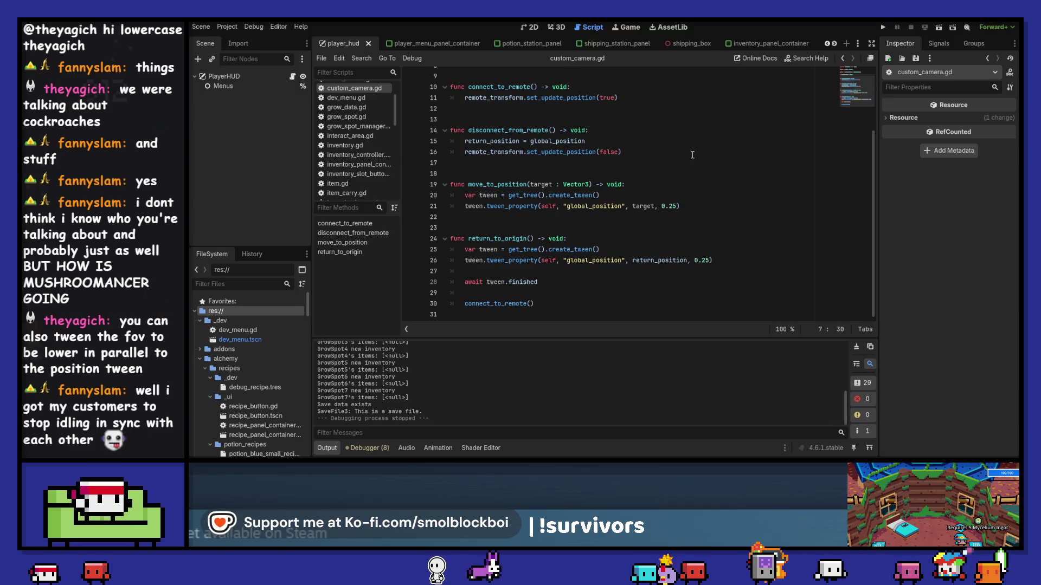
click(704, 261)
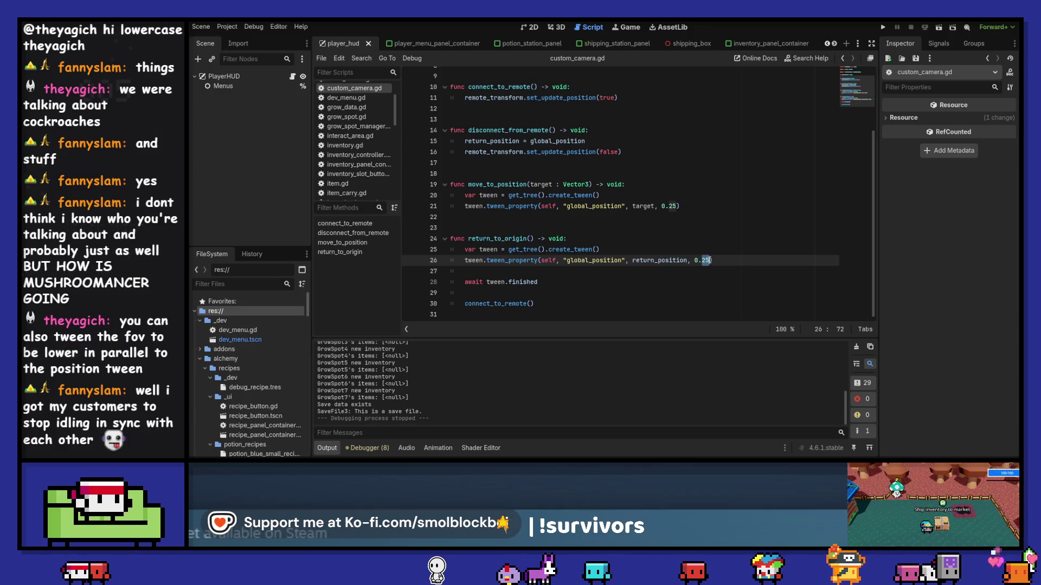
text(1)
click(669, 207)
text(1)
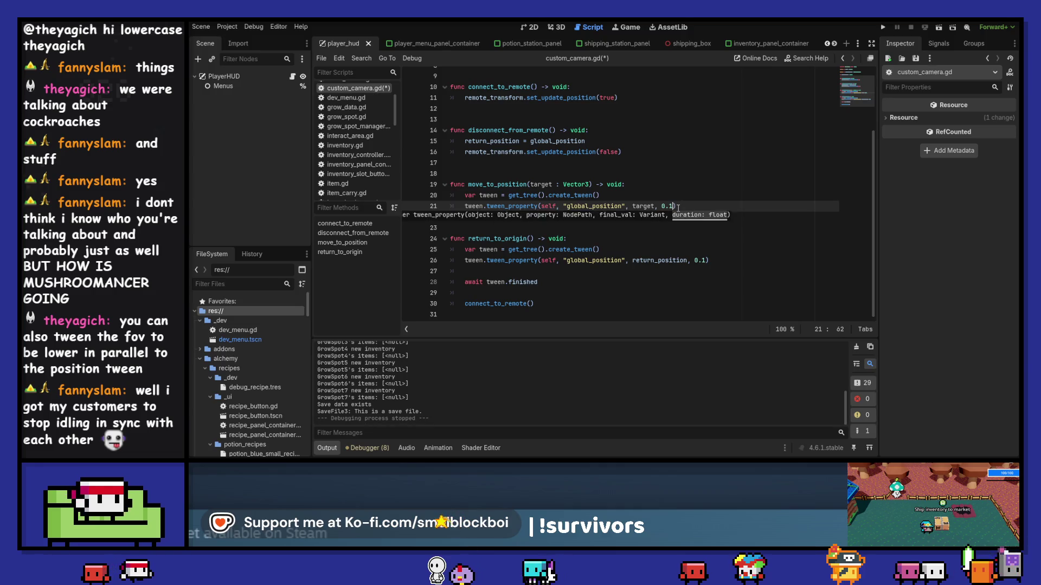
key(F5)
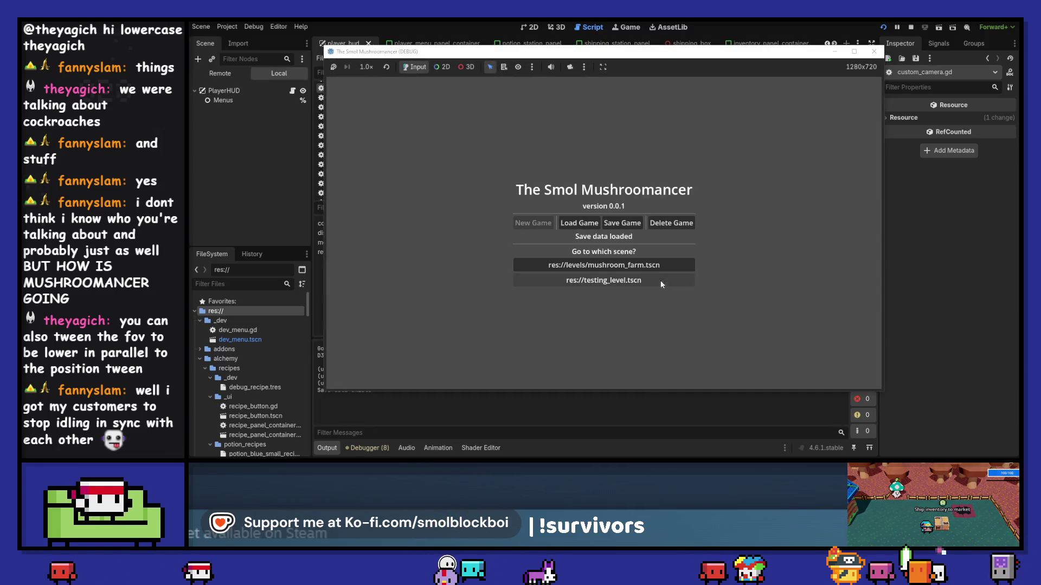
Load testing_level.tscn, walk to the Shipping Box and toward Size Ref, stop the run, and clear the Output log
click(661, 268)
key(w)
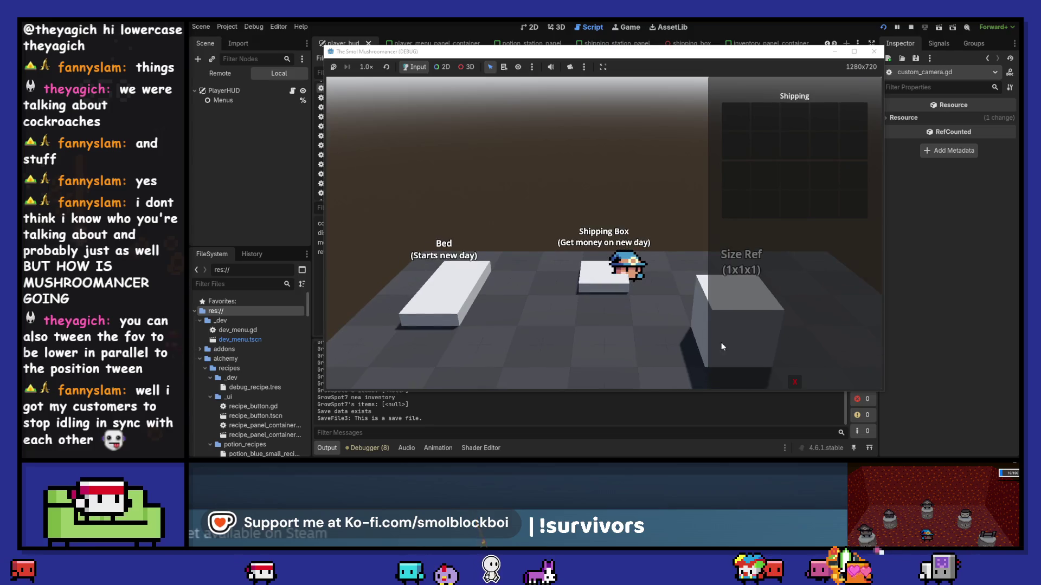
key(d)
key(a)
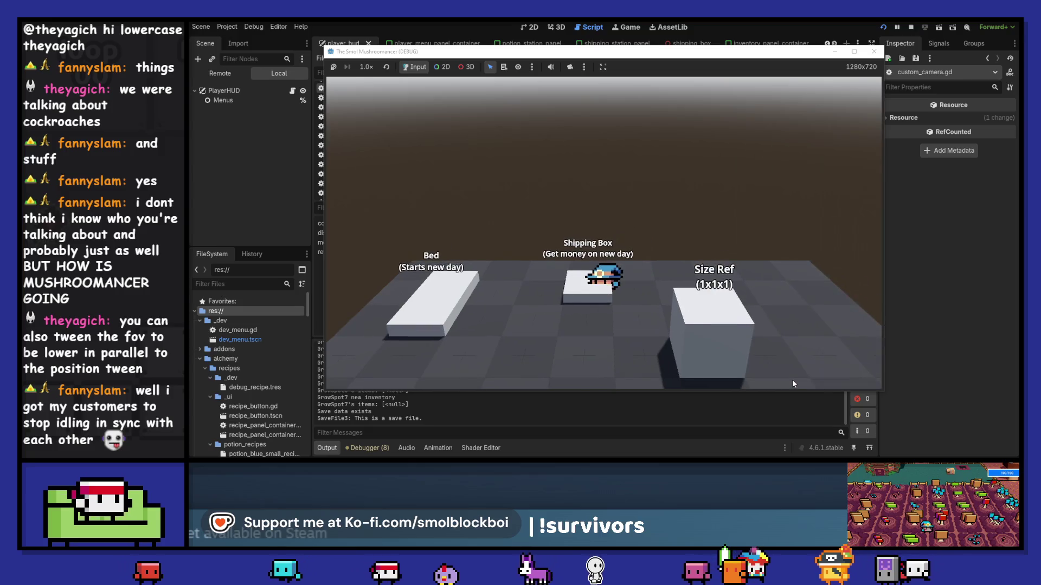
key(F5)
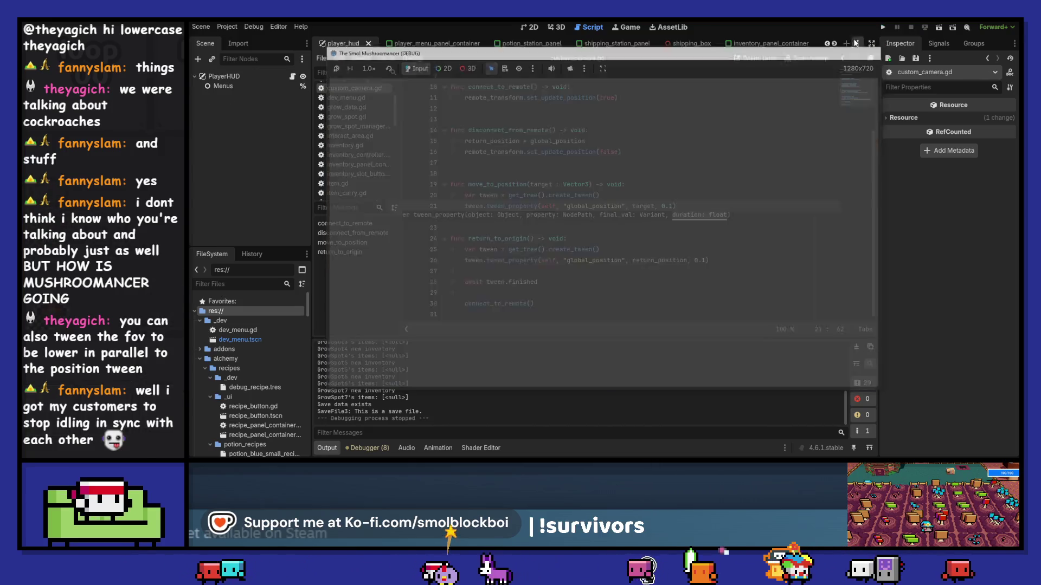
text())
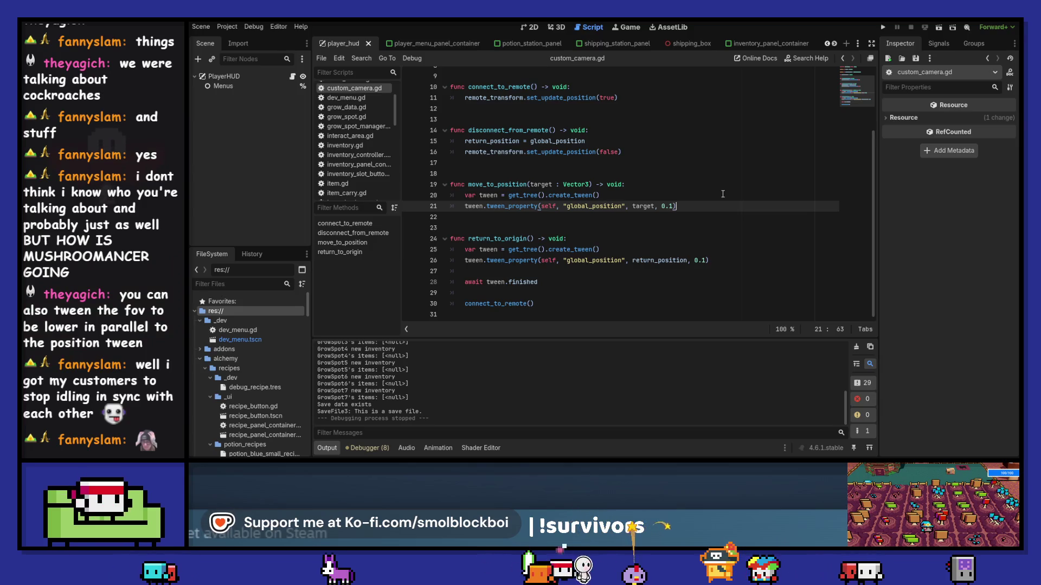
click(868, 346)
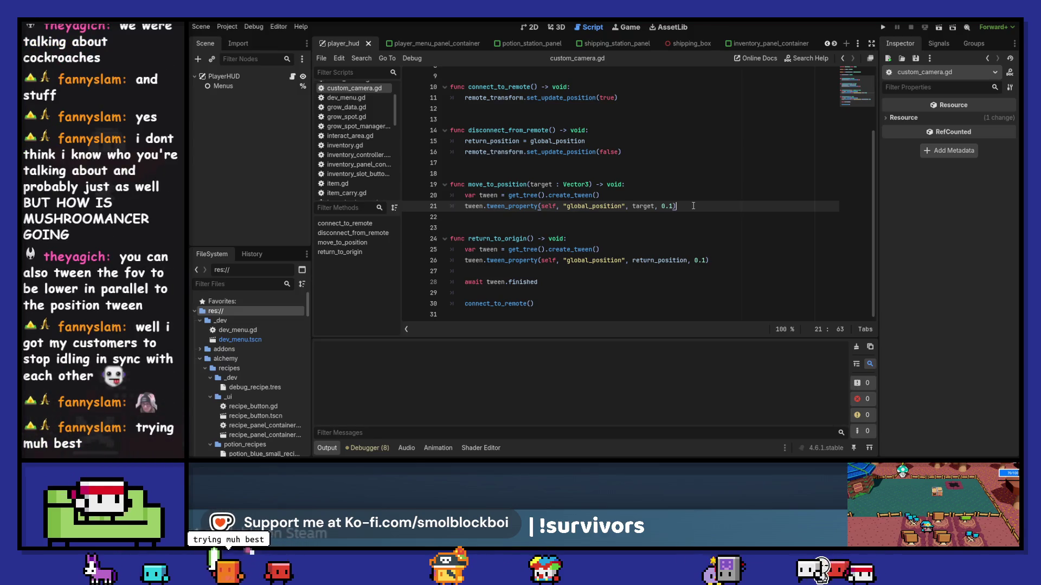
scroll(699, 204, up, 3)
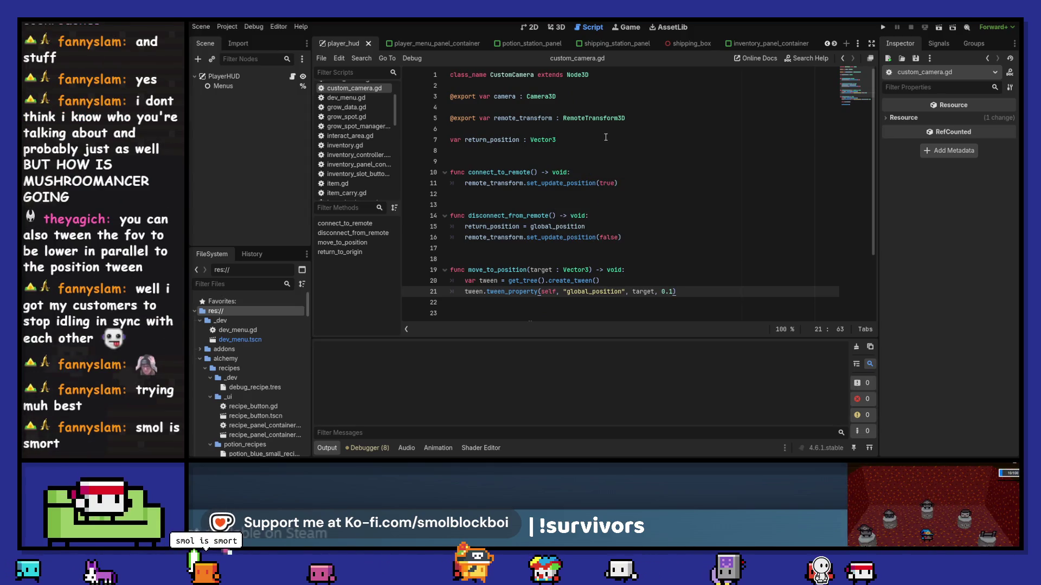
click(533, 108)
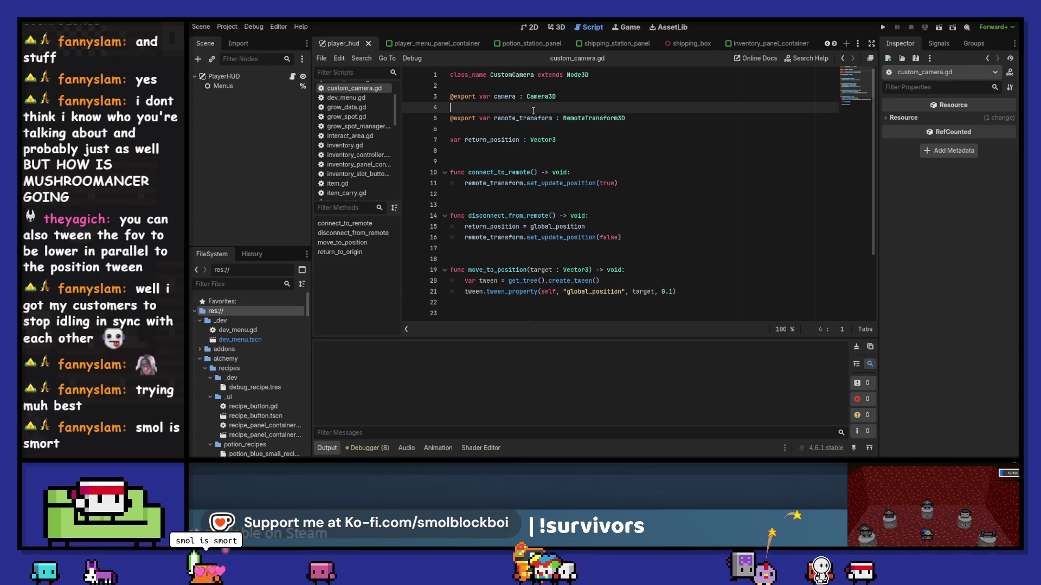
click(882, 26)
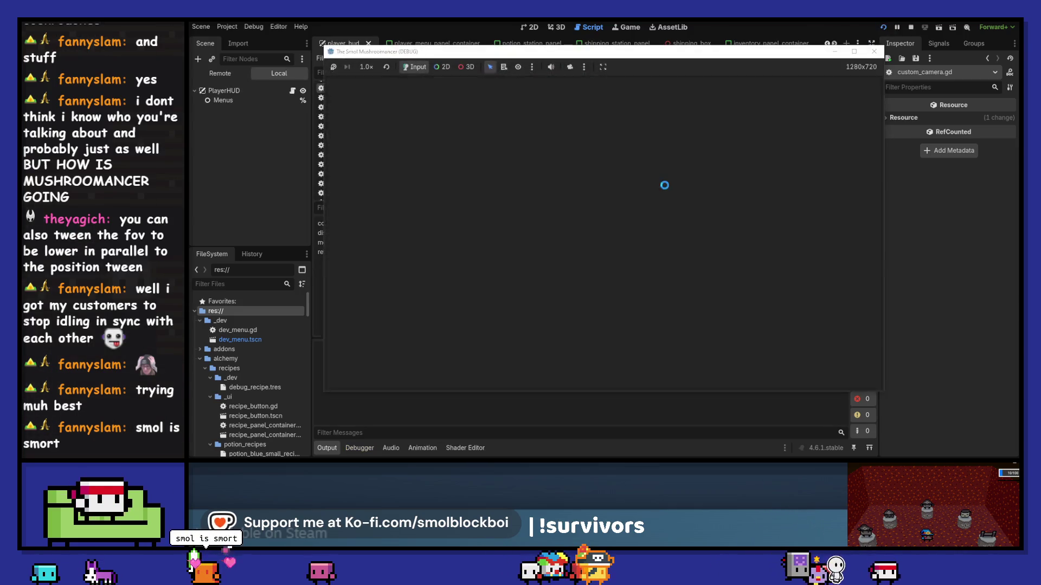
click(634, 267)
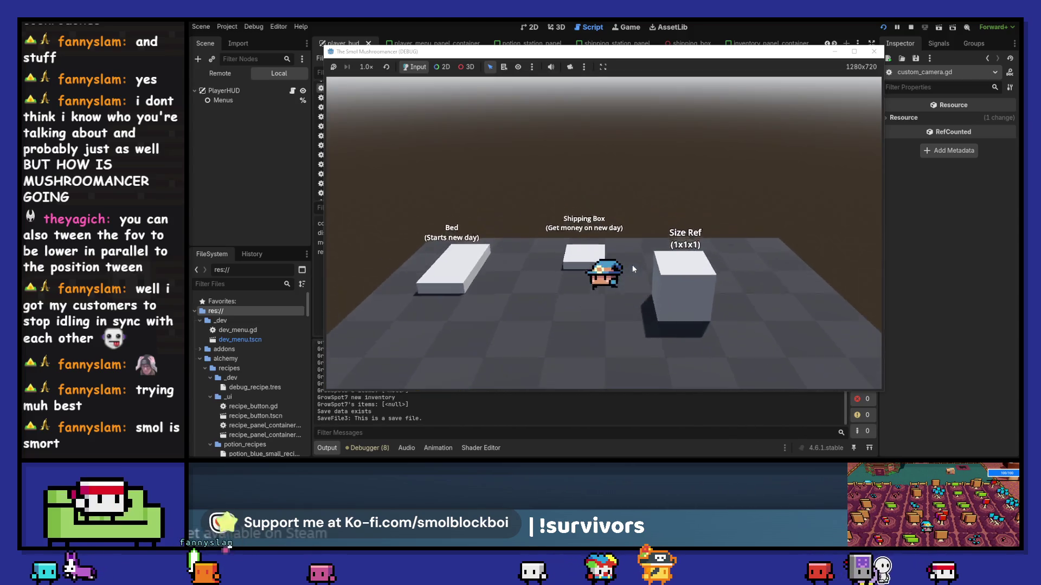
key(d)
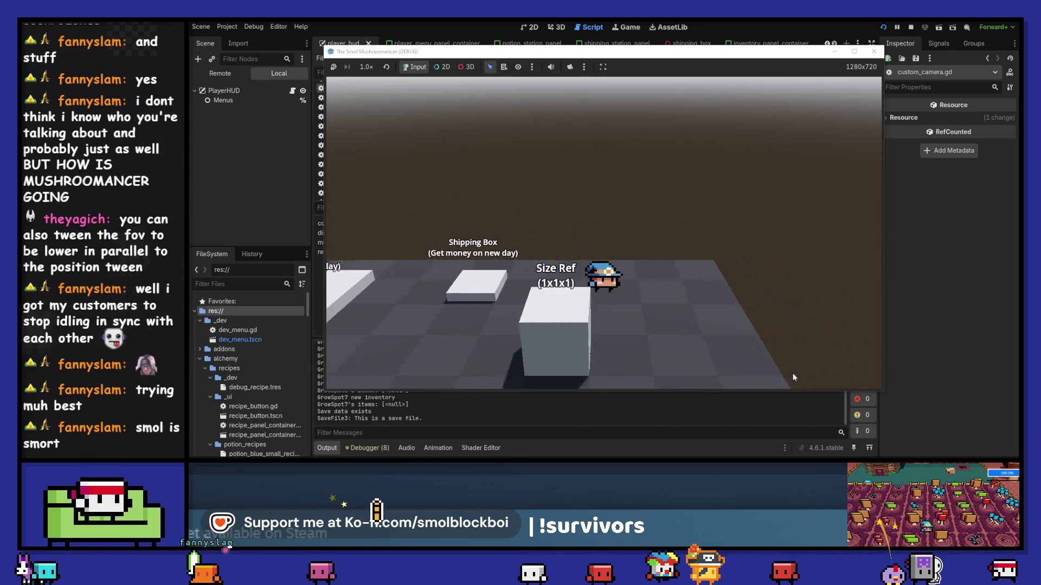
click(881, 58)
key(ctrl+s)
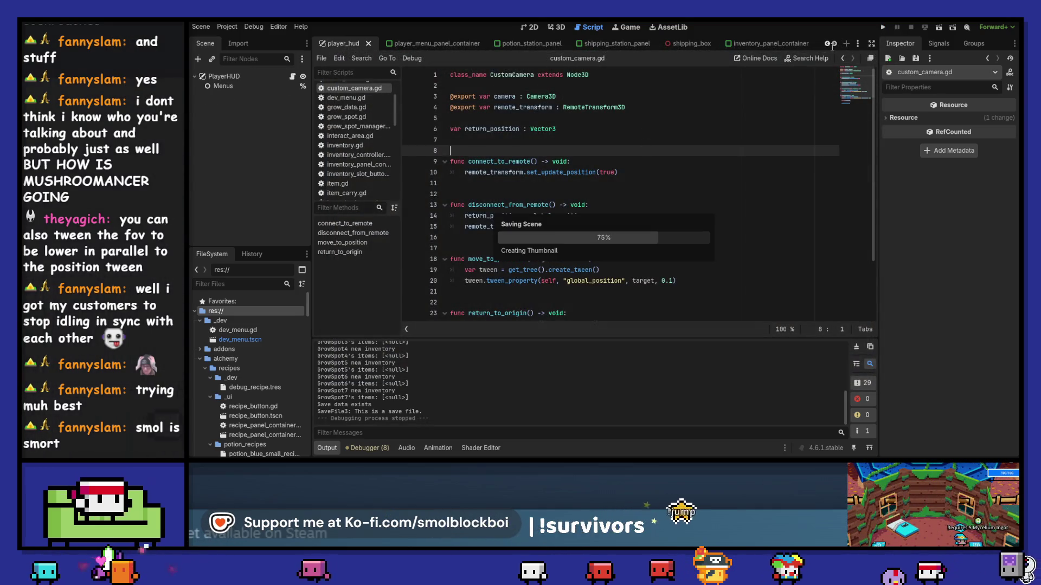
Inspect the RemoteTransform3D node in the mushroom_farm scene, then switch to the custom_camera scene
click(827, 43)
click(827, 43)
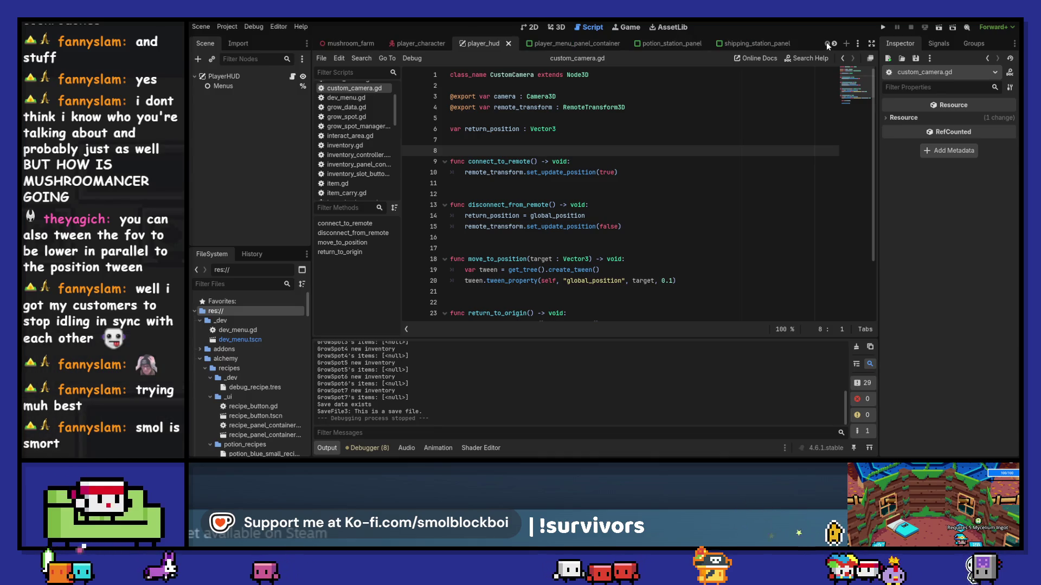
click(347, 43)
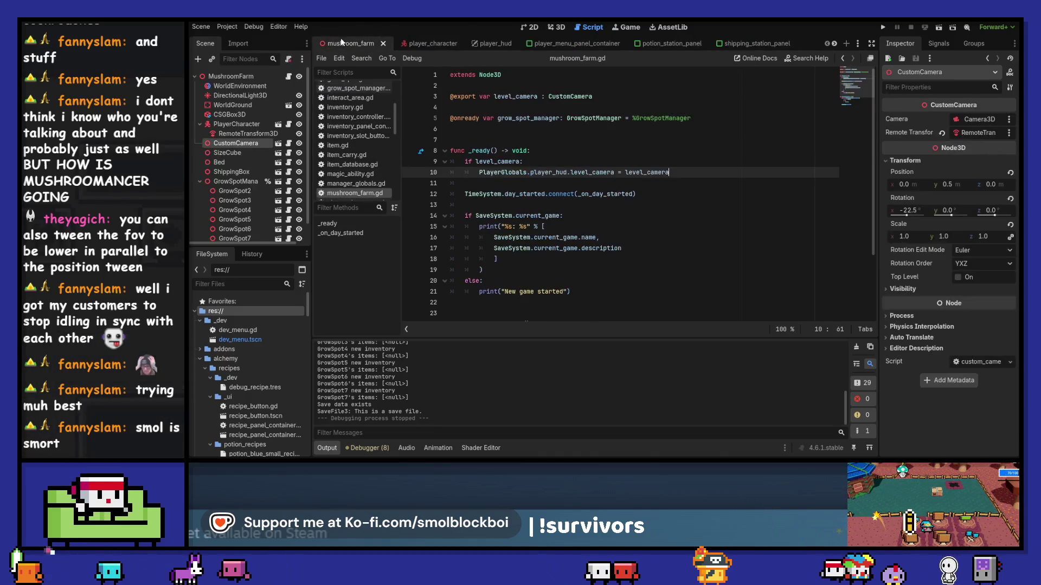
click(243, 134)
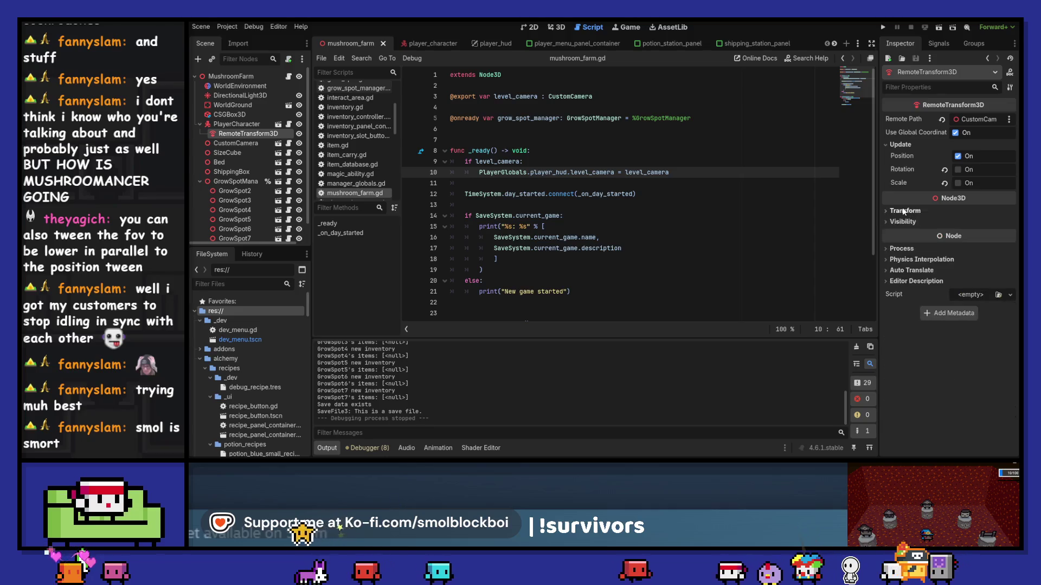
scroll(838, 45, down, 3)
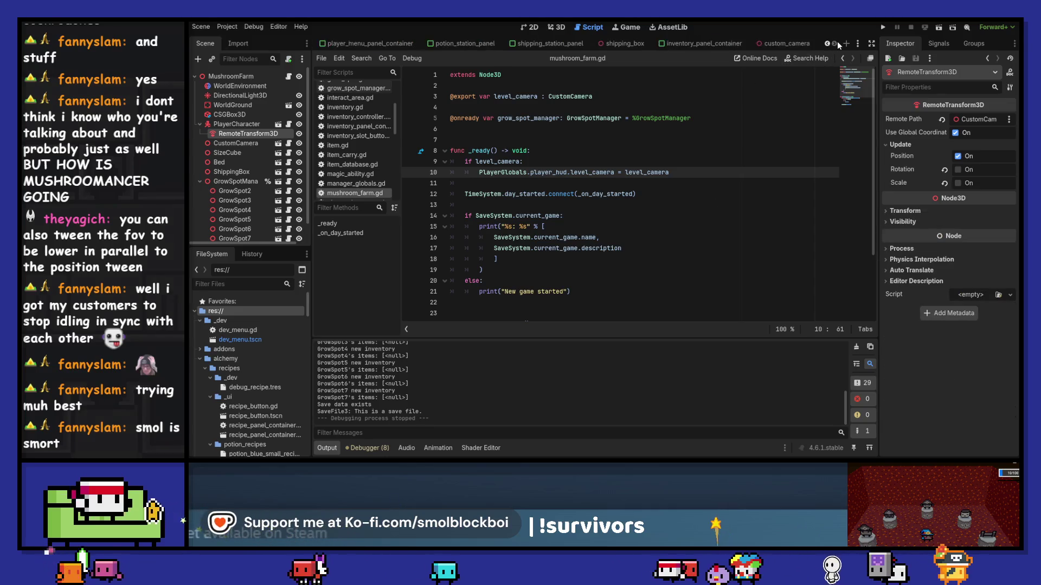
mouse_move(752, 46)
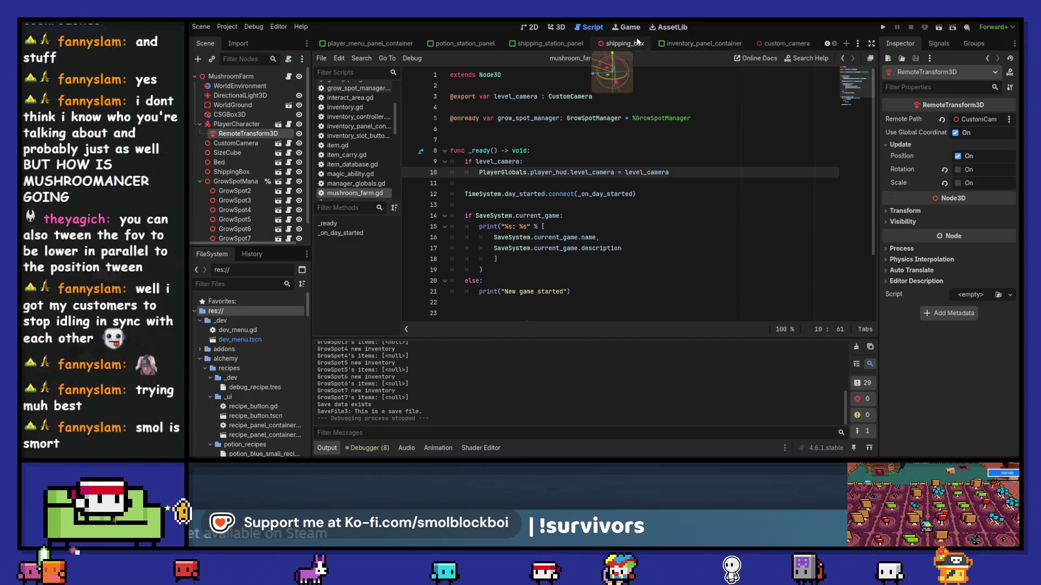
click(767, 45)
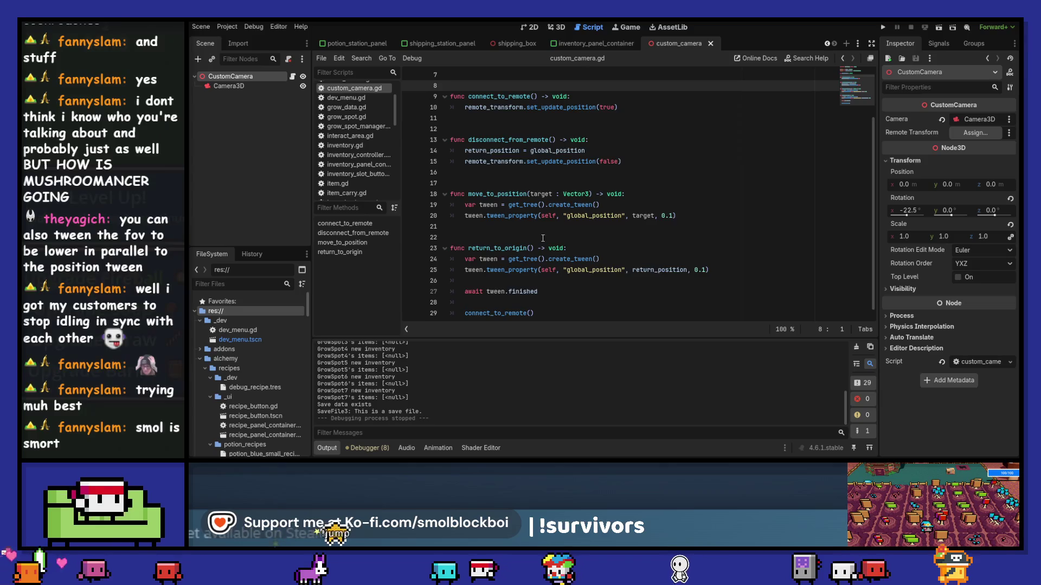
scroll(542, 238, down, 1)
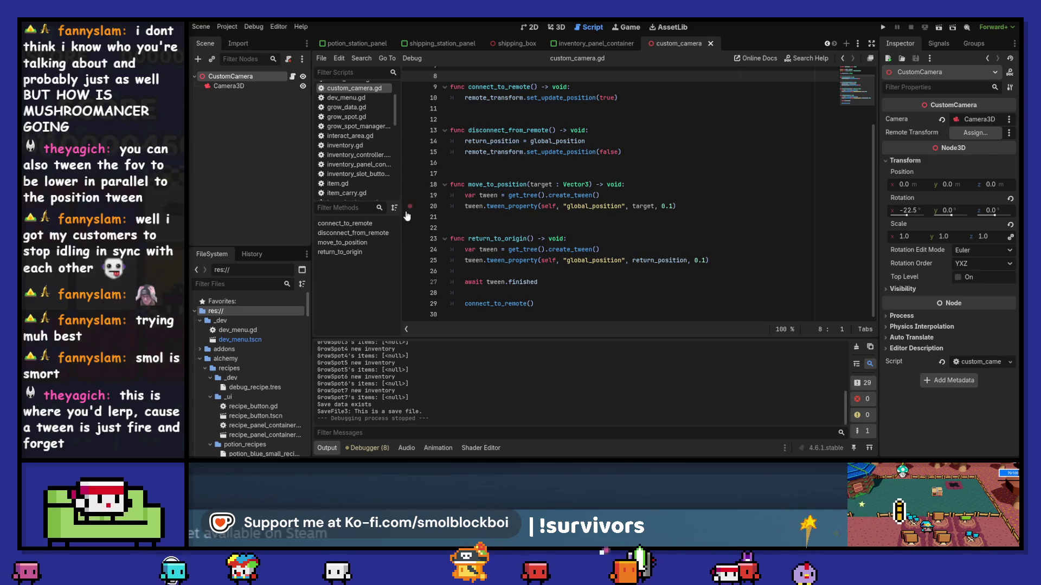
scroll(530, 153, up, 3)
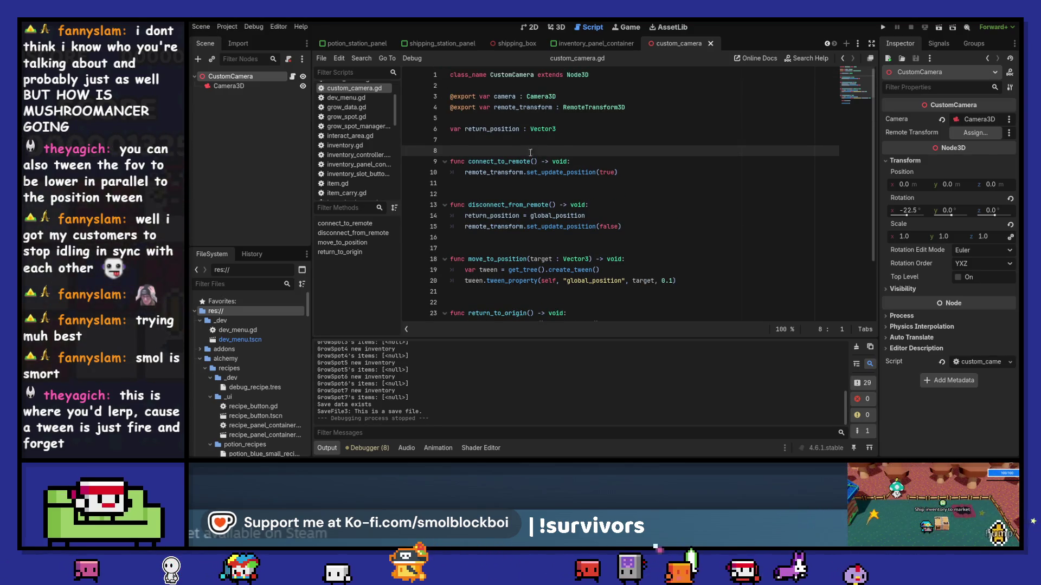
mouse_move(593, 168)
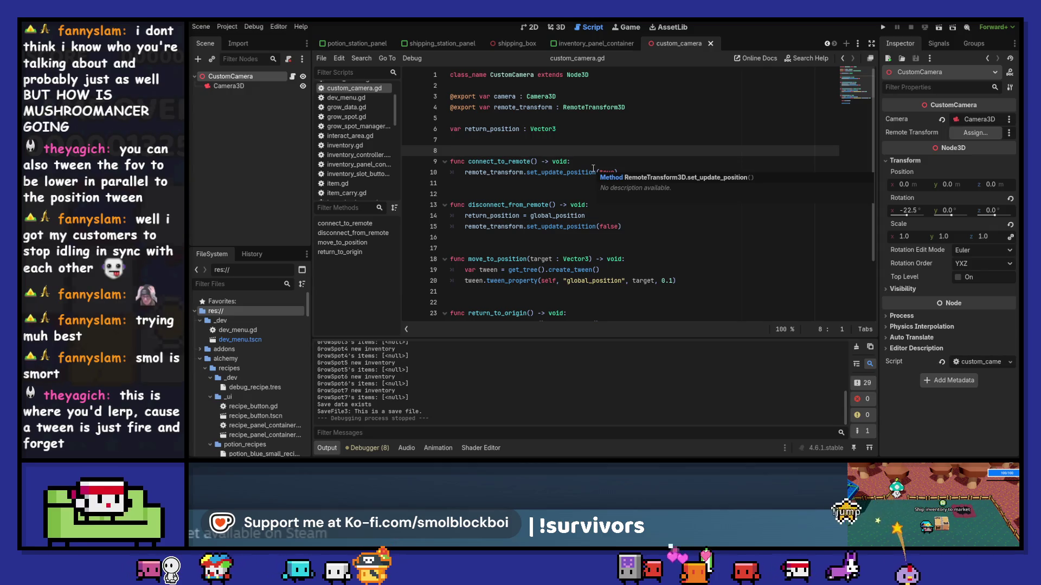
scroll(591, 167, down, 3)
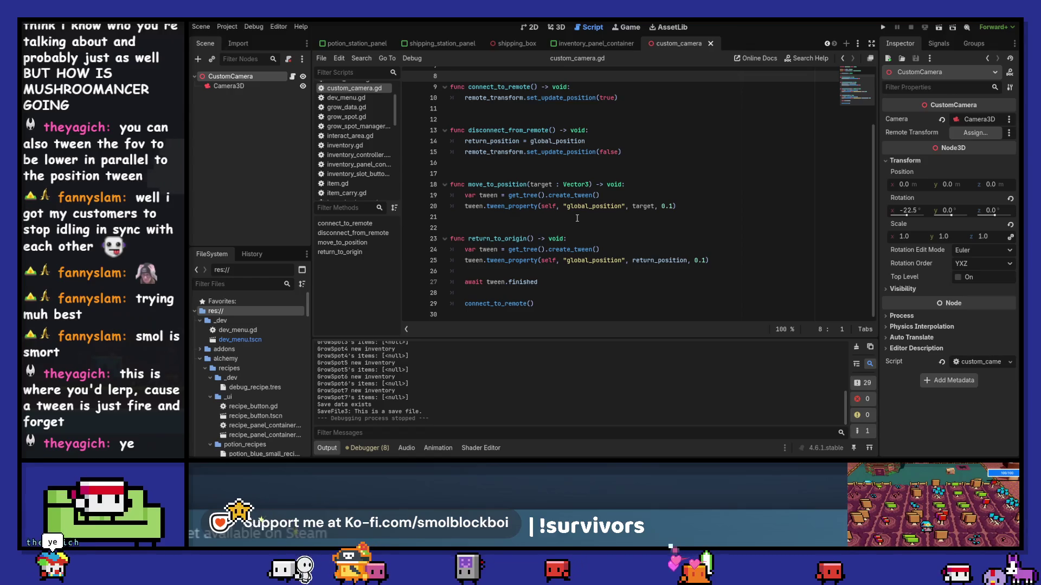
scroll(577, 218, up, 3)
key(Up)
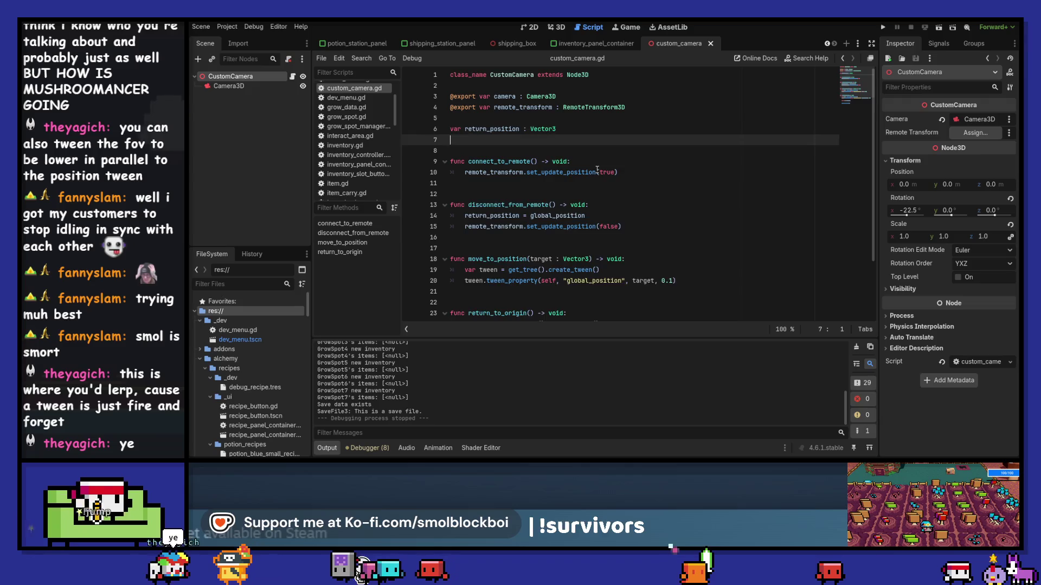
Declare var is_moving : bool and add a _process(delta) function with an if is_moving: block, then save
key(Return)
text(var is_moving )
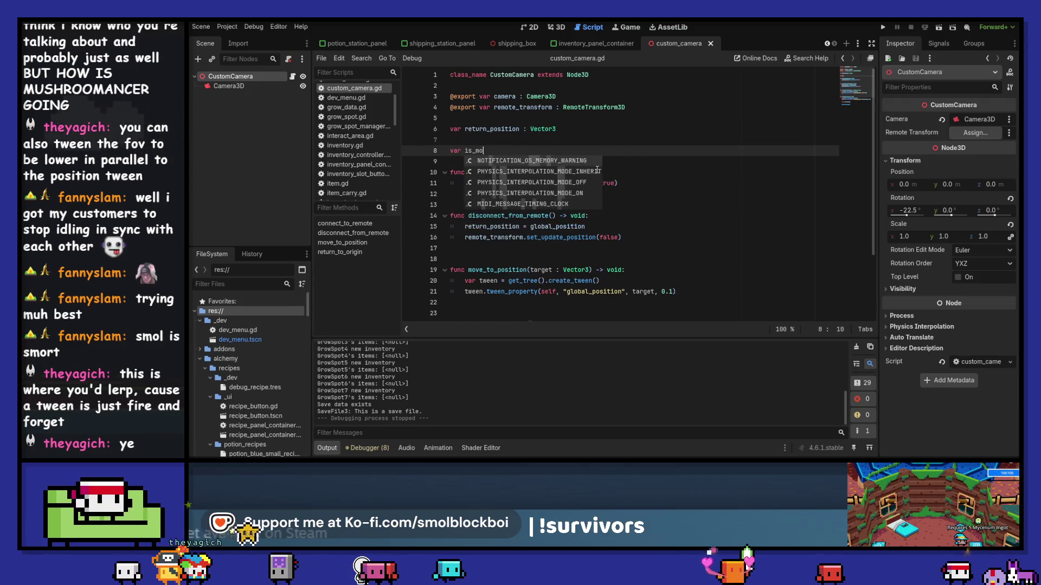
text(: boo)
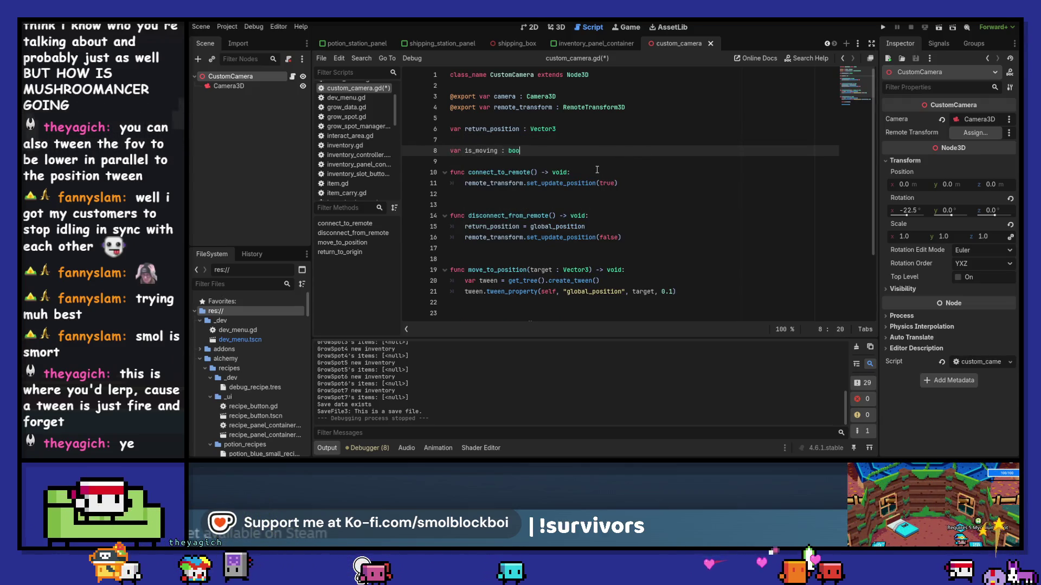
text(l)
key(Return)
key(Return)
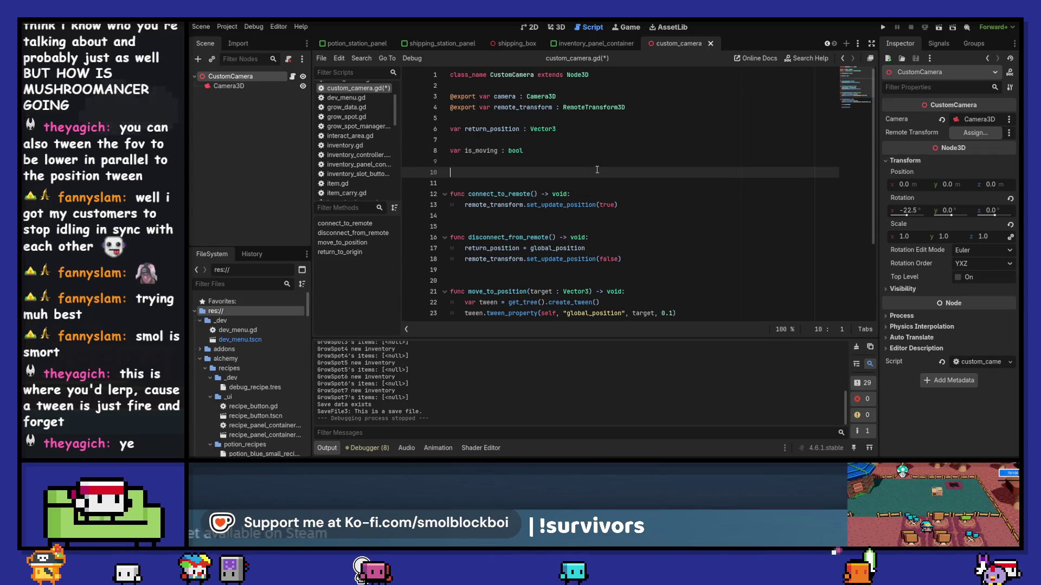
key(Return)
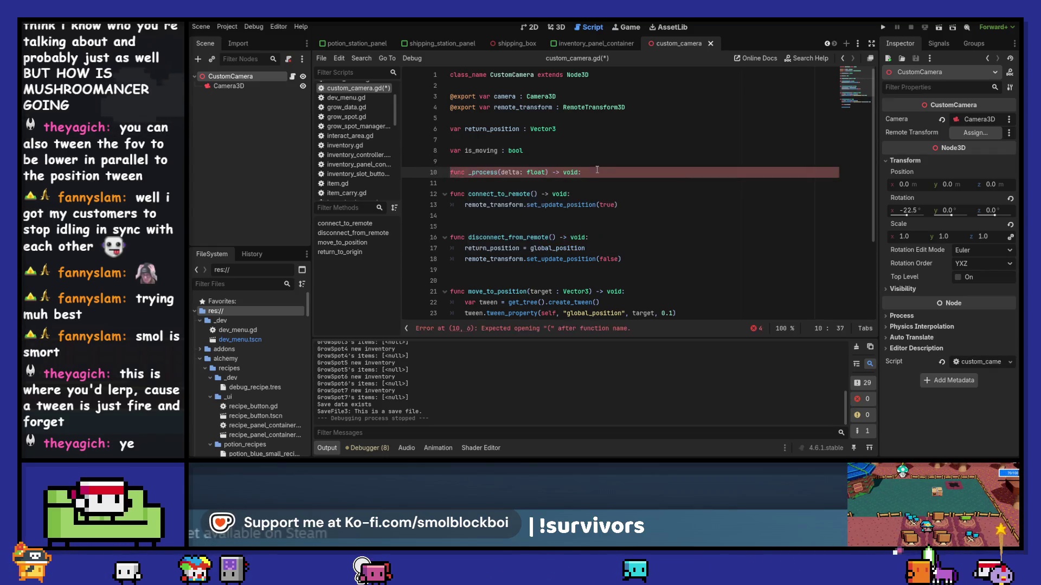
key(Return)
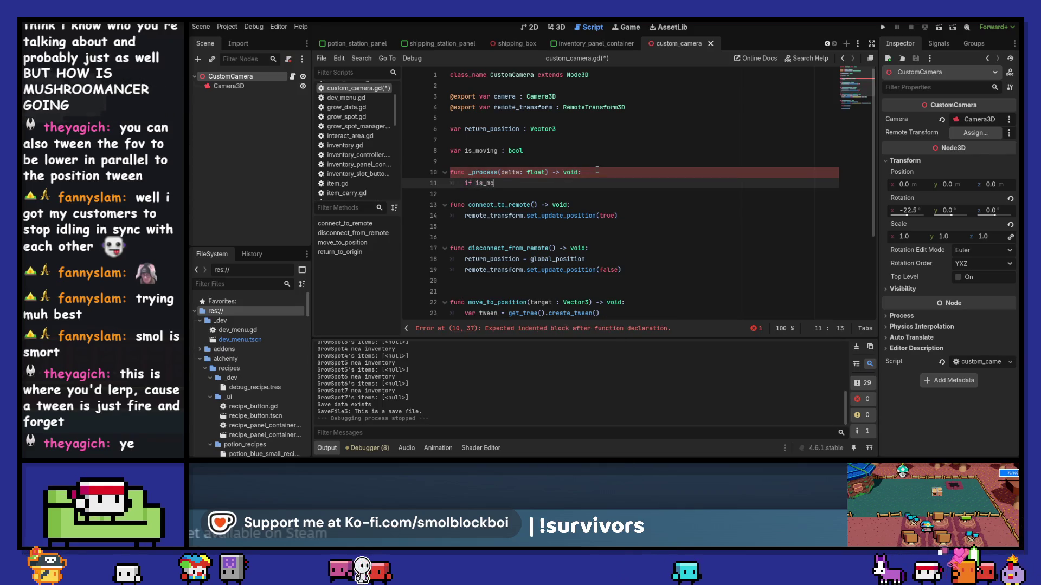
text(ving:)
key(Return)
key(ctrl+s)
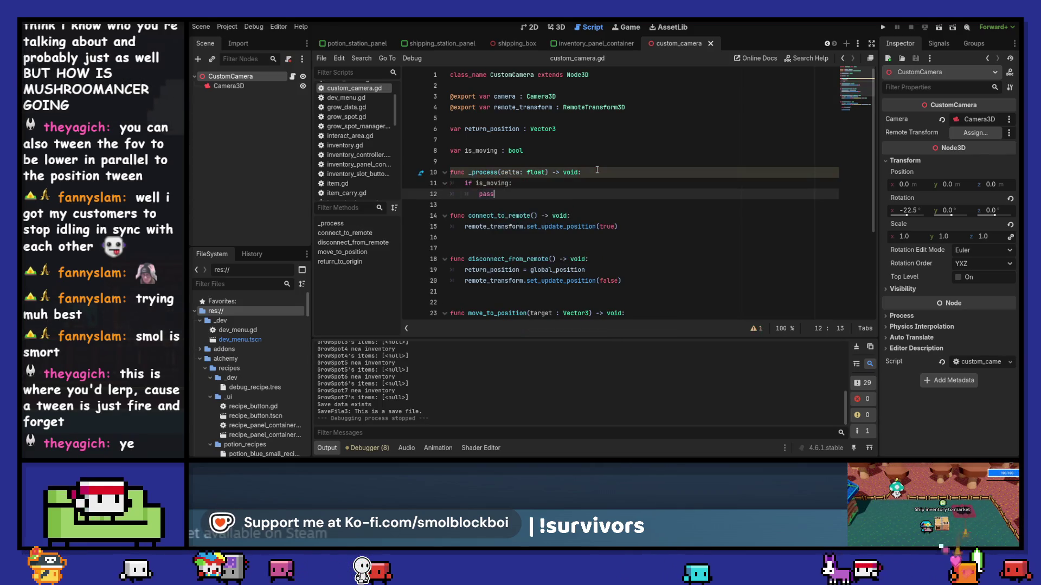
Insert a blank line above _process and begin declaring var target : Vector3 above is_moving
click(512, 206)
click(509, 161)
key(Return)
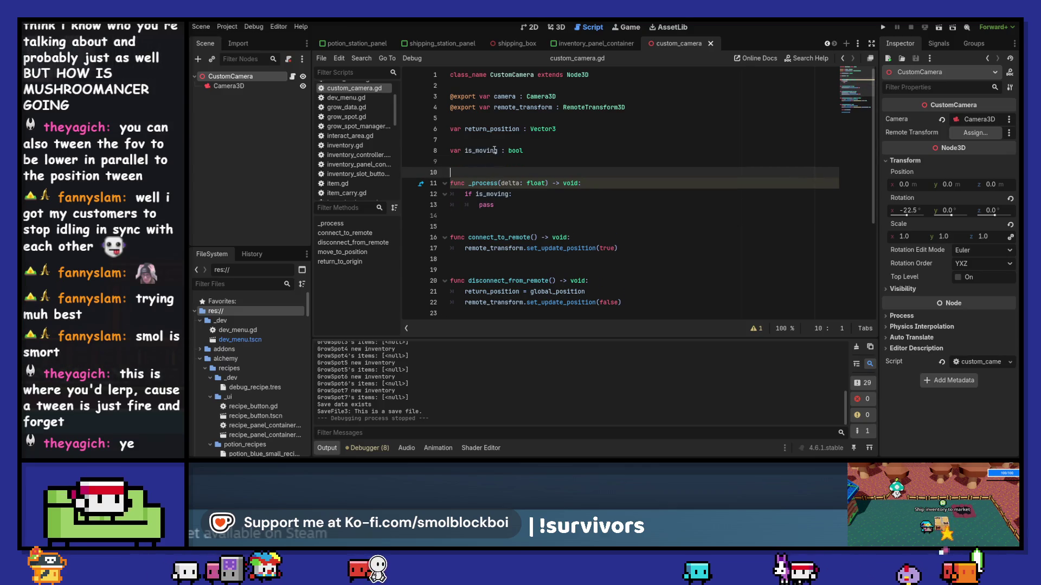
click(500, 147)
click(494, 144)
key(Return)
text(var target : V)
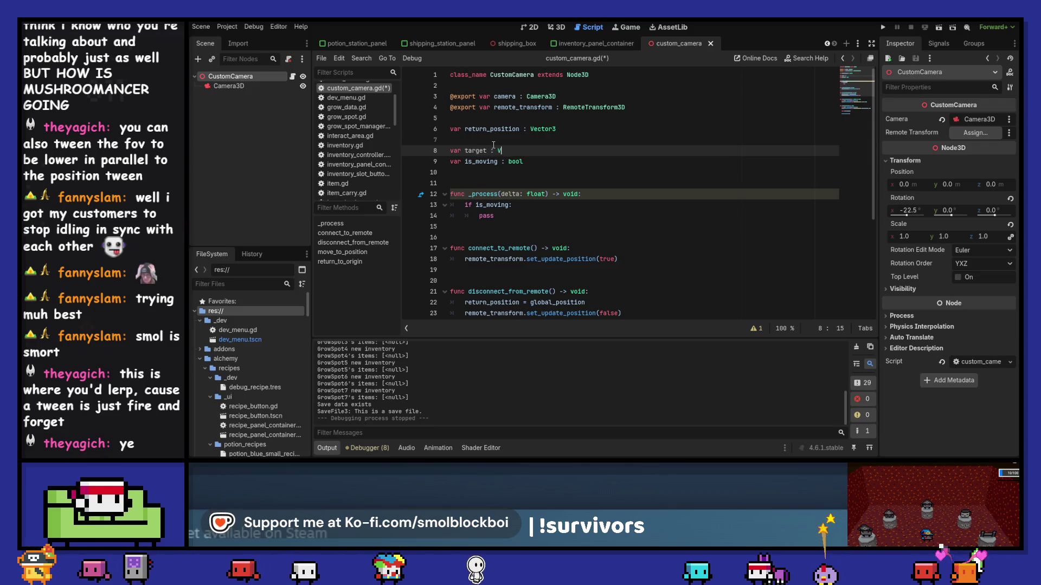
text(ector3)
Replace the pass placeholder on line 14 with global_position = lerp()
key(Escape)
key(Down)
key(Down)
key(Down)
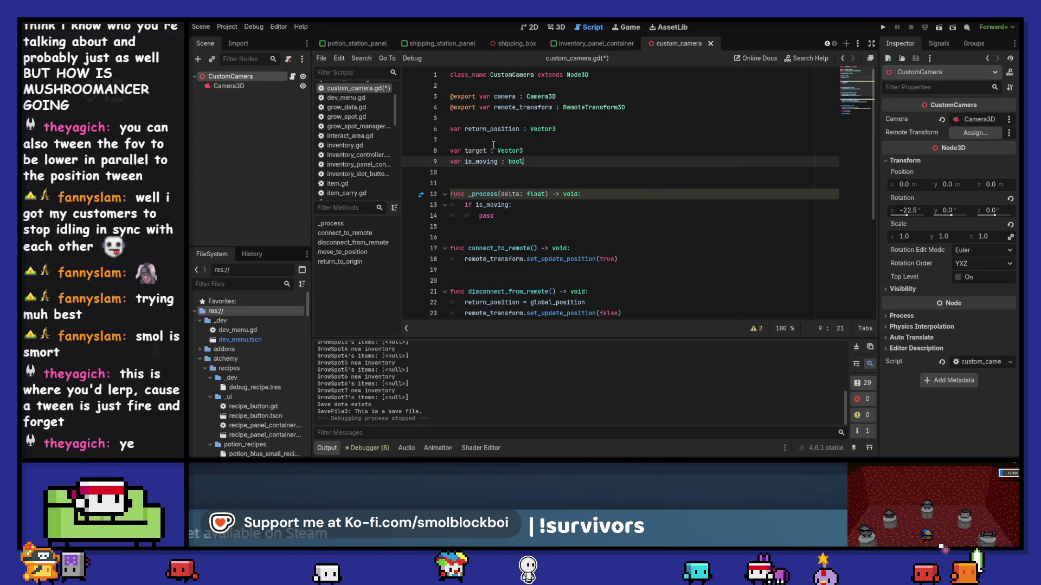
key(ctrl+shift+Left)
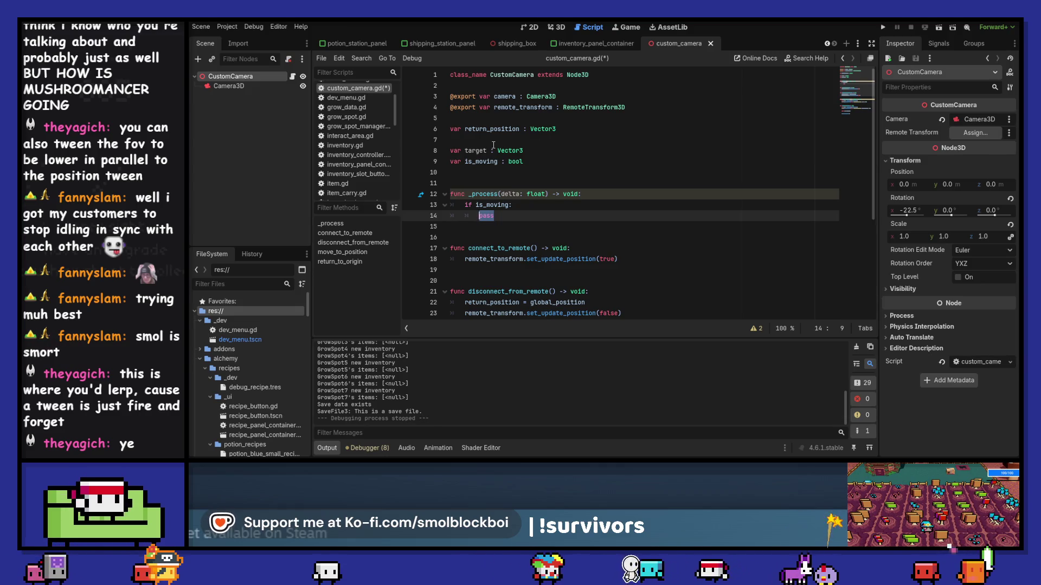
text(lerp)
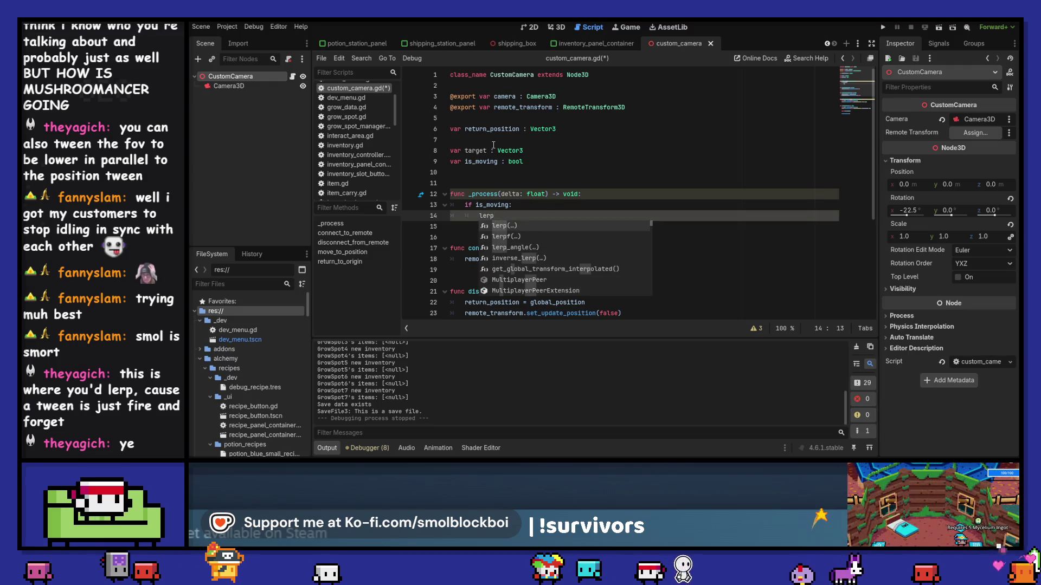
key(Return)
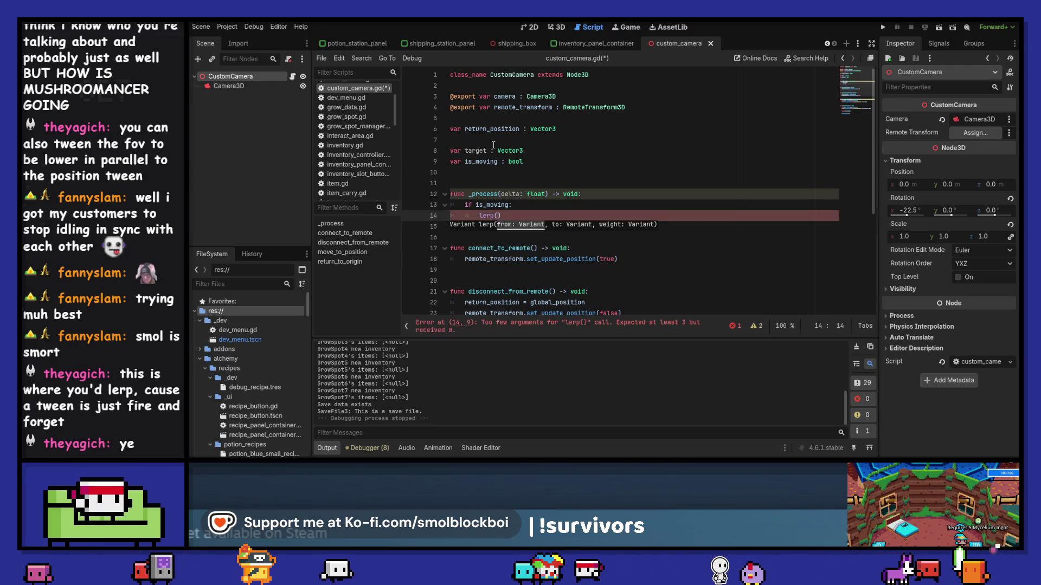
key(Left)
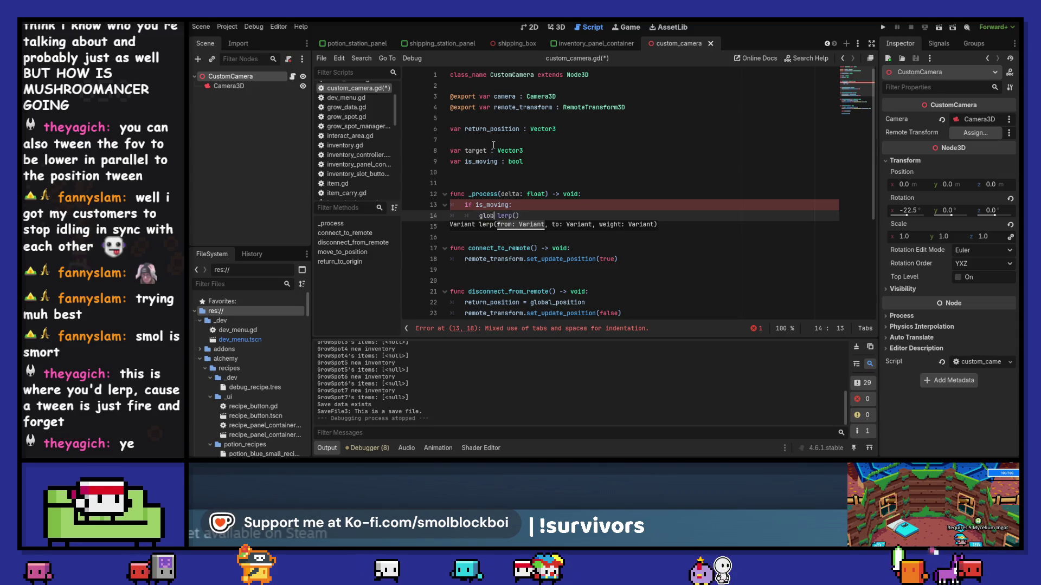
text(al_)
key(Return)
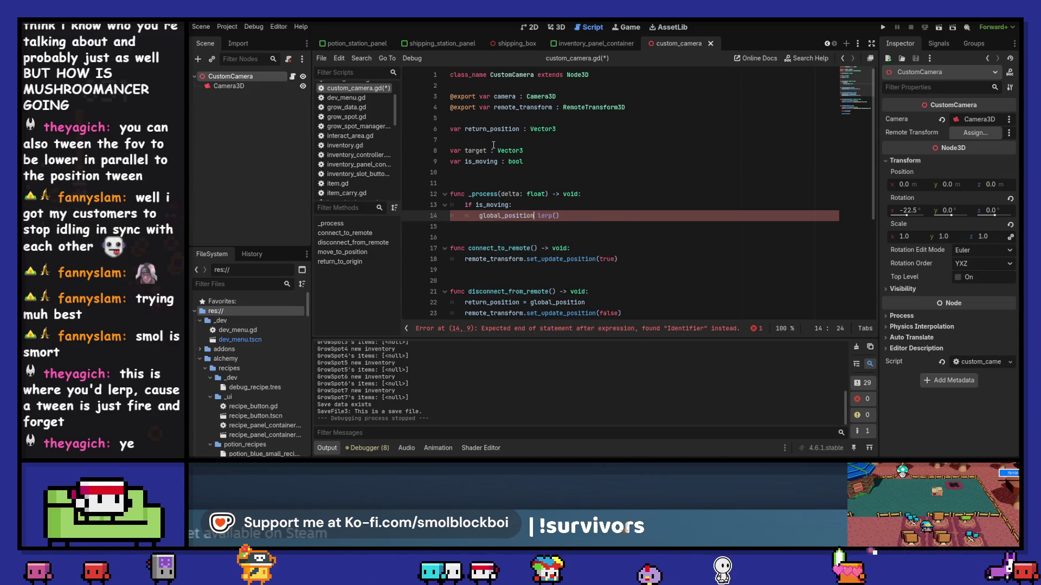
key(shift+End)
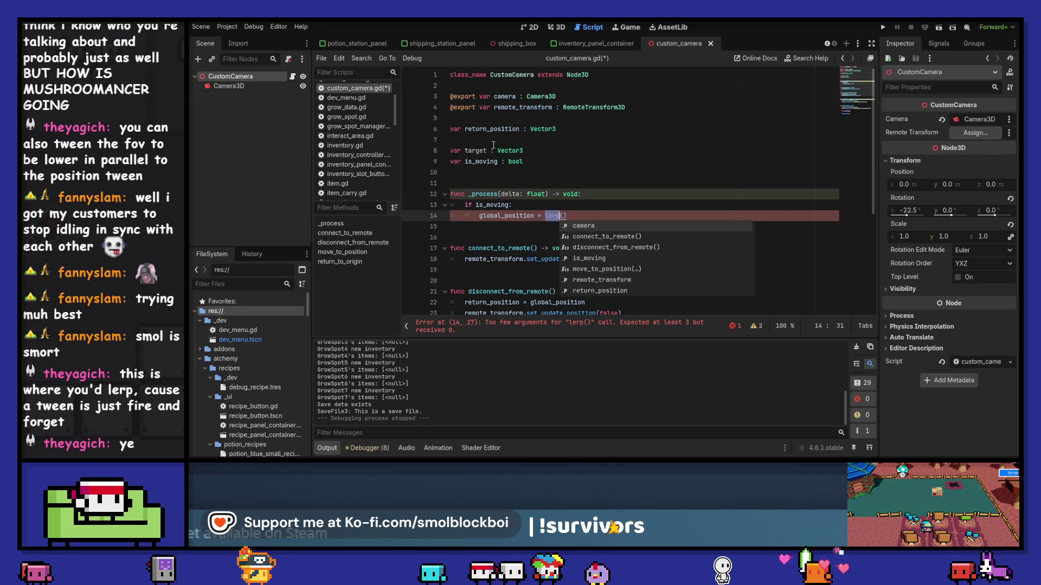
text(ler)
key(Return)
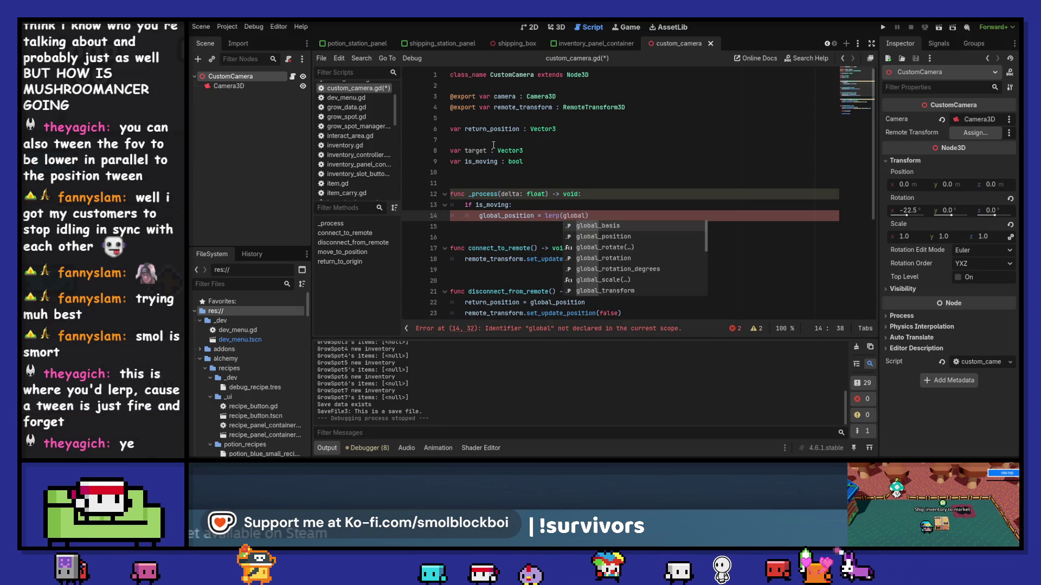
Fill the lerp call with the arguments global_position and target_position
key(ctrl+shift+Left)
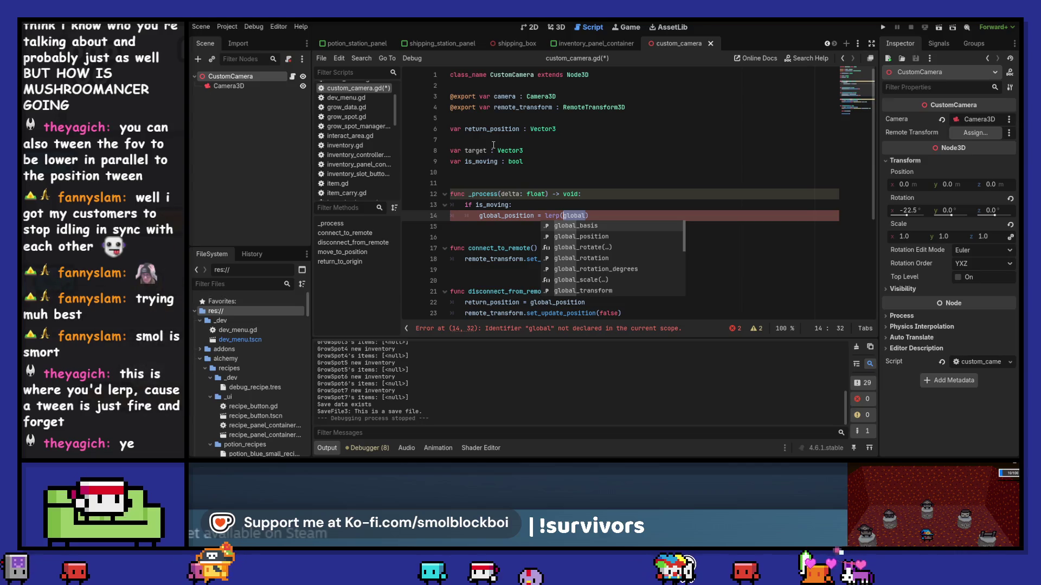
key(Escape)
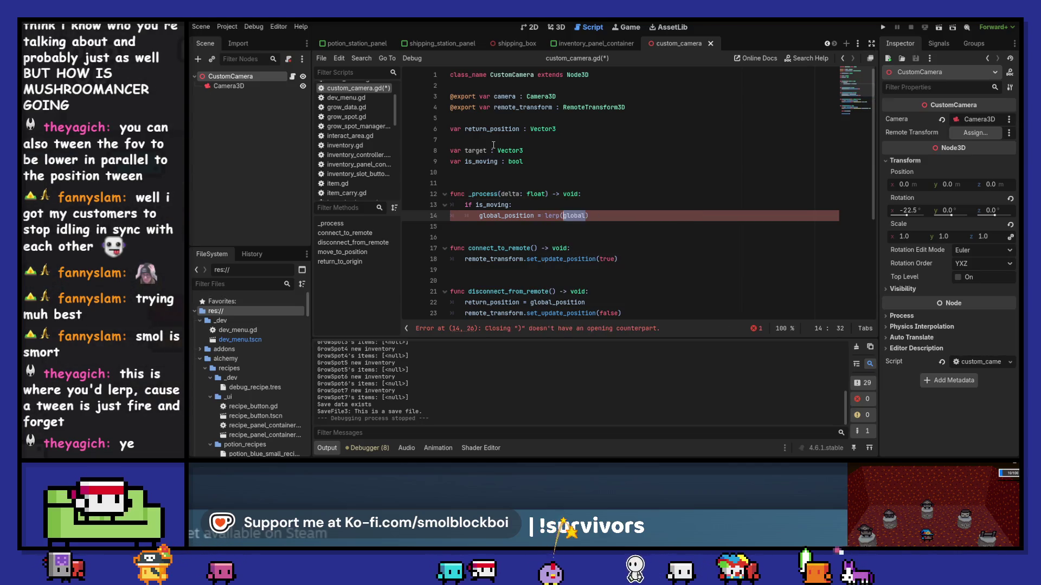
text(global_po)
key(Return)
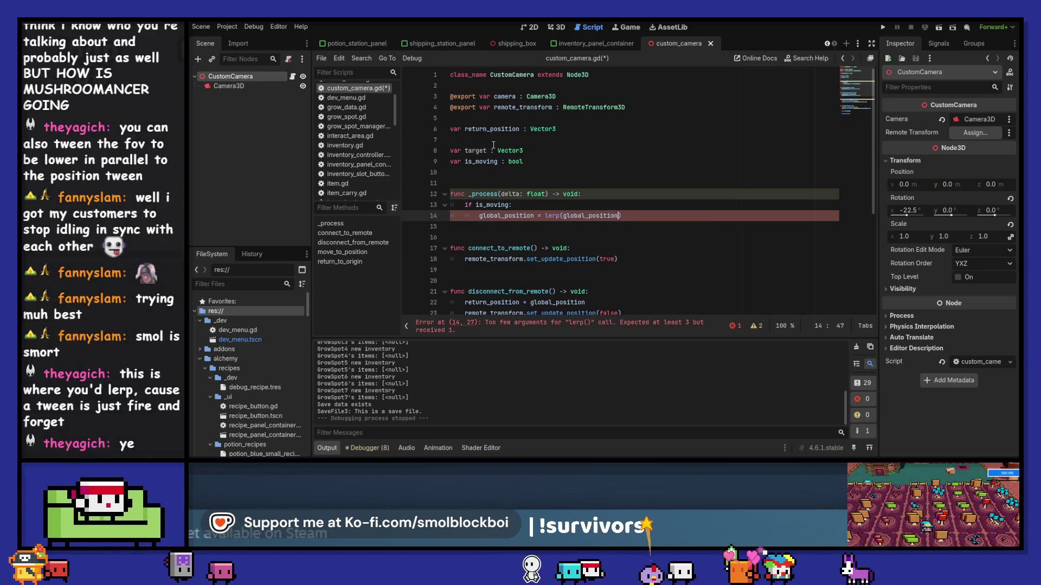
text(,)
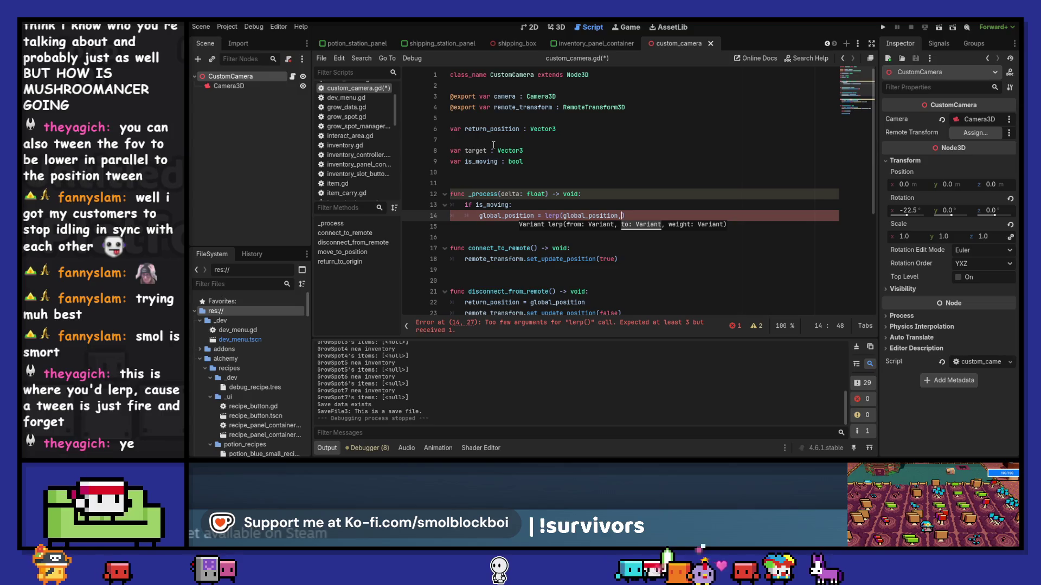
text( target)
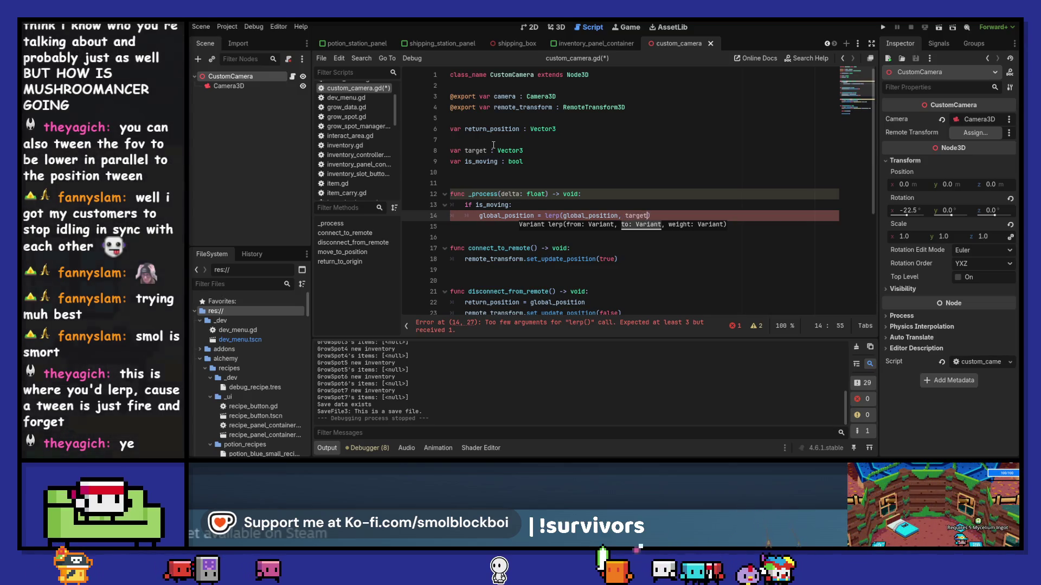
text(_position)
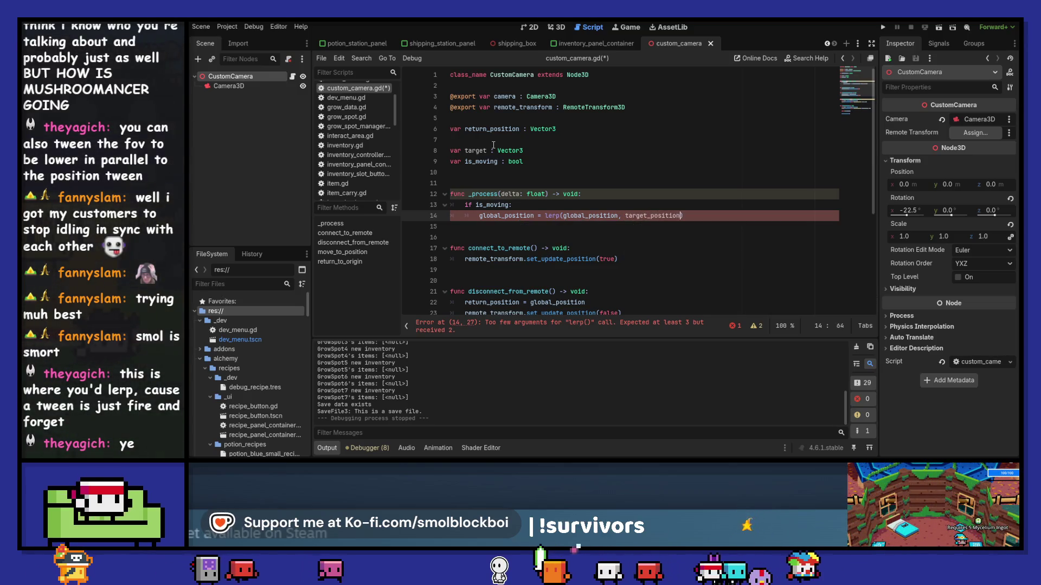
Rename the target variable declaration to target_position
key(Up)
key(Up)
key(Up)
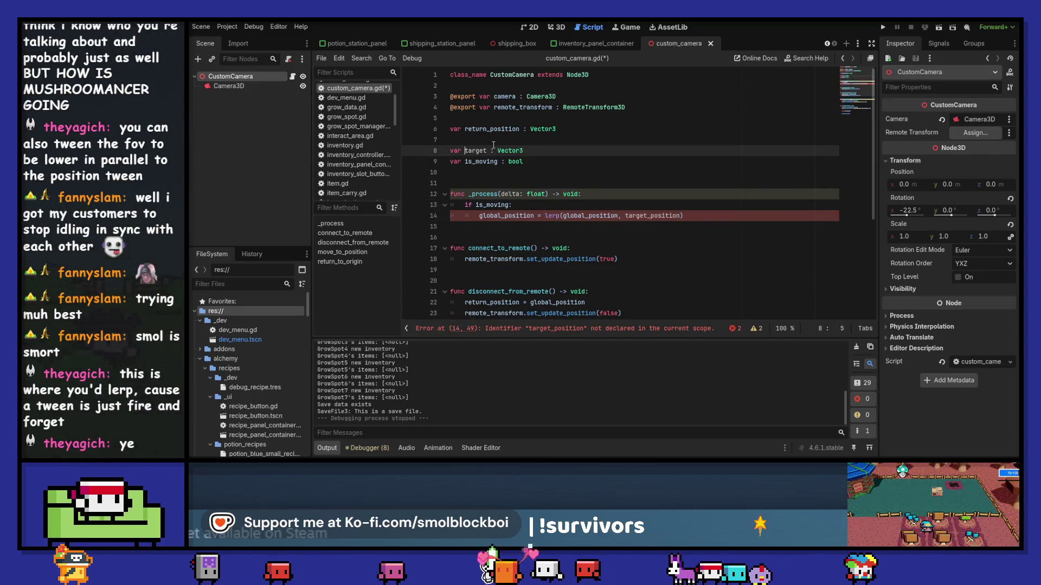
text(_position)
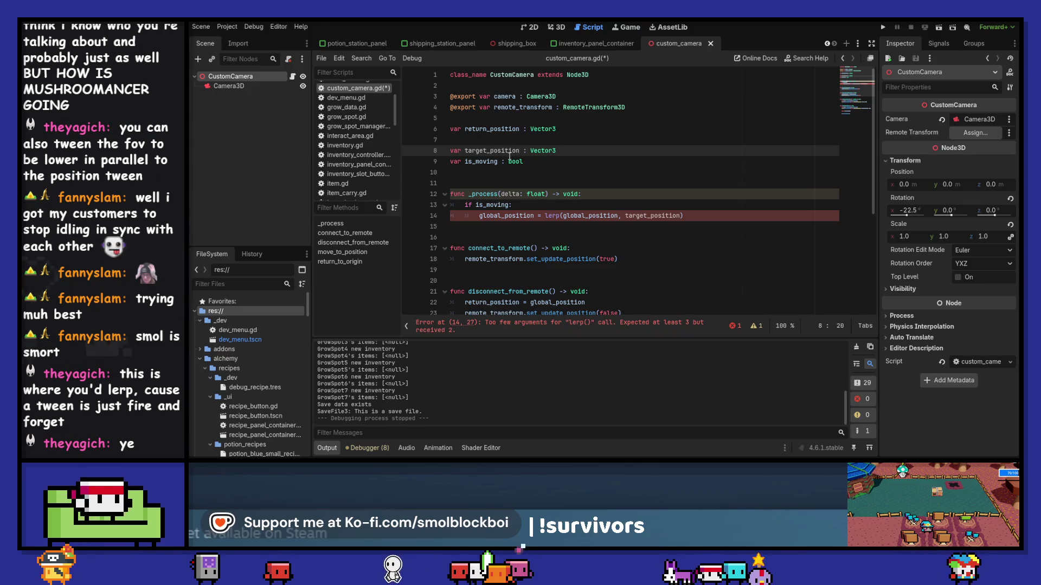
scroll(515, 163, down, 1)
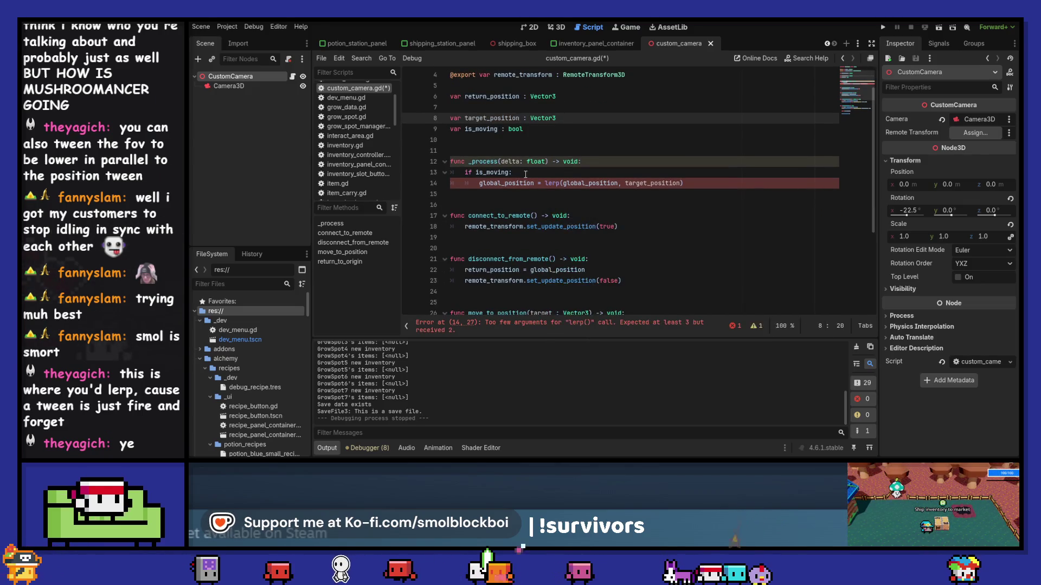
click(679, 186)
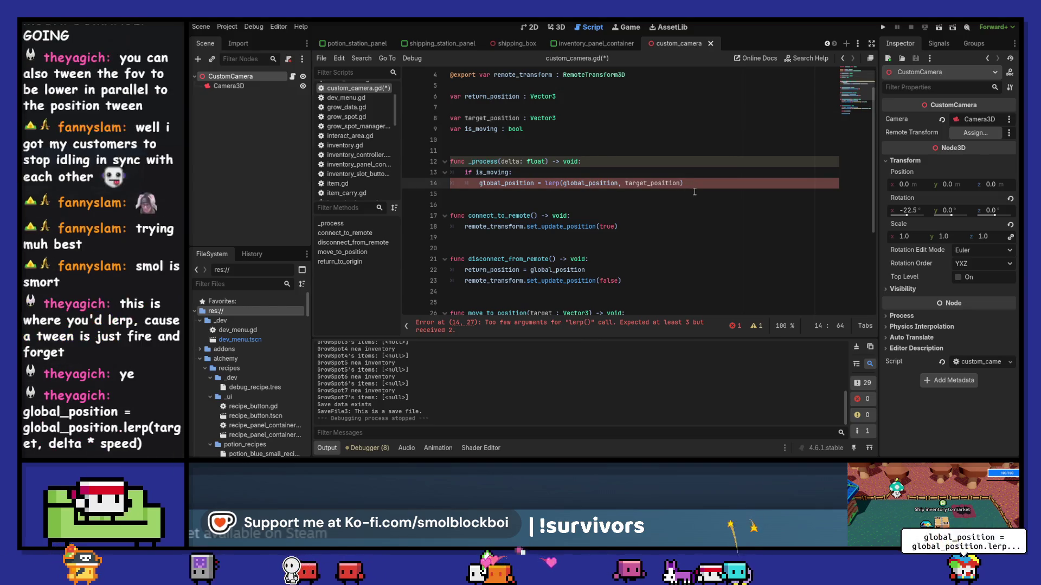
Rewrite line 14 with the Vector3 method: global_position.lerp(target_position, delta * )
text(,)
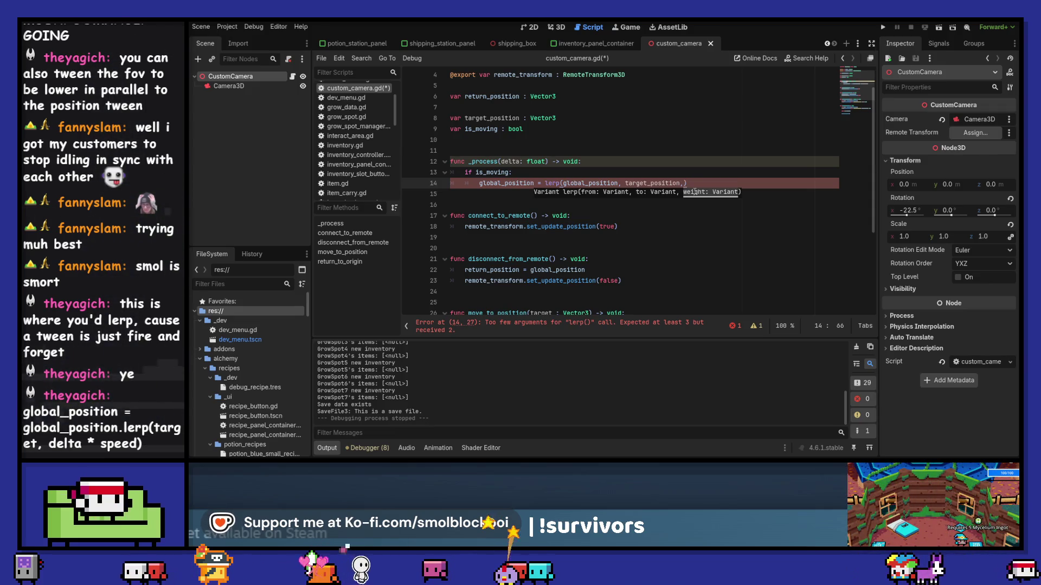
key(ctrl+shift+Left)
key(ctrl+shift+Left)
key(ctrl+shift+Left)
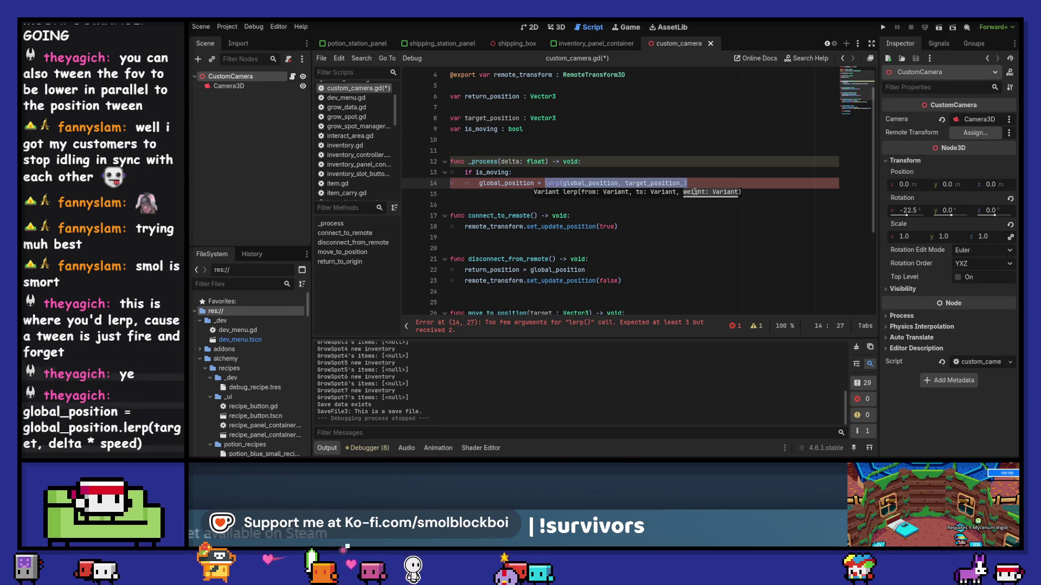
text(global)
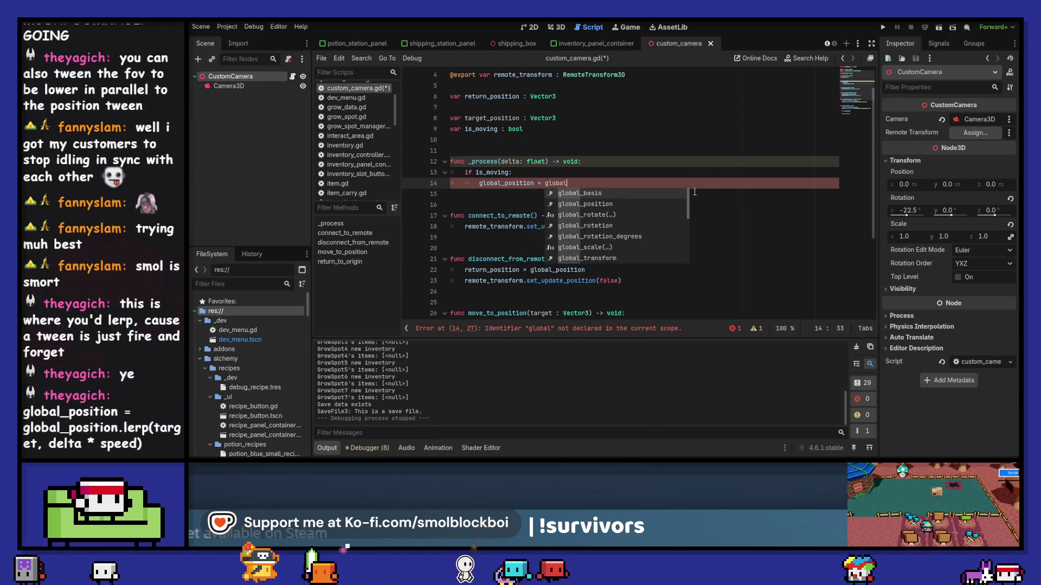
text(_position.ler)
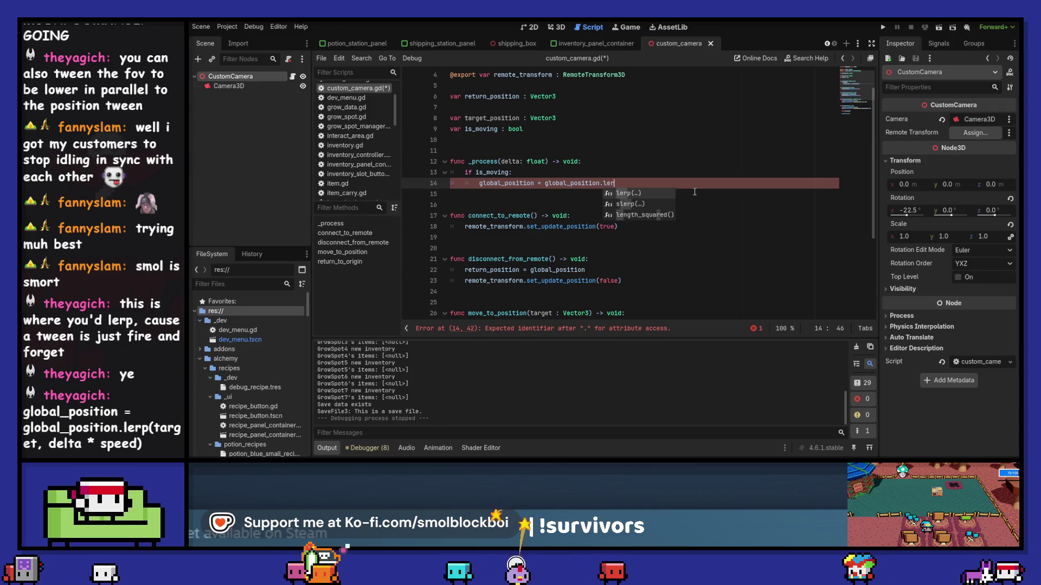
key(Return)
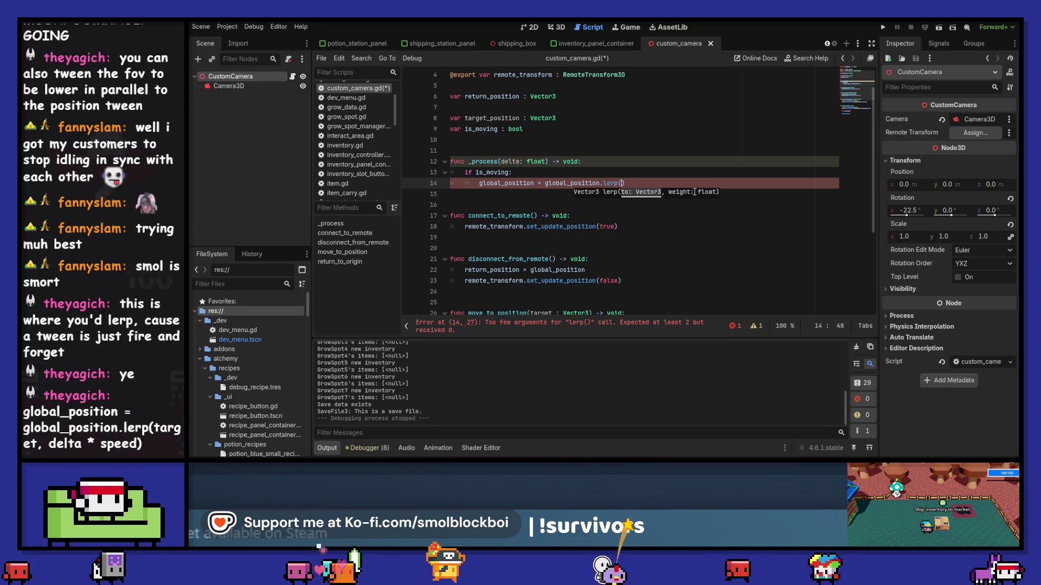
text(targ)
key(Return)
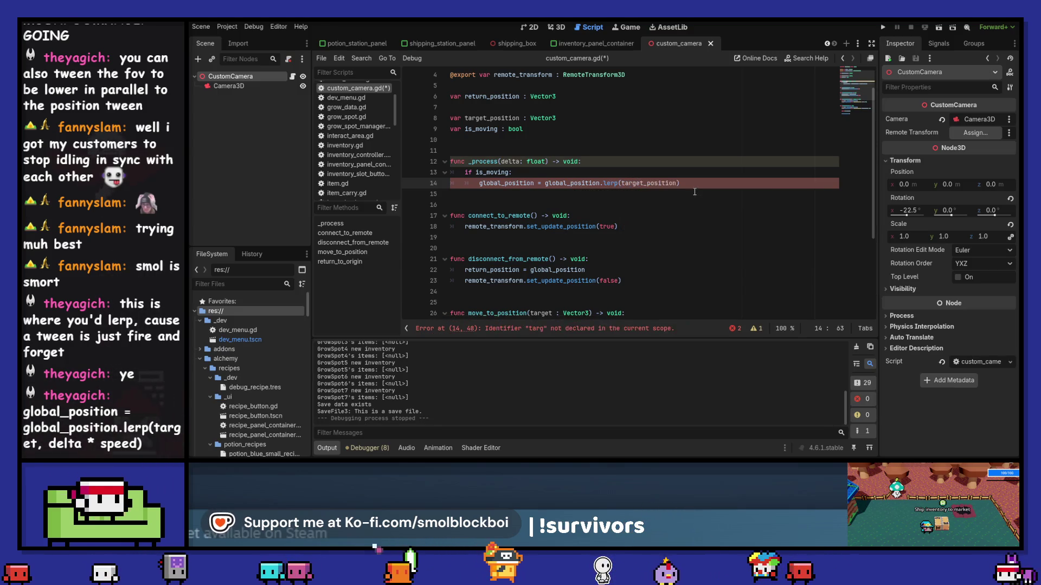
text(,)
text( delta)
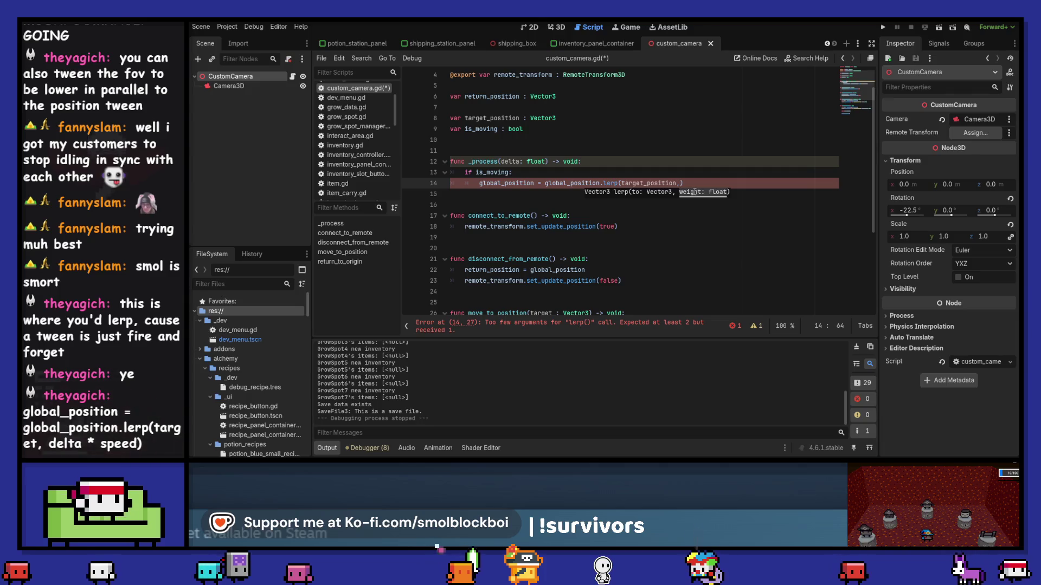
text( *)
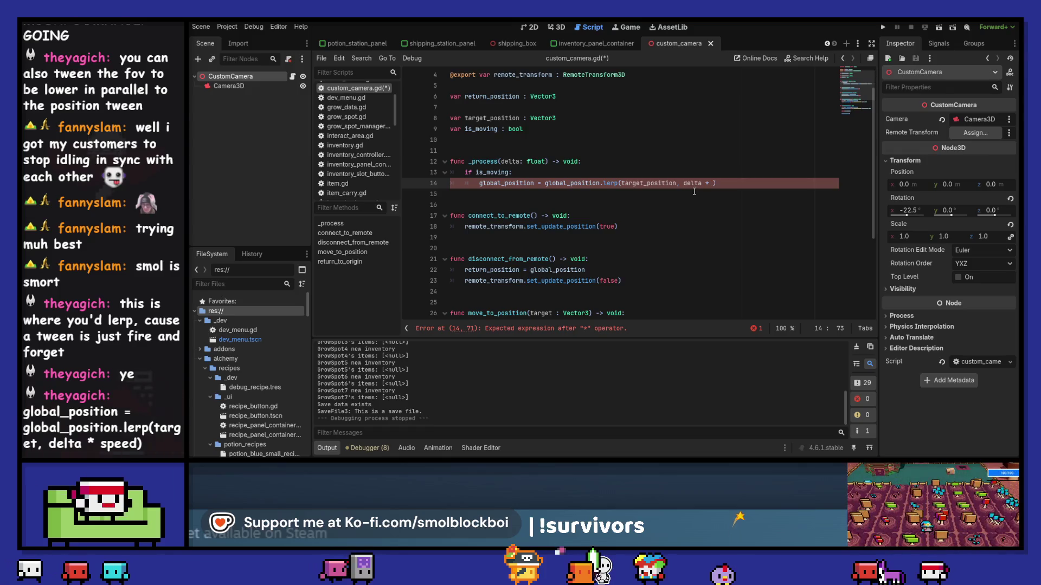
scroll(596, 163, up, 1)
click(485, 122)
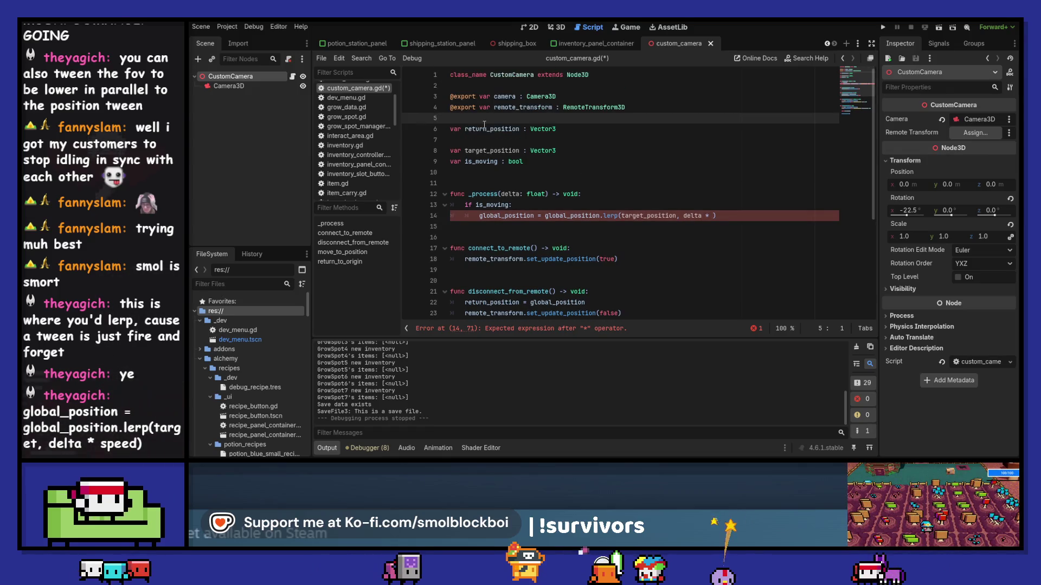
key(Return)
key(Up)
text(export var)
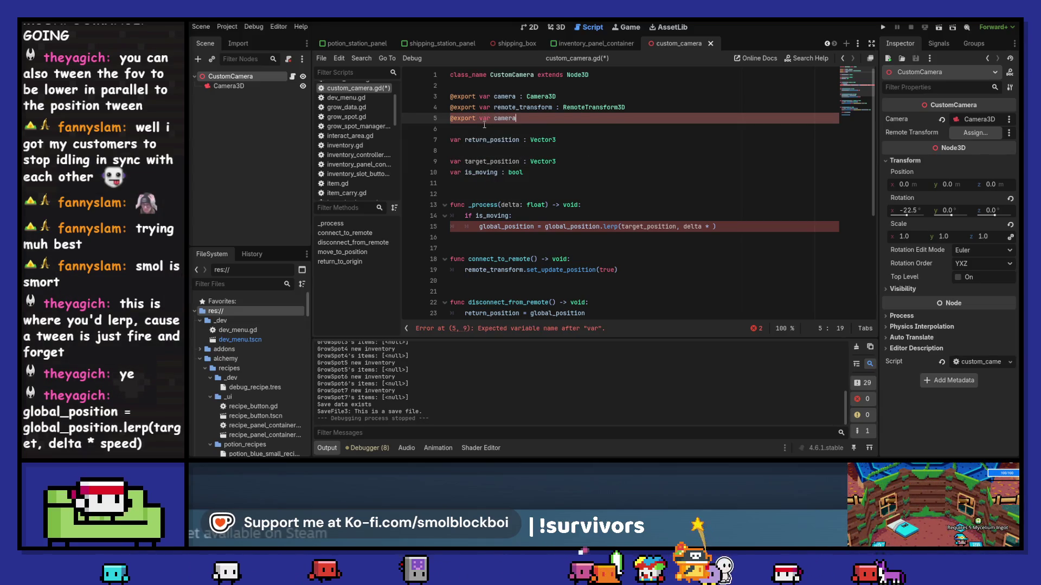
key(BackSpace)
key(BackSpace)
key(BackSpace)
text(speed : )
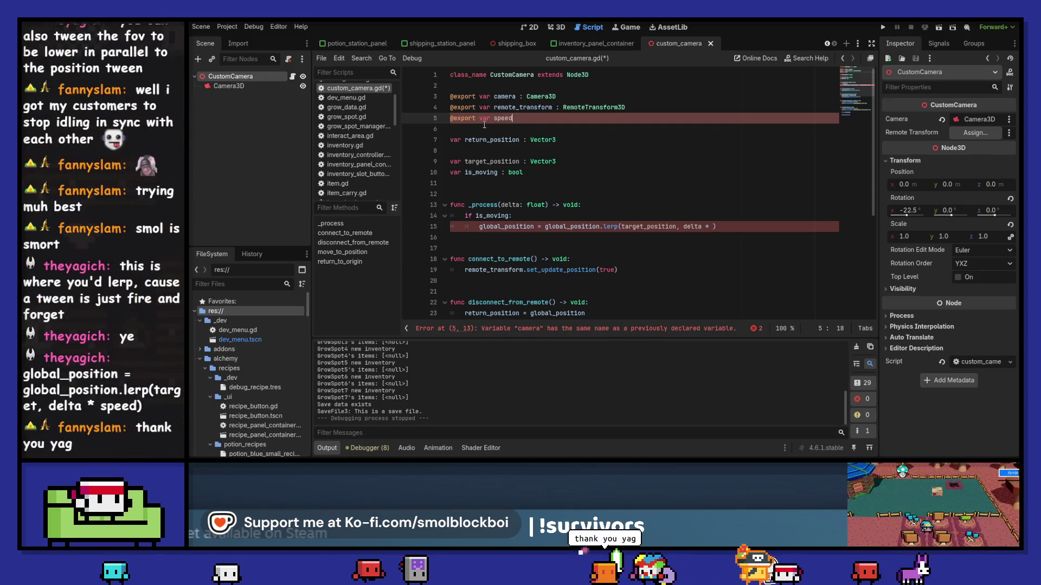
text(10)
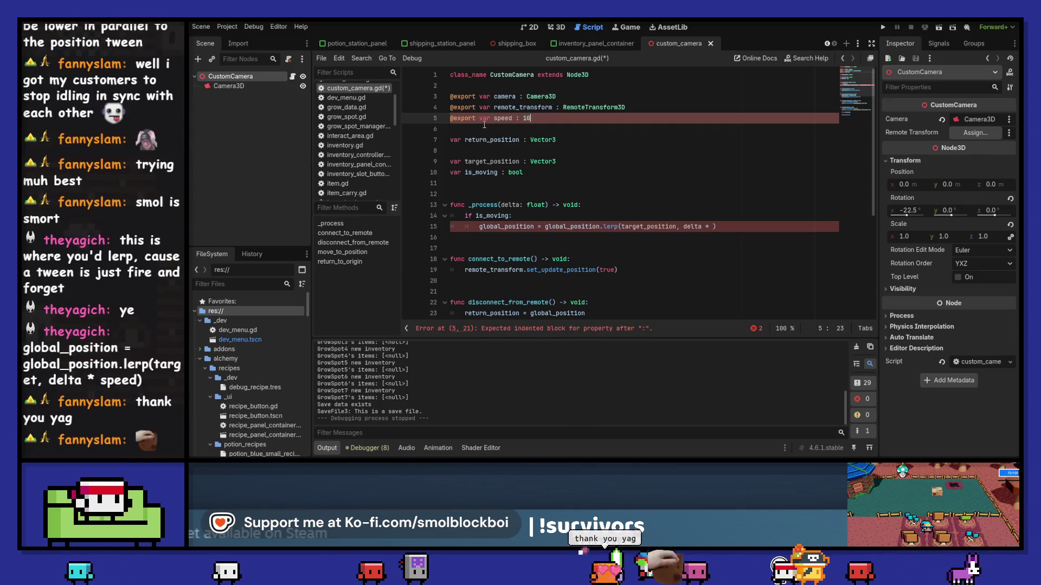
key(Left)
key(Left)
text(floa)
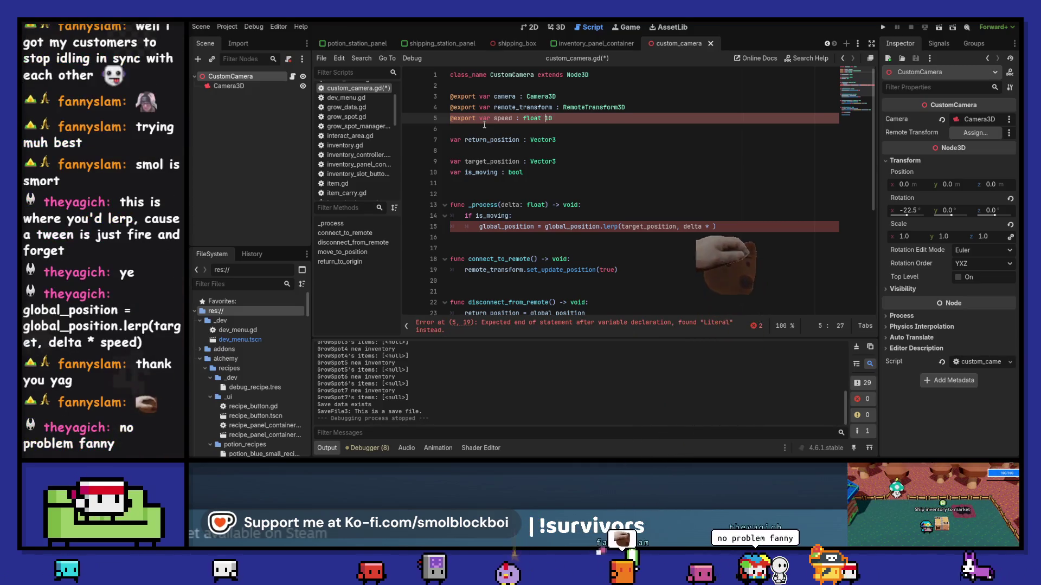
text(t =)
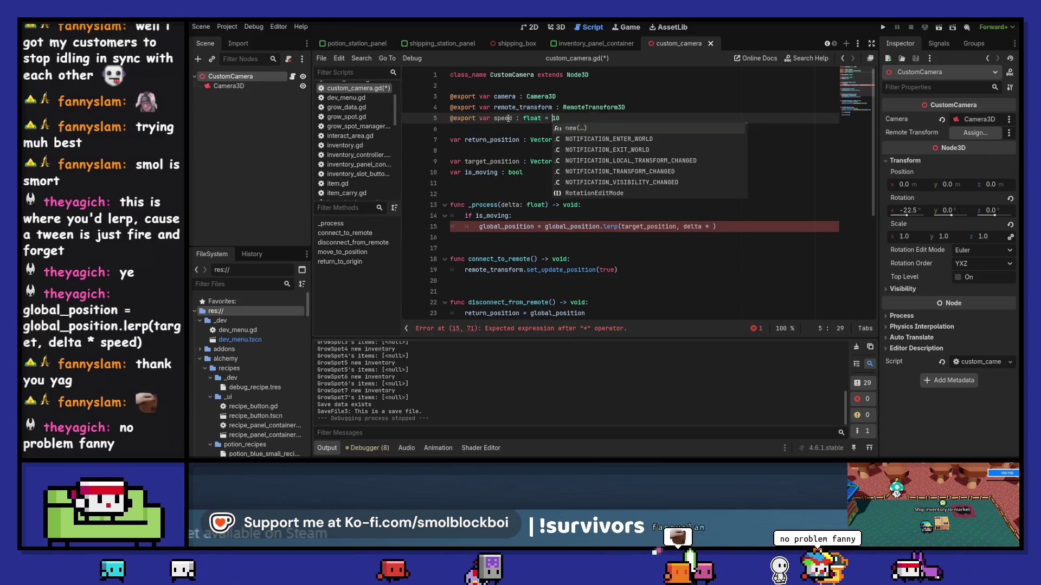
double_click(502, 118)
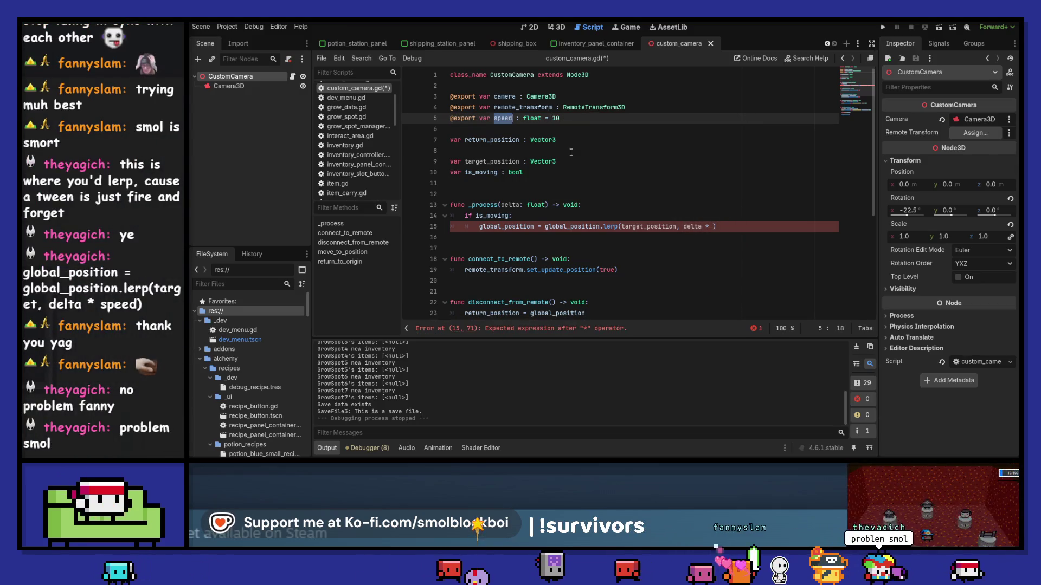
key(ctrl+s)
Use speed as the lerp weight so it reads delta * speed
key(ctrl+c)
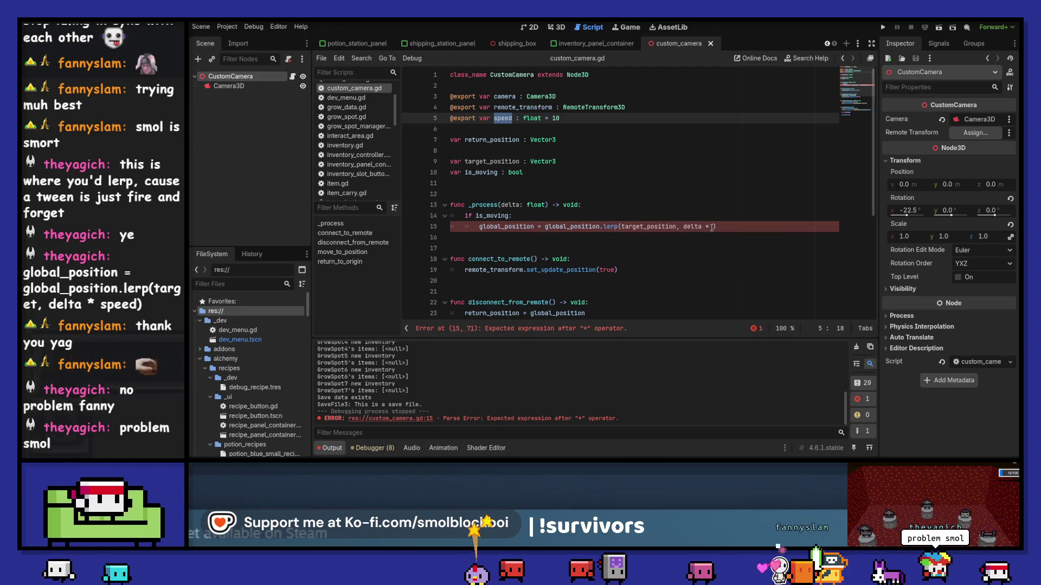
click(712, 226)
key(ctrl+v)
Save custom_camera.gd so CustomCamera's Inspector shows Speed 10.0
key(ctrl+s)
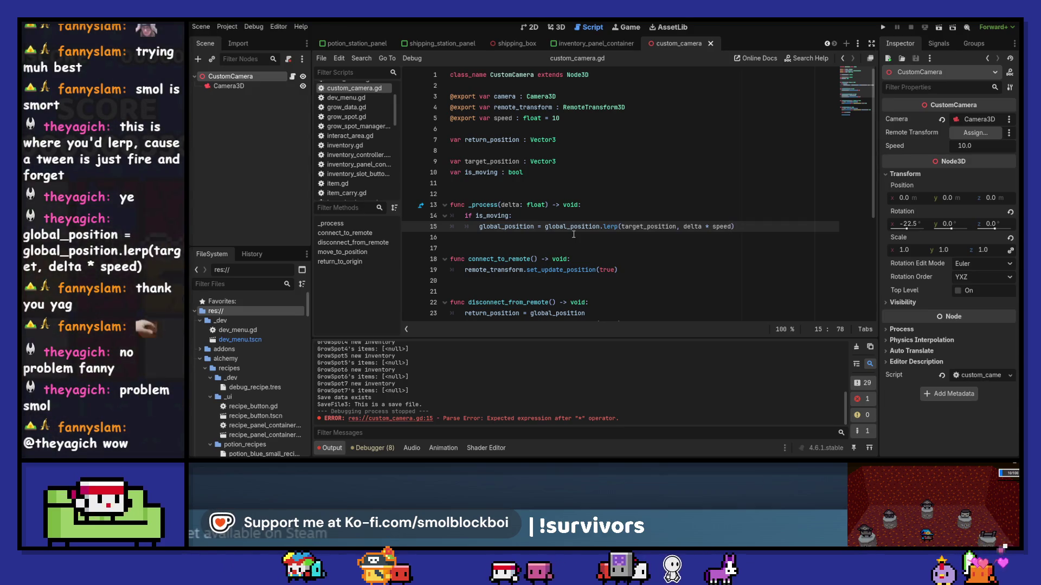
Clear the old parse error from the Output panel and review the script's functions
click(856, 347)
scroll(678, 217, down, 2)
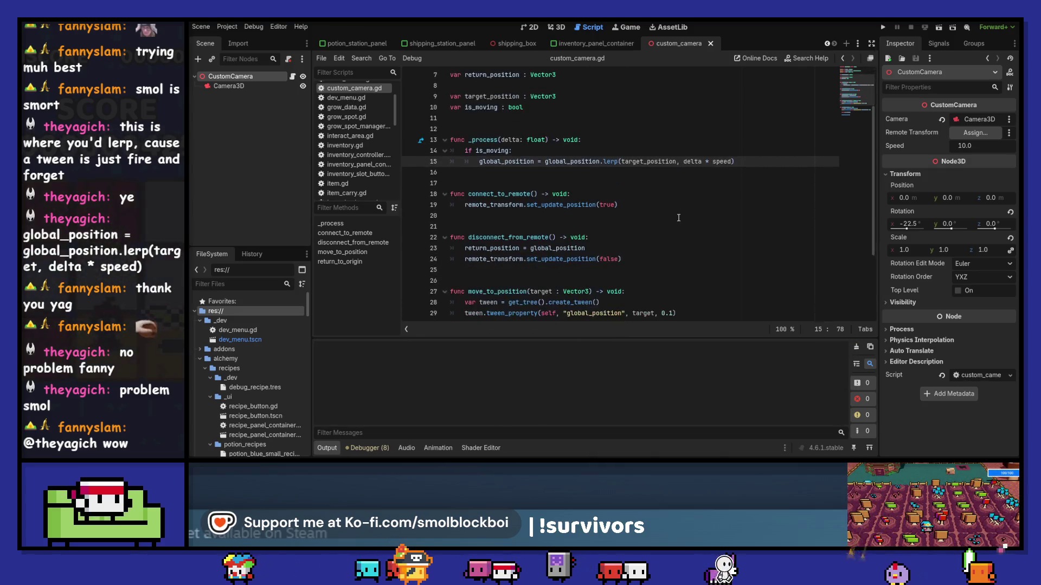
scroll(678, 218, down, 2)
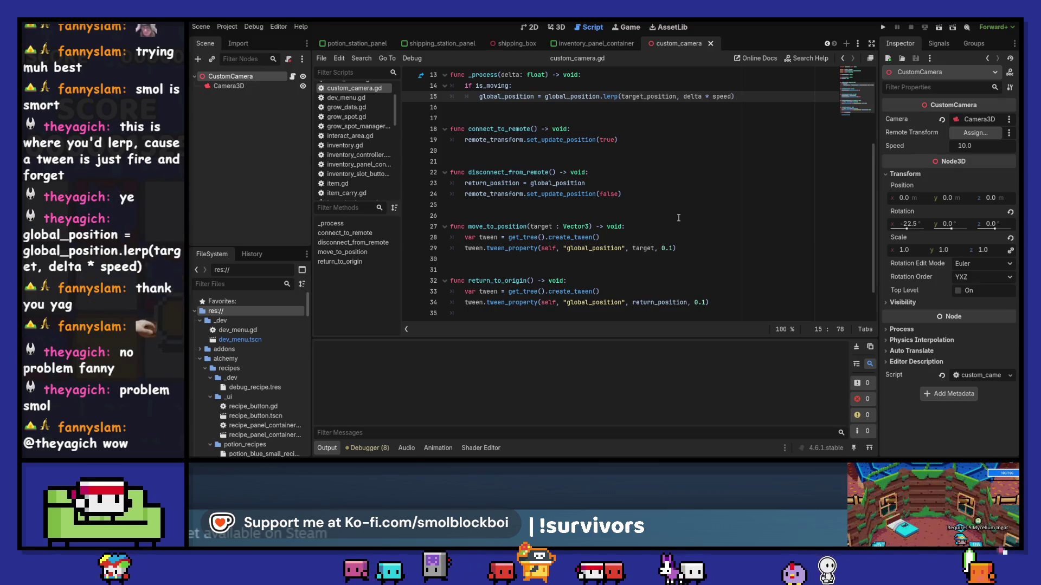
scroll(678, 217, down, 2)
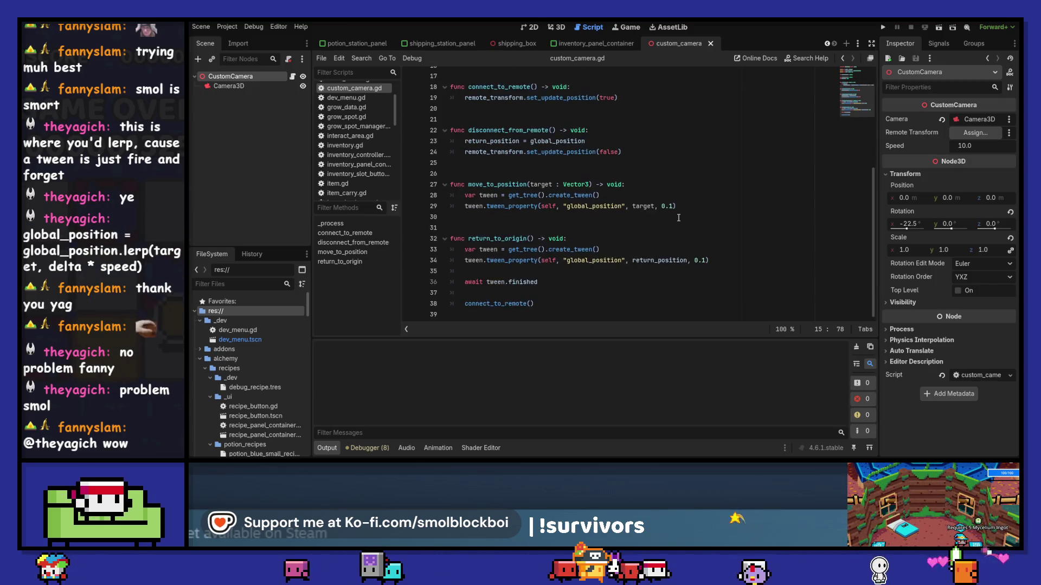
scroll(678, 217, up, 5)
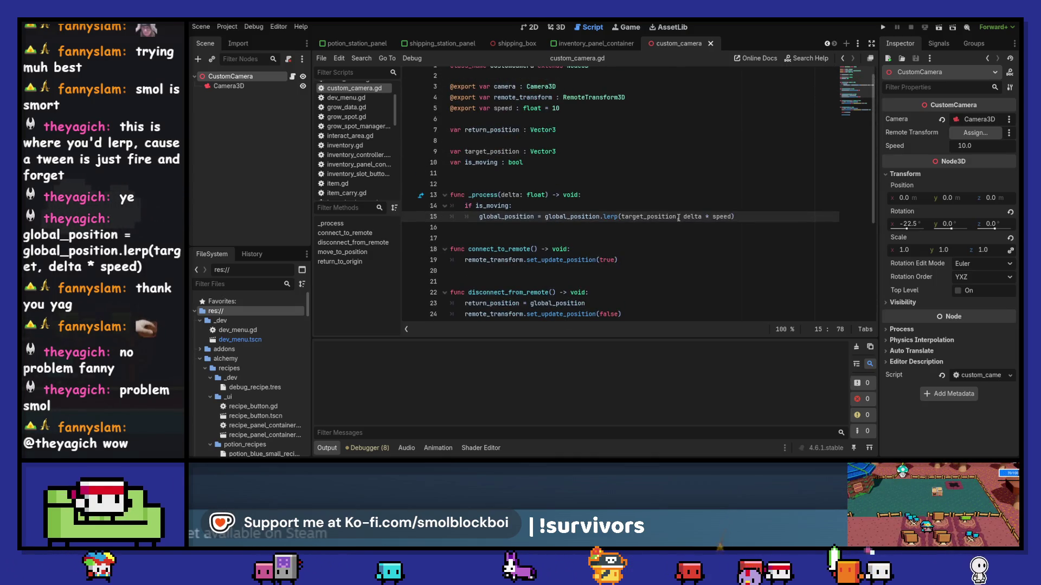
scroll(678, 218, up, 1)
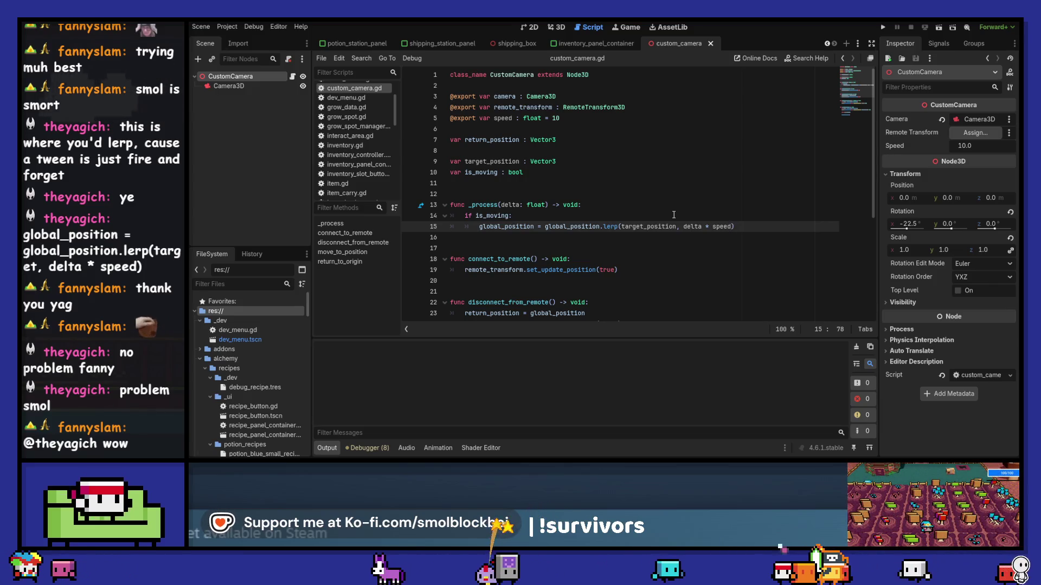
scroll(674, 215, down, 2)
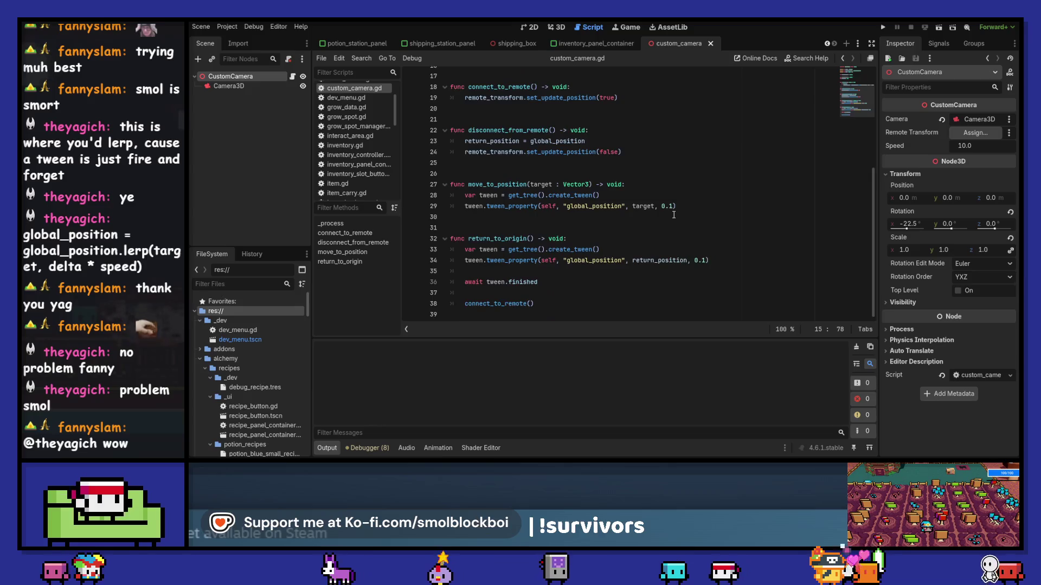
scroll(673, 214, up, 2)
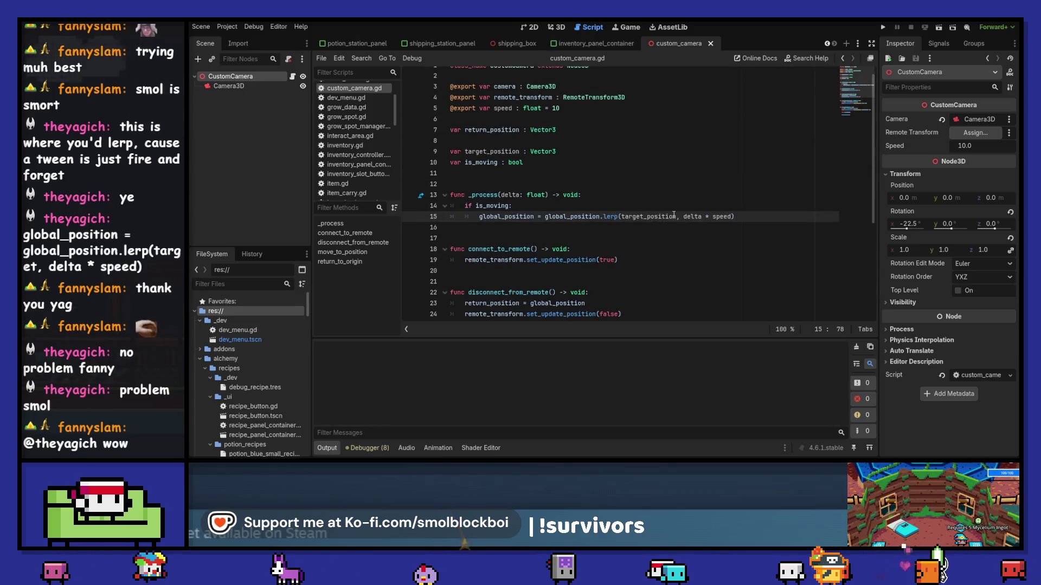
scroll(674, 214, down, 5)
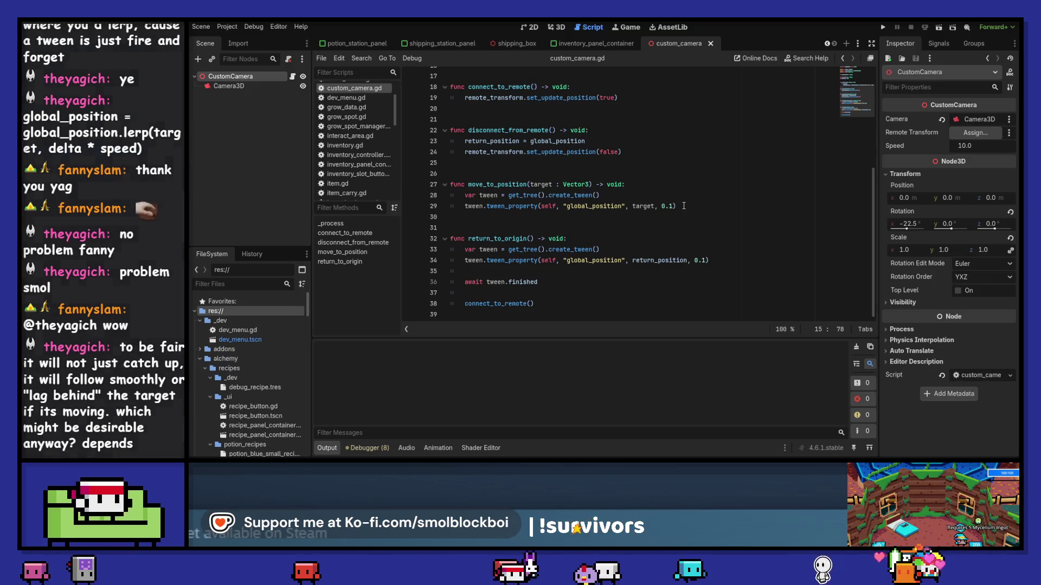
scroll(683, 206, up, 5)
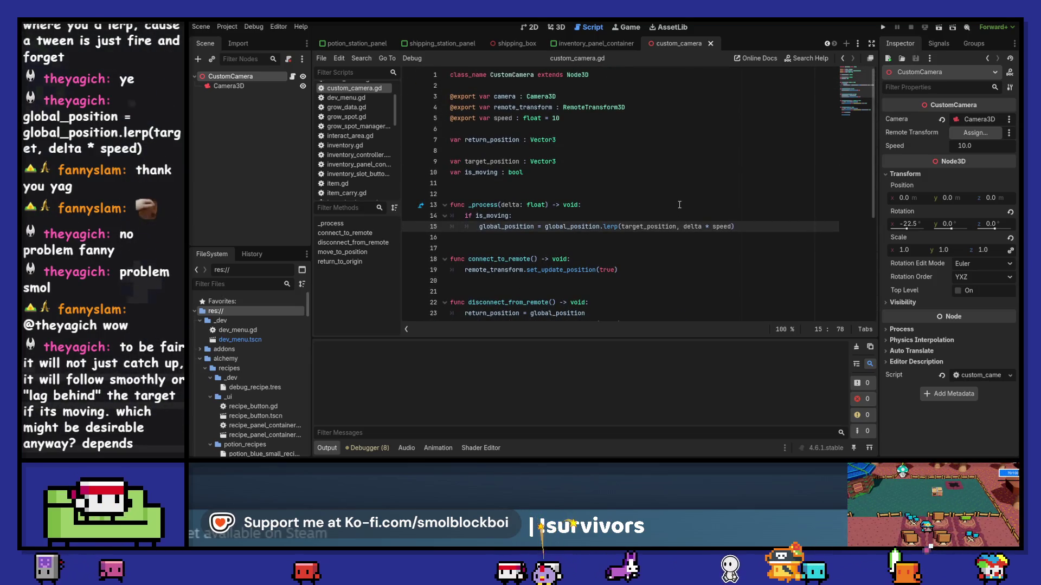
scroll(672, 205, down, 5)
scroll(672, 205, up, 1)
Start a set_target function below disconnect_from_remote, then undo it
click(694, 216)
scroll(704, 205, up, 2)
key(Return)
key(Up)
text(func )
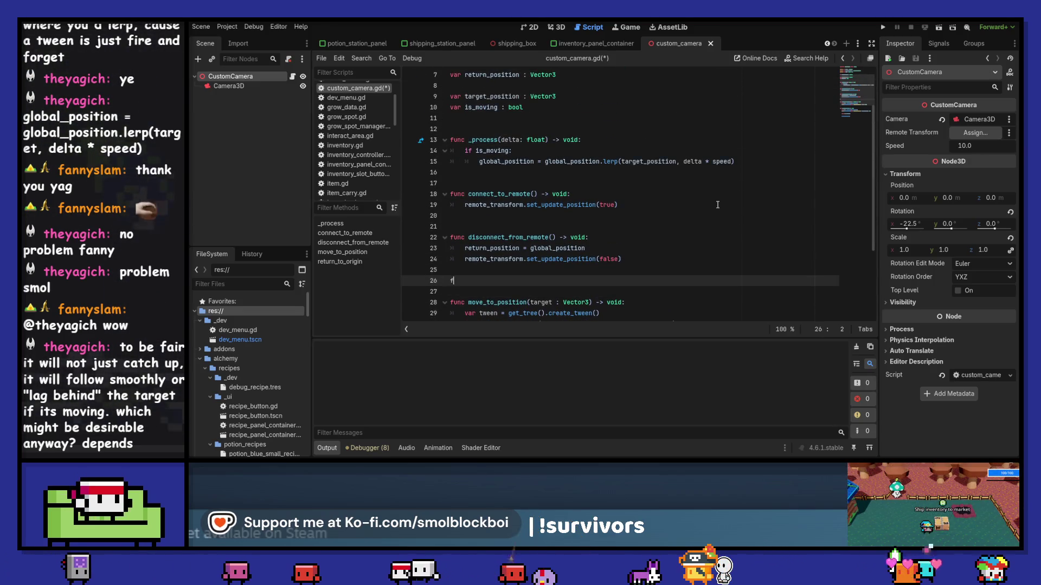
text(set_)
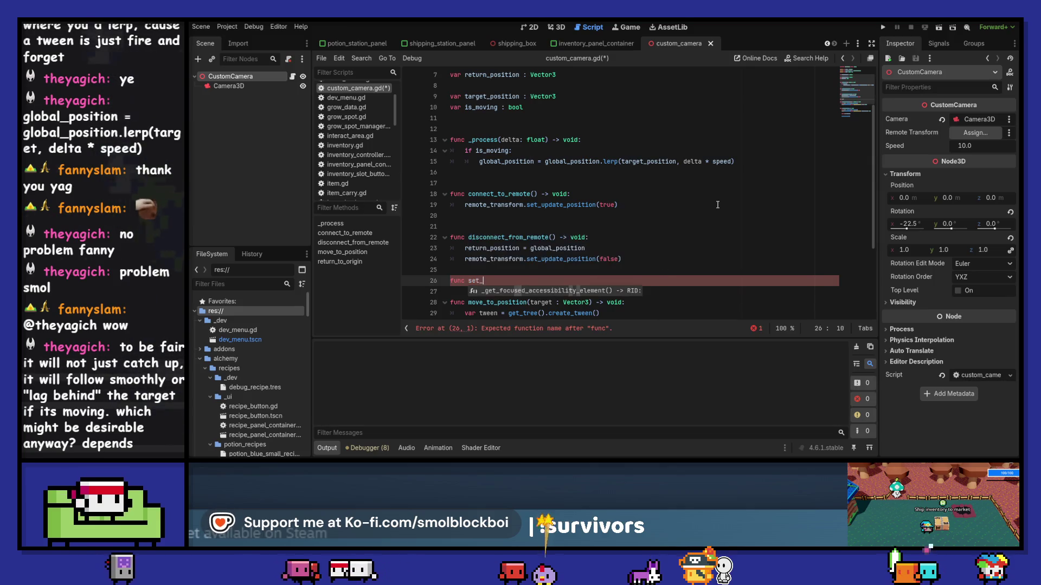
text(target(vector)
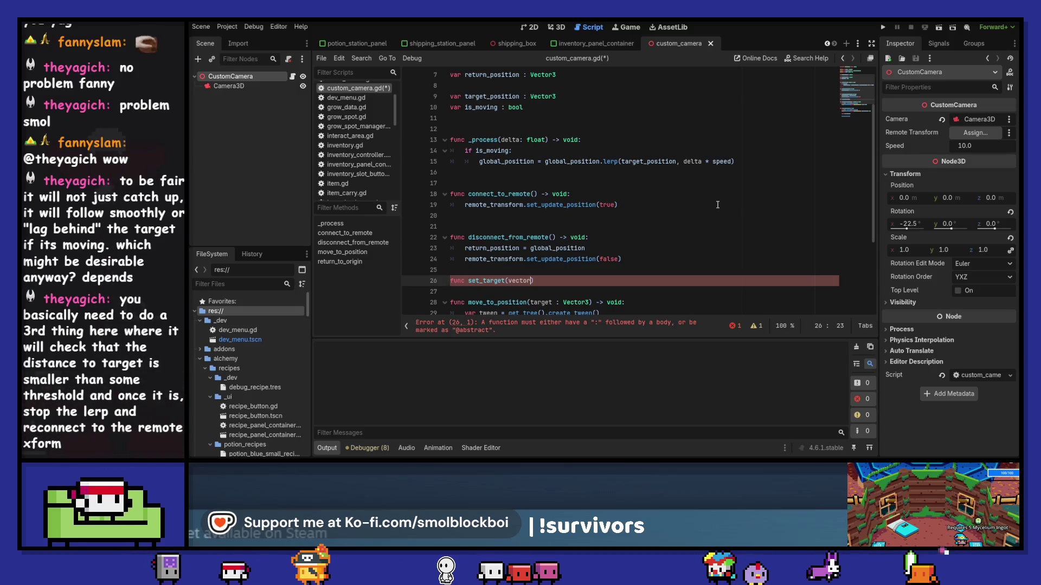
key(ctrl+z)
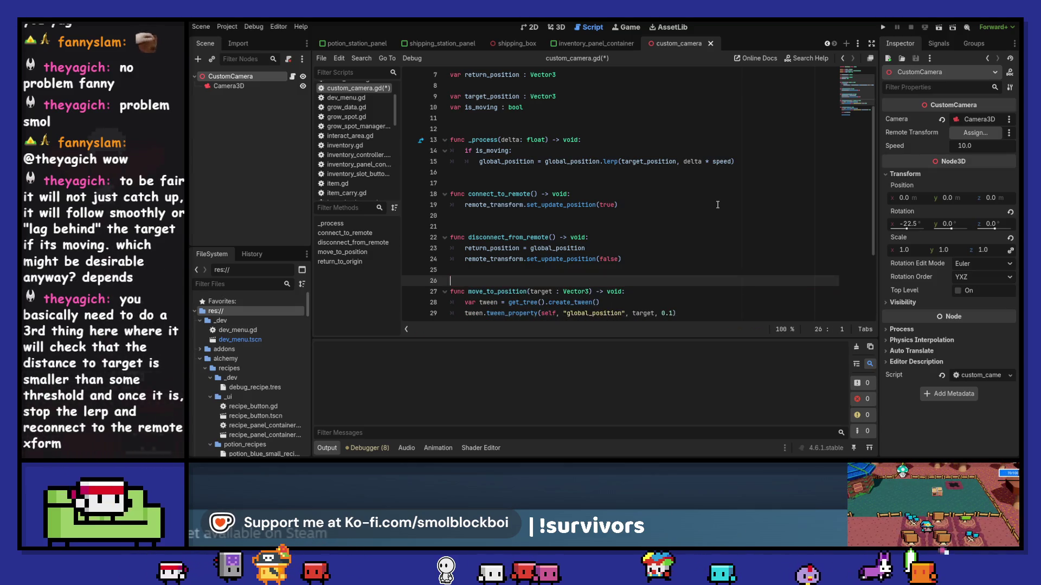
Add var distance : float = 0.2 on line 12 beneath is_moving
key(Up)
key(Up)
key(Up)
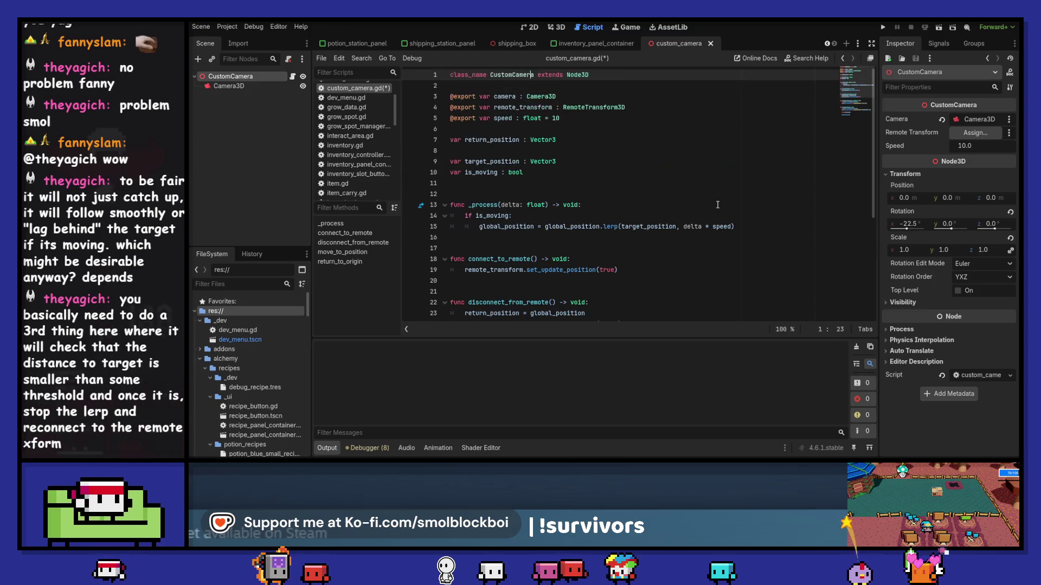
key(Down)
key(Down)
key(Down)
key(Up)
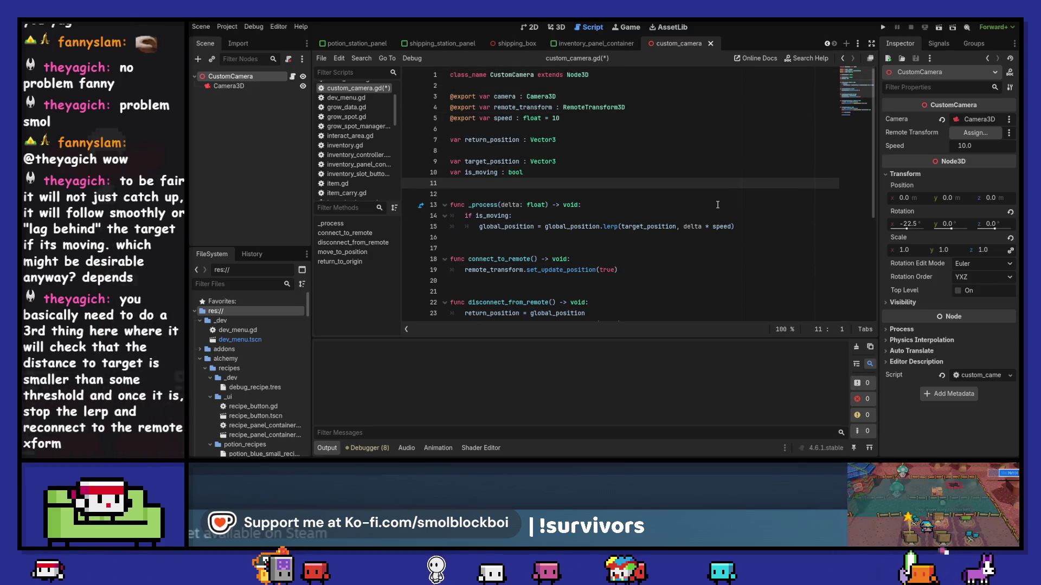
key(Return)
text(var )
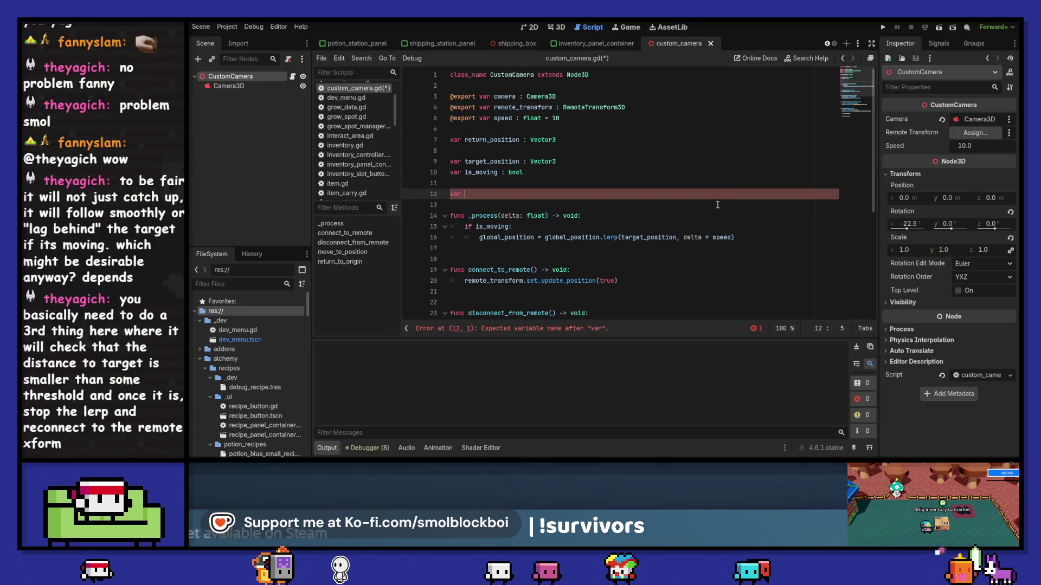
text(ta)
text(_)
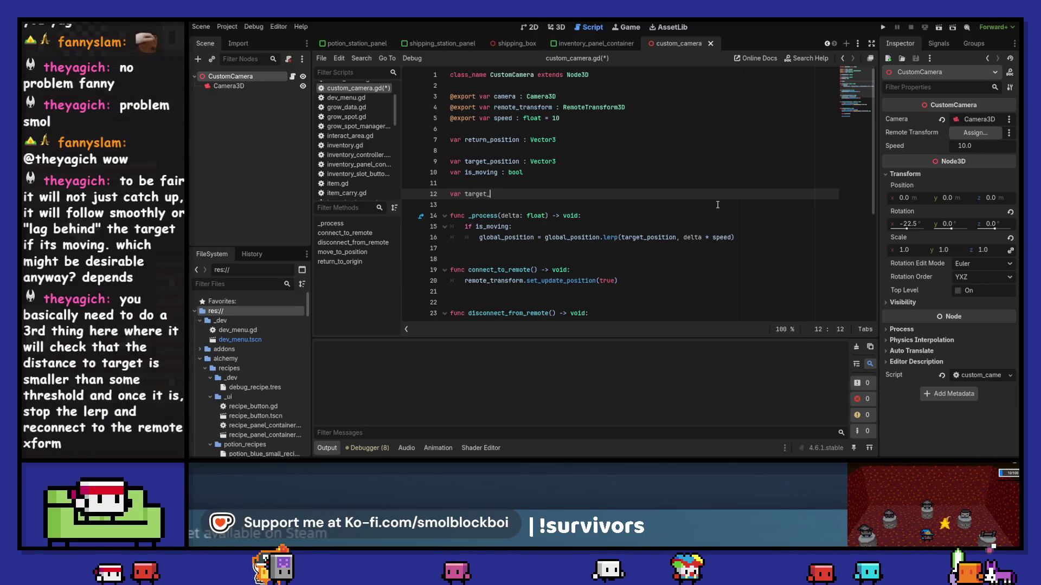
text(nce : float =)
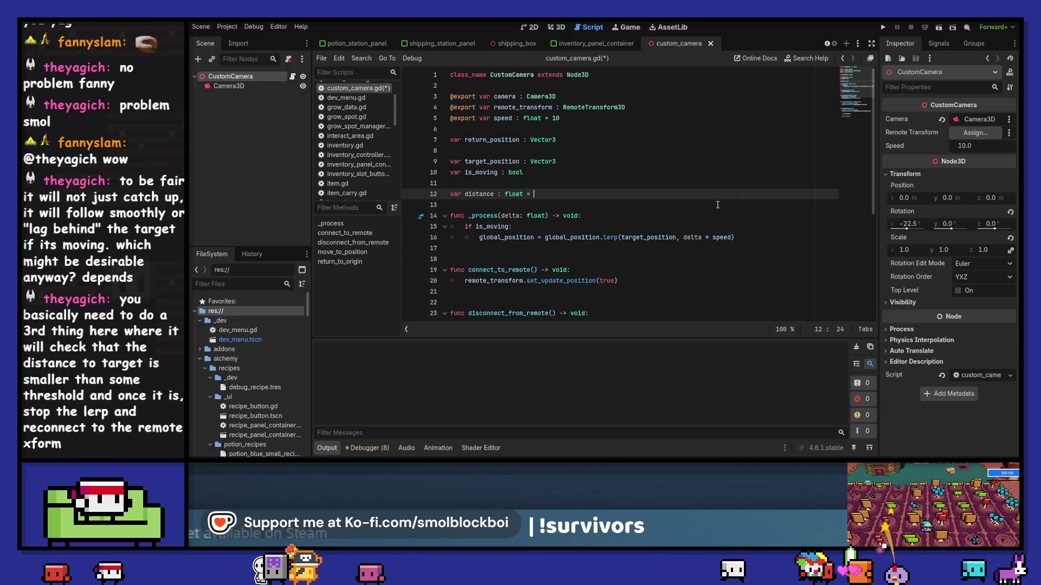
text(0.)
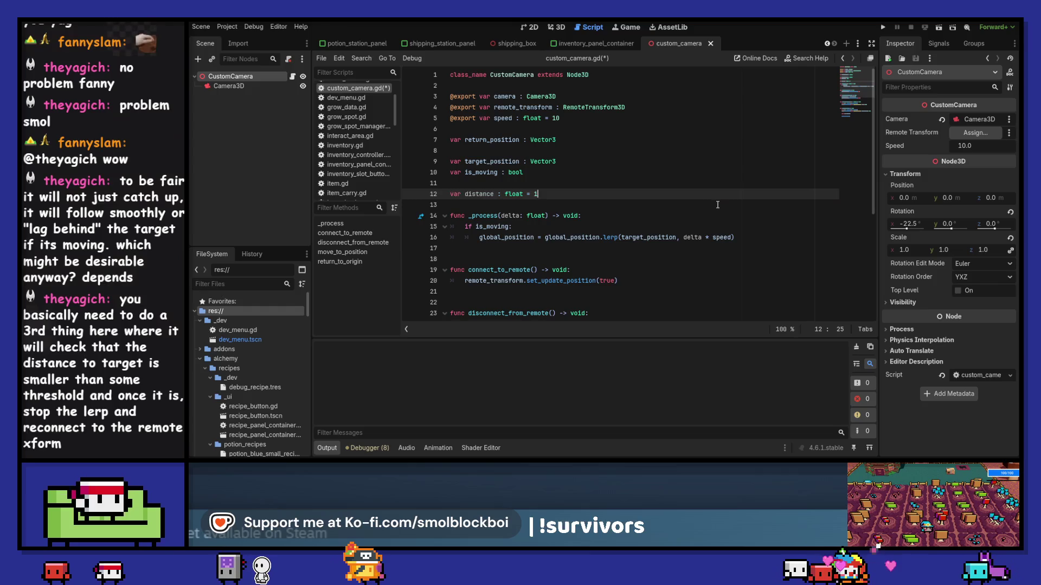
text(2)
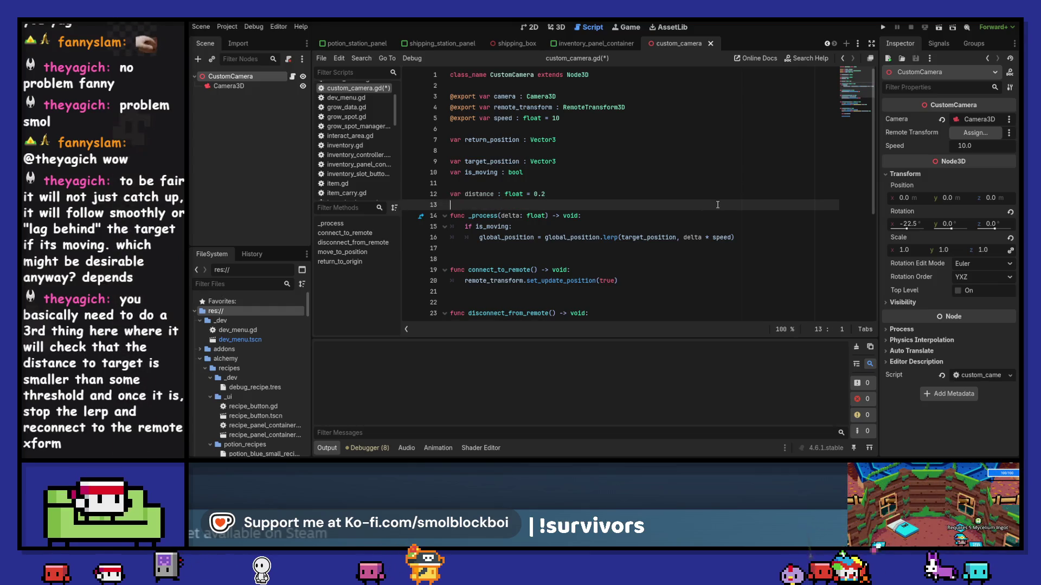
Below the lerp line, add an if that checks global_position.distance_to(target_position) < distance
key(Return)
key(Down)
key(Down)
key(Down)
key(Up)
key(End)
key(Return)
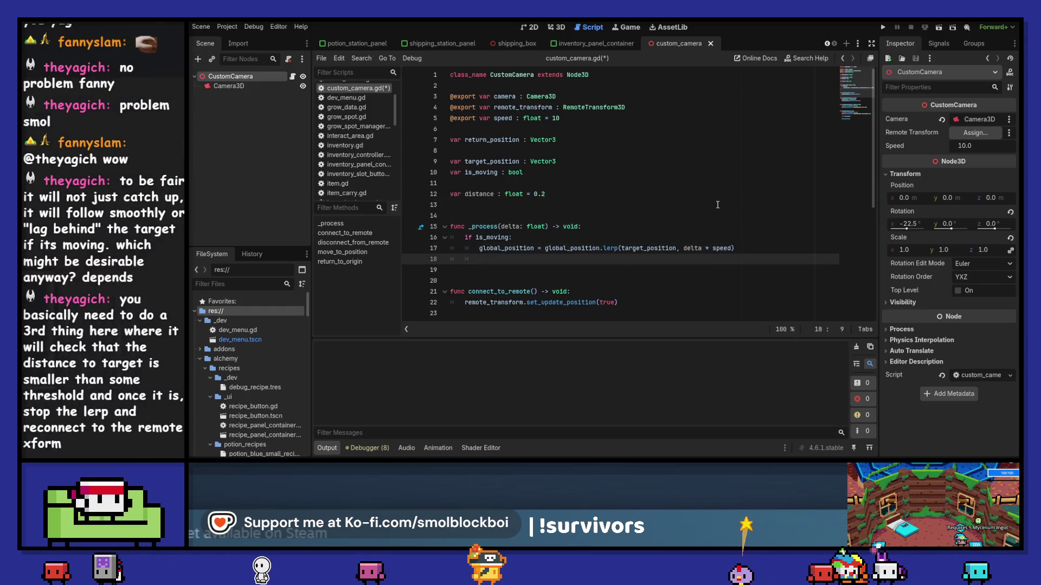
text(if )
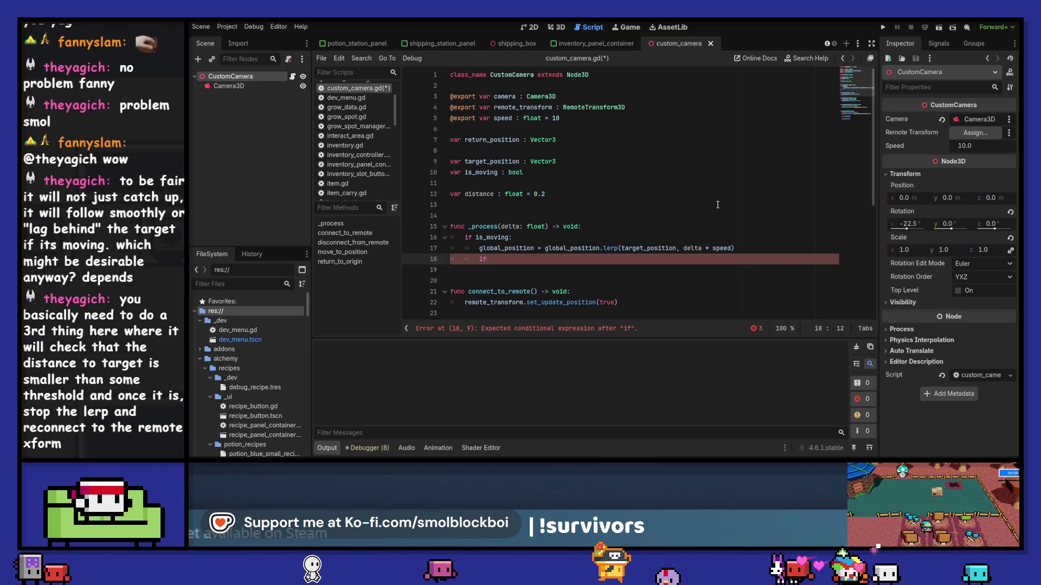
text(lobal_basis)
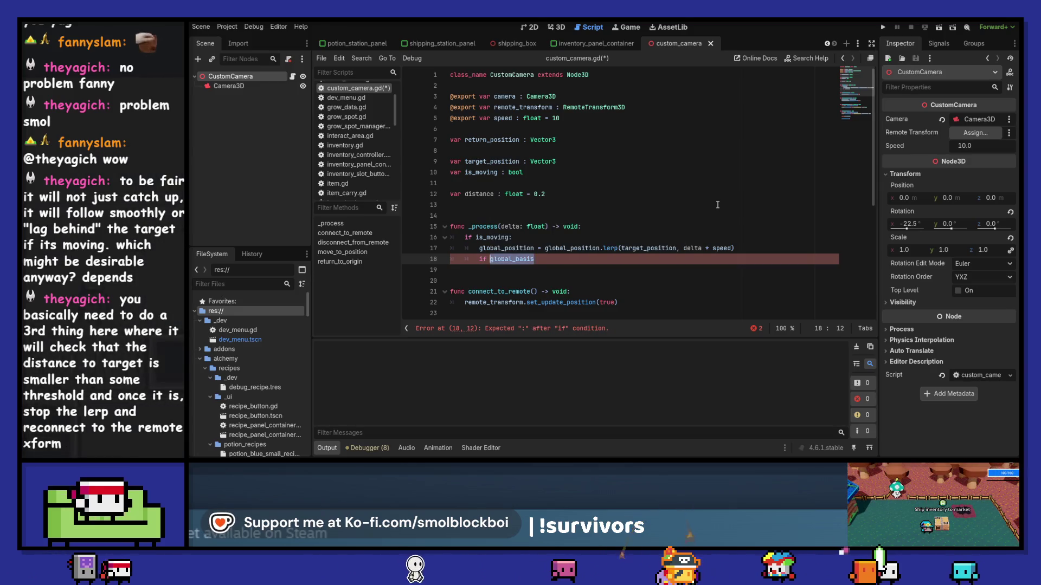
text(bal_position)
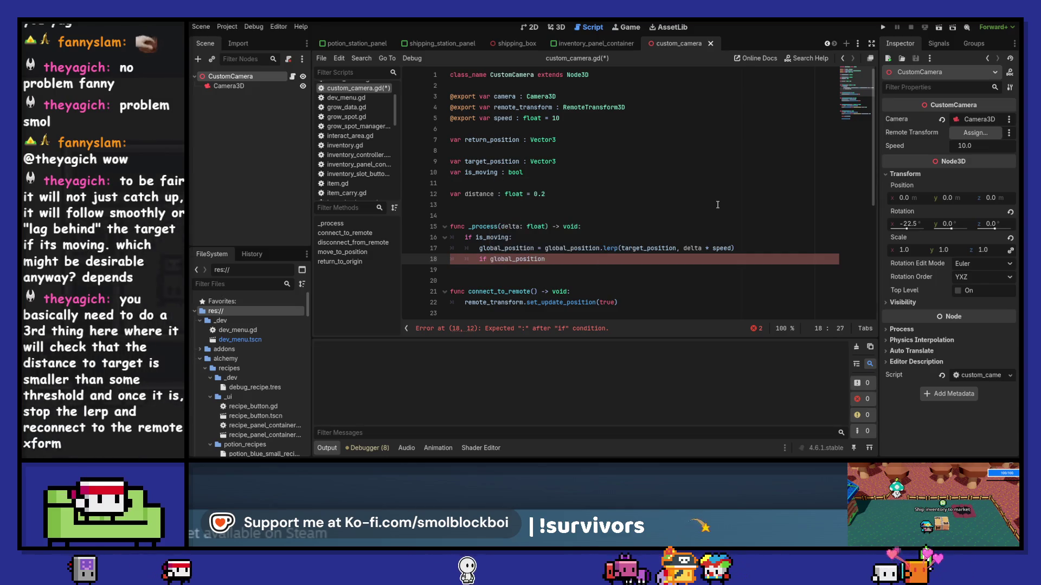
text(di)
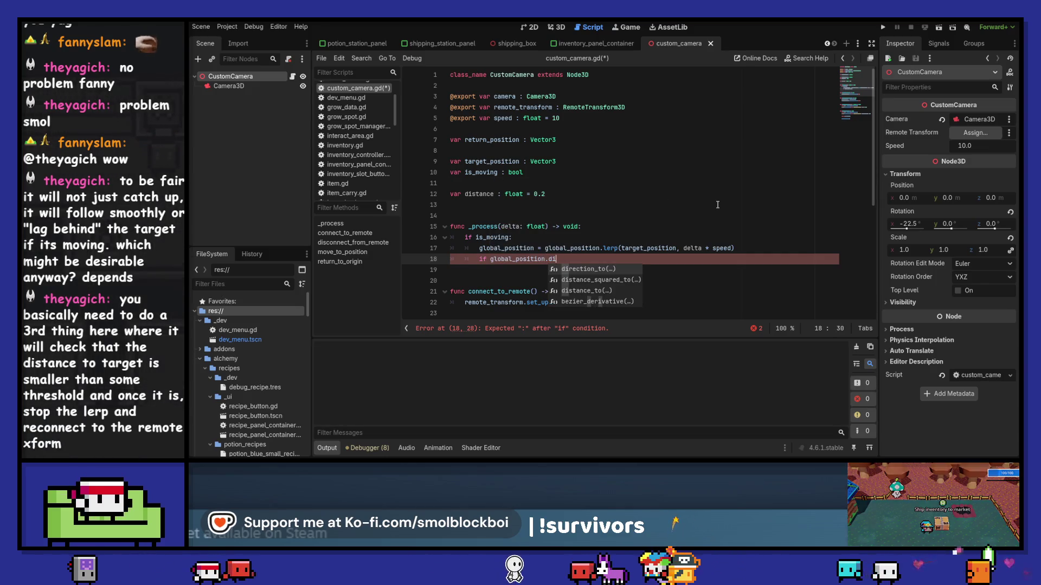
key(Return)
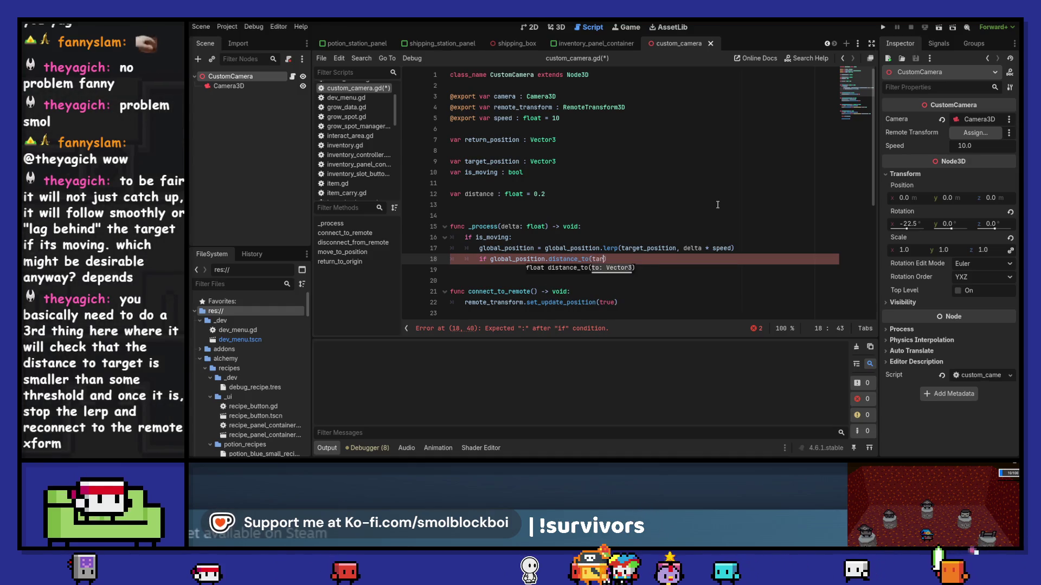
key(Return)
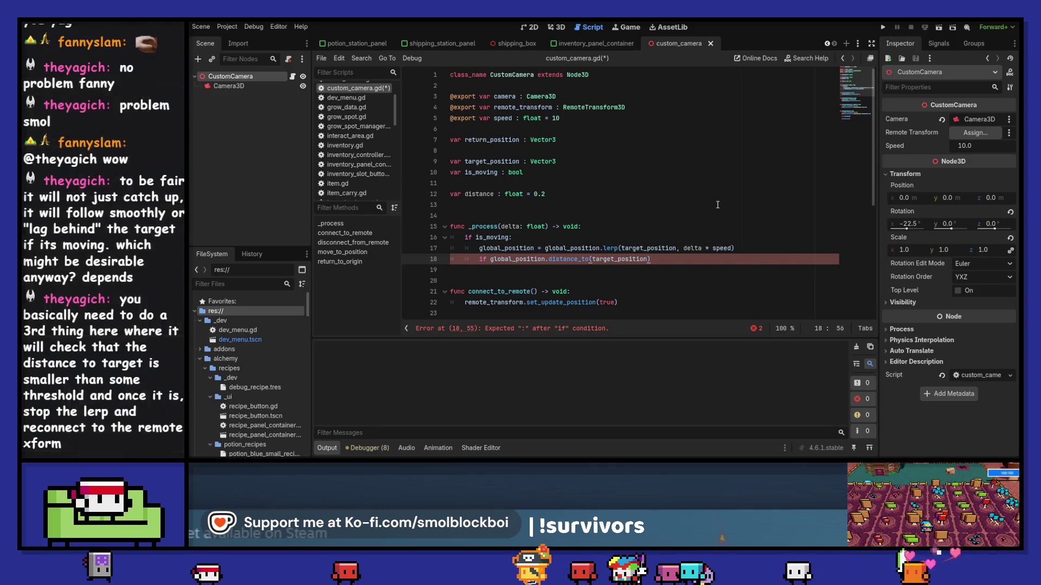
text(< distan)
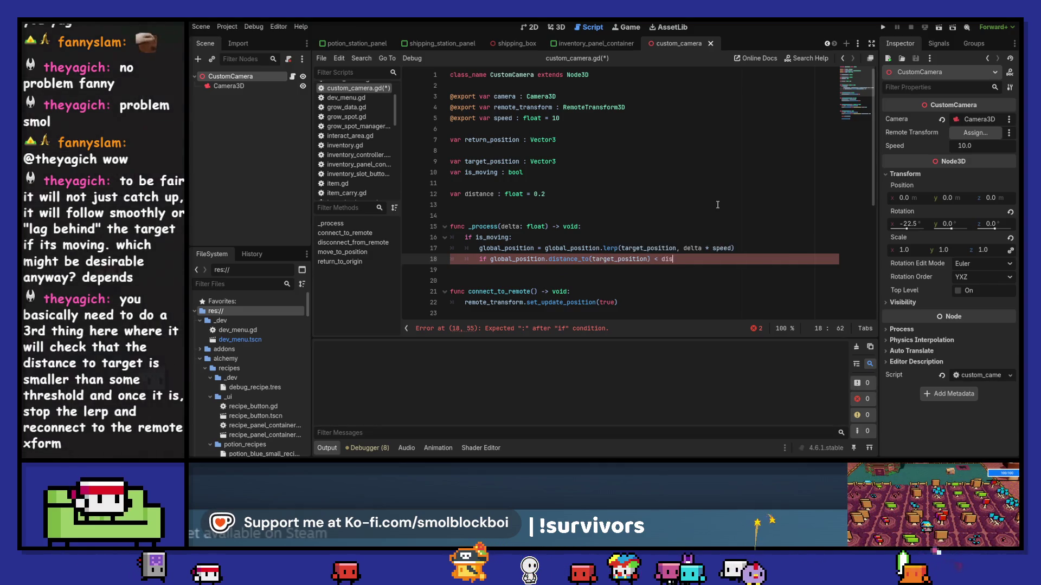
text(ce)
text(:)
key(Return)
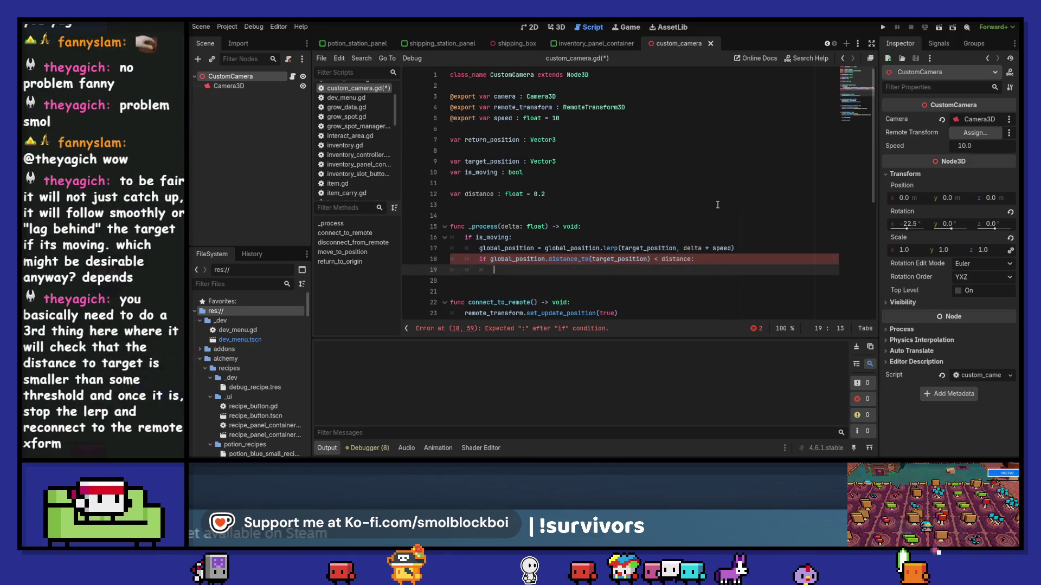
In that branch set is_moving to false, call connect_to_remote(), and save
text(is_moving = false)
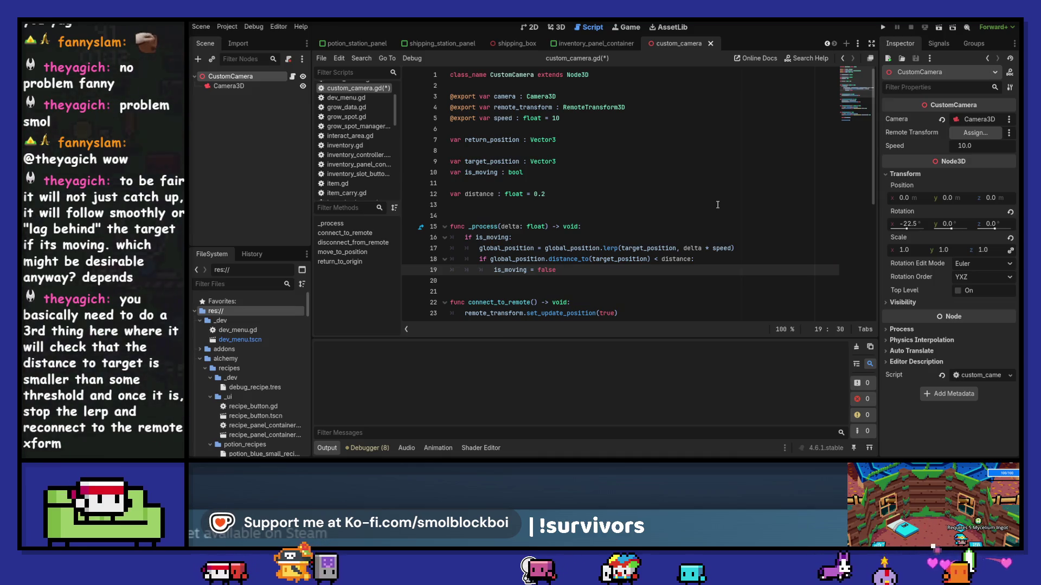
key(Return)
text(con)
key(Return)
key(ctrl+s)
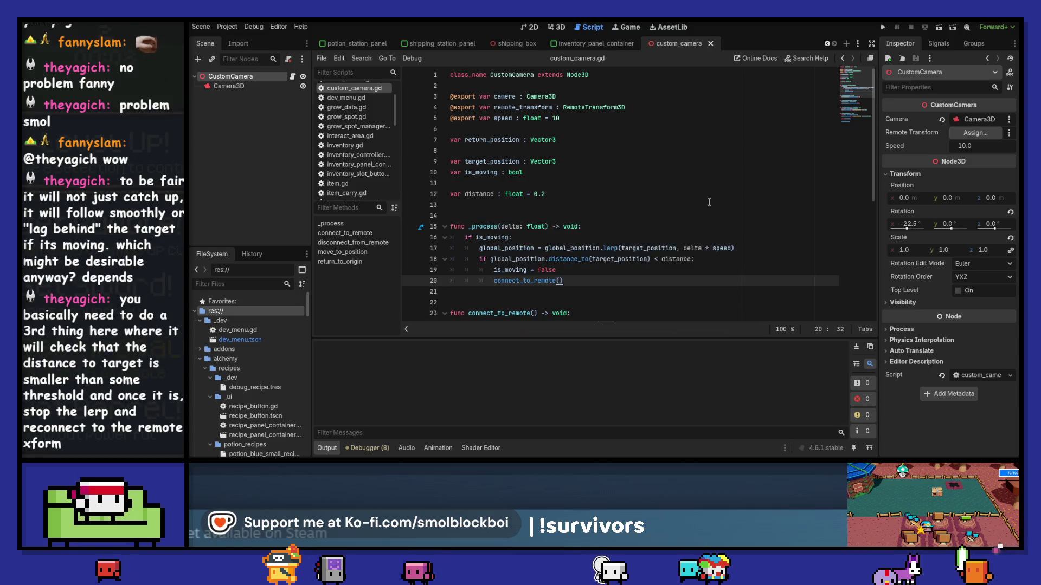
Comment out the move_to_position and return_to_origin functions and save
scroll(678, 201, down, 6)
scroll(629, 222, up, 2)
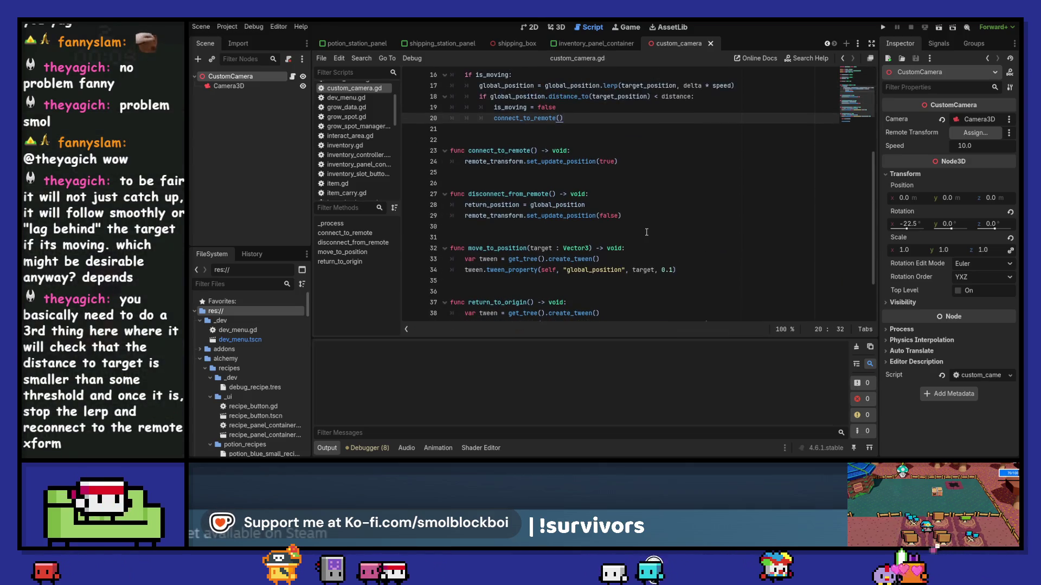
scroll(646, 232, up, 1)
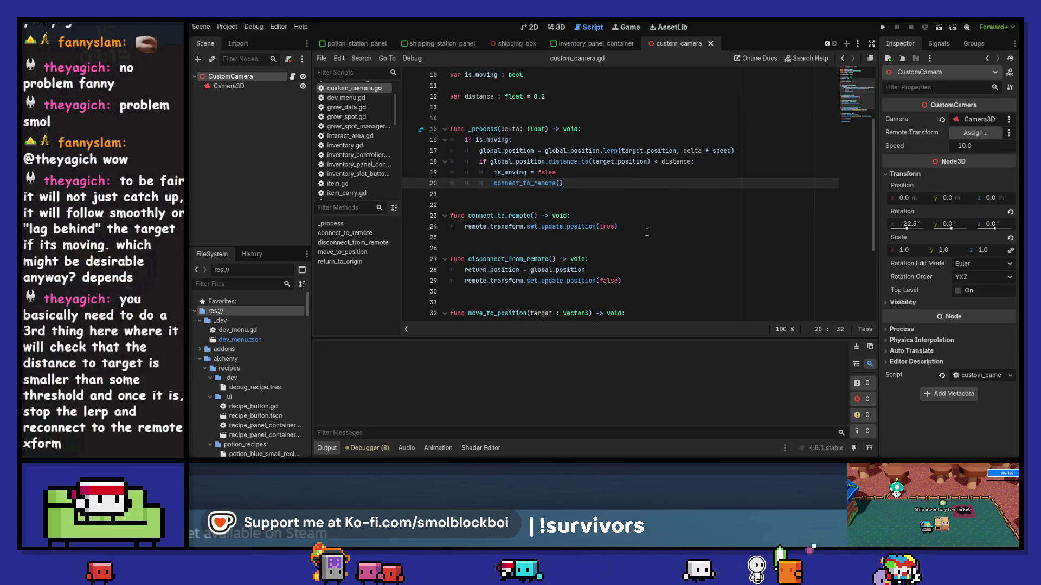
scroll(647, 232, down, 4)
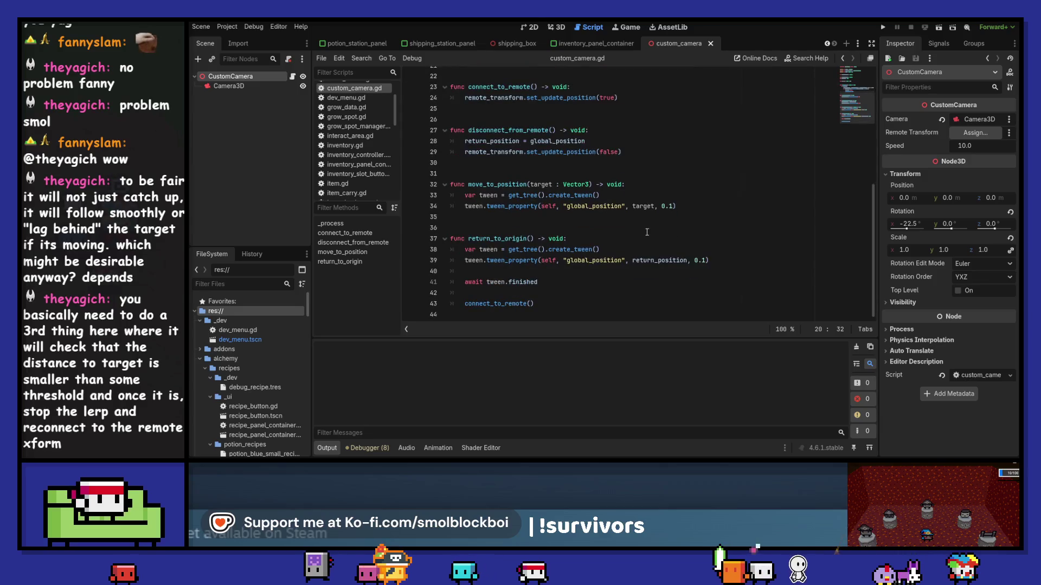
mouse_move(586, 306)
mouse_down()
mouse_move(564, 296)
mouse_move(563, 241)
mouse_move(561, 251)
mouse_move(405, 251)
mouse_up()
key(ctrl+k)
key(ctrl+s)
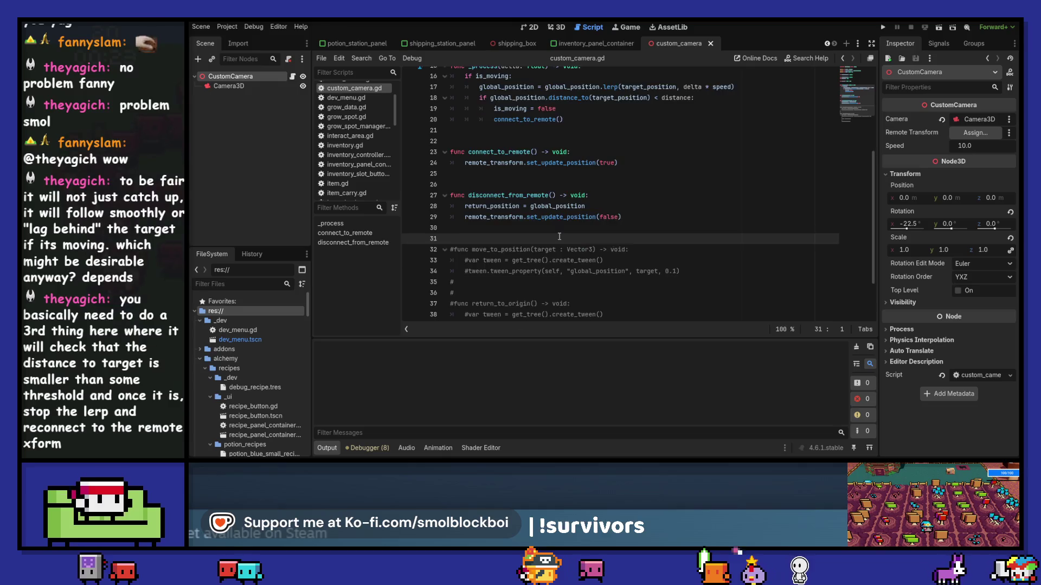
Highlight is_moving to check where it is used, then return to blank line 31
click(560, 237)
scroll(547, 217, up, 3)
double_click(480, 109)
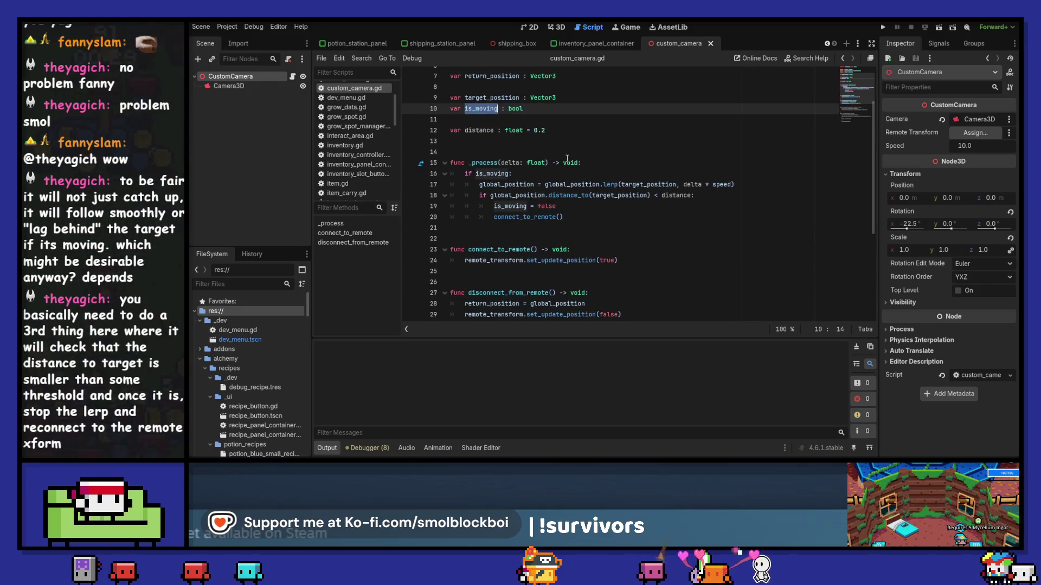
scroll(557, 188, down, 2)
click(543, 270)
Declare func set_new_target_position(target_pos : Vector3) with a pass body and save
key(Return)
key(Up)
text(unc set_new_)
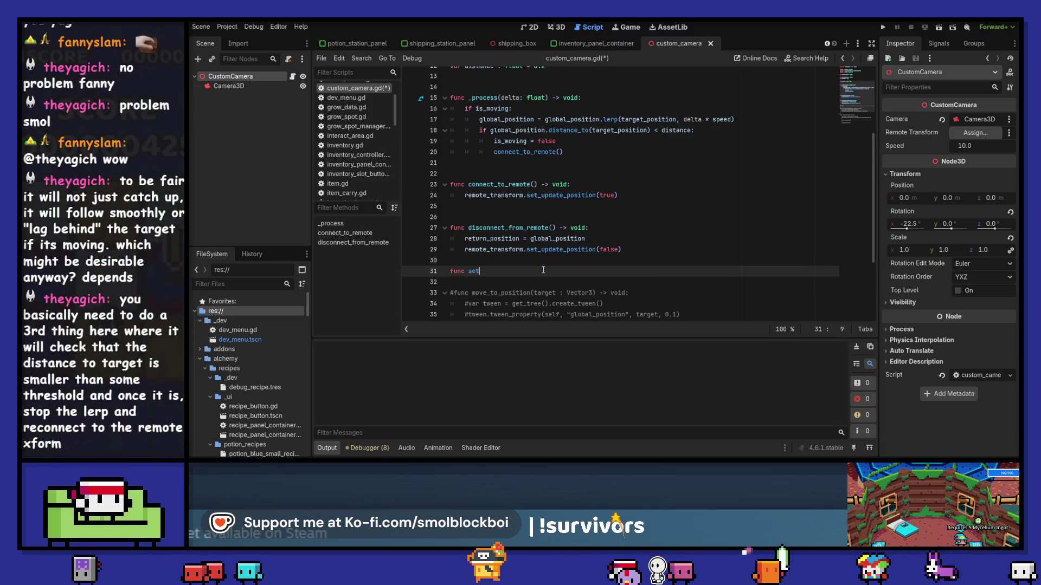
text(target_positi)
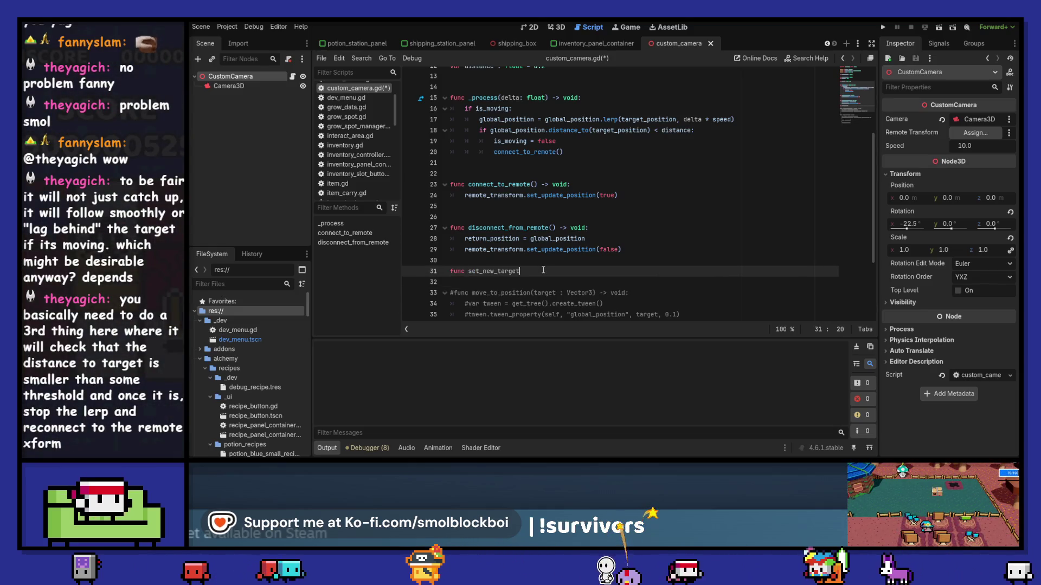
text(on()
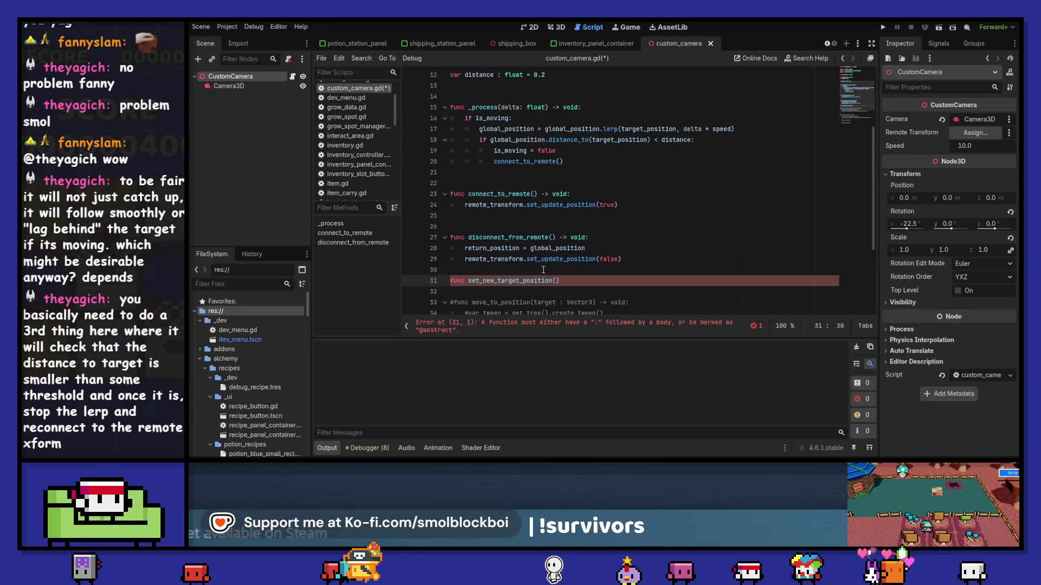
text(tar)
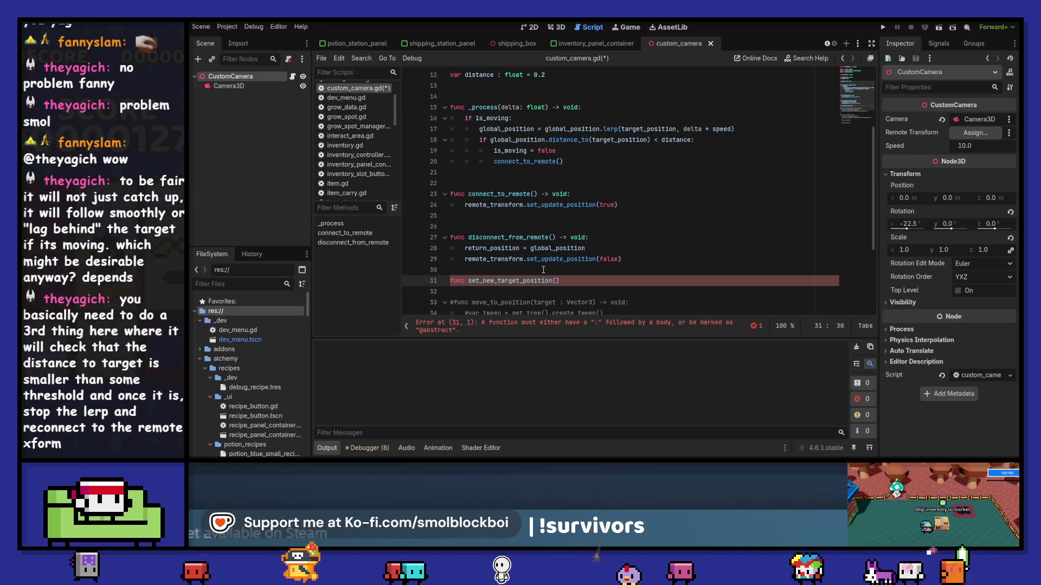
text(get :)
key(Left)
key(Left)
key(Left)
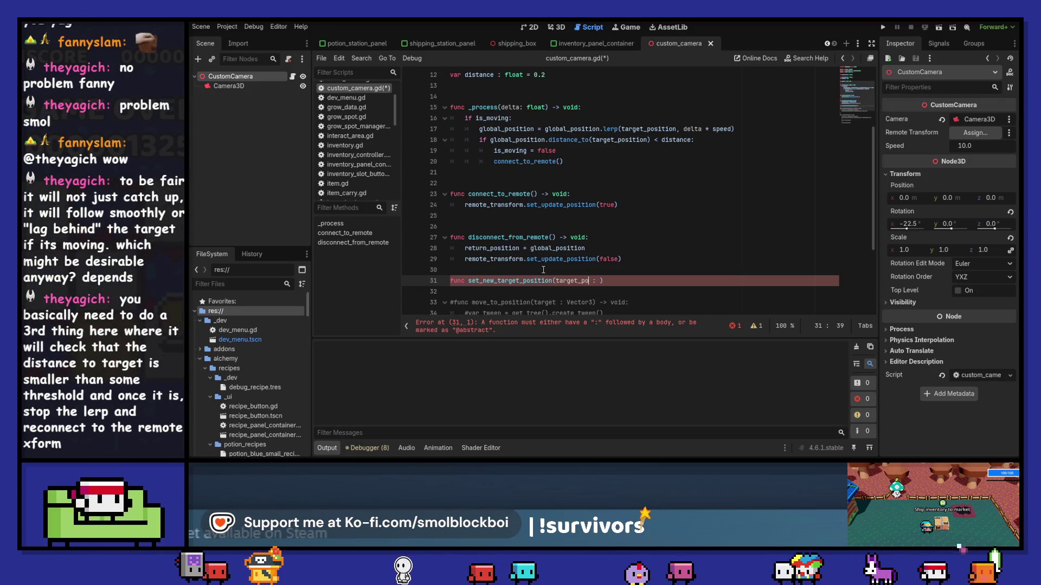
text(s)
text(Vec)
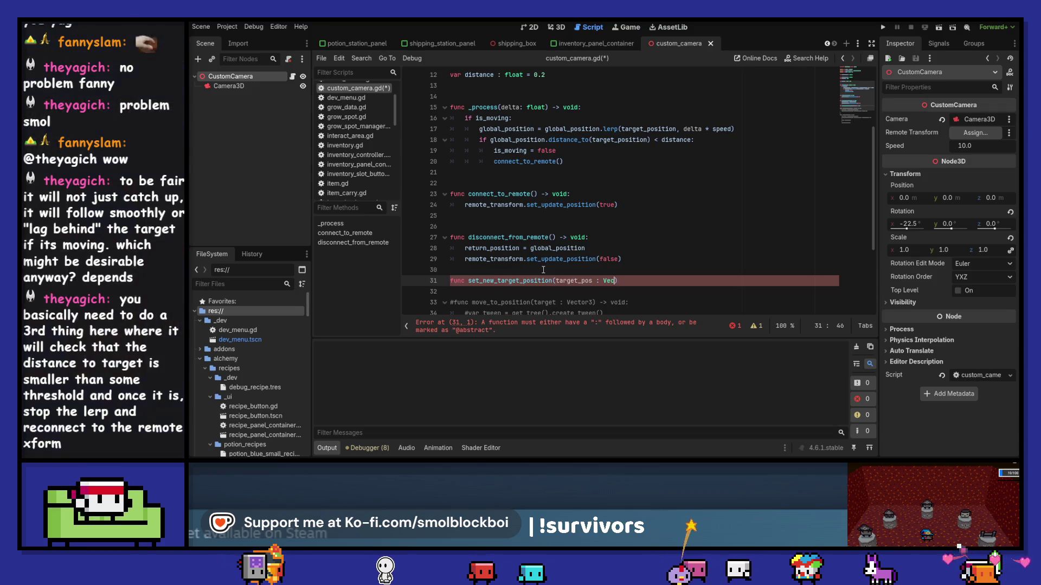
text())
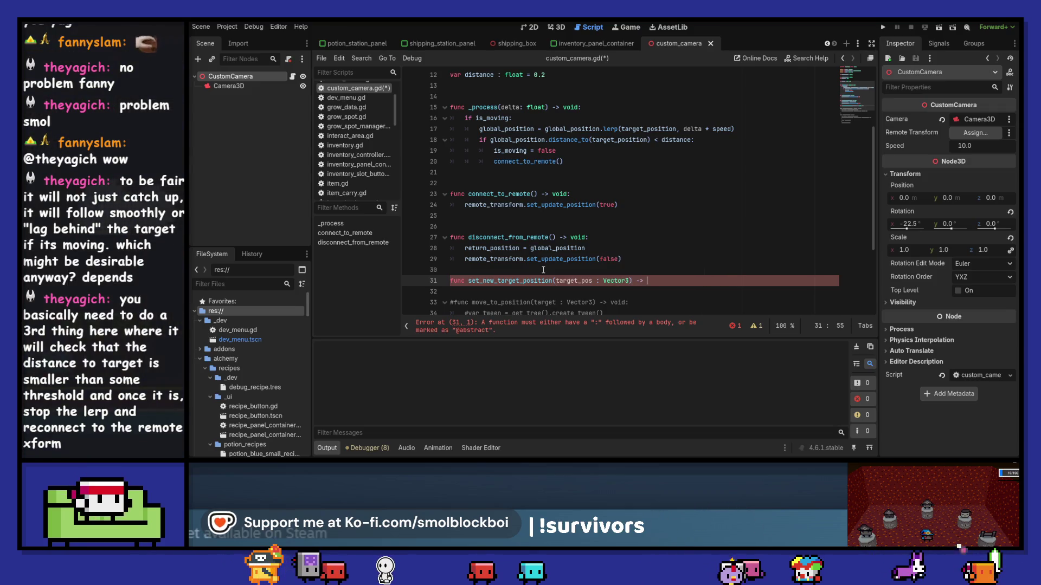
key(Return)
text(pass)
key(ctrl+s)
Make the function body assign target_position = target_pos
click(544, 269)
key(Return)
scroll(489, 144, up, 2)
double_click(483, 107)
scroll(488, 190, down, 3)
click(503, 271)
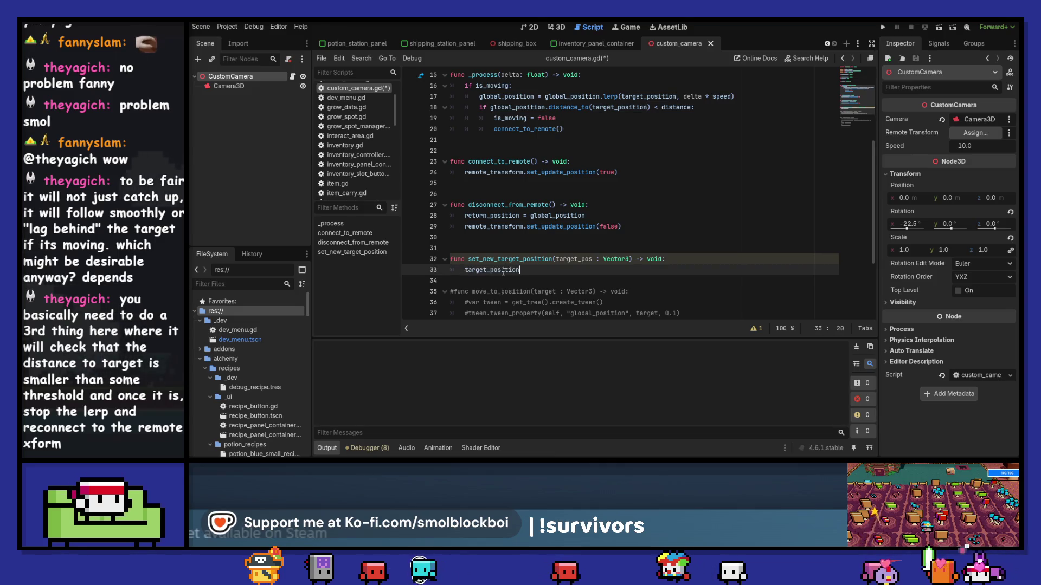
text(target_pos)
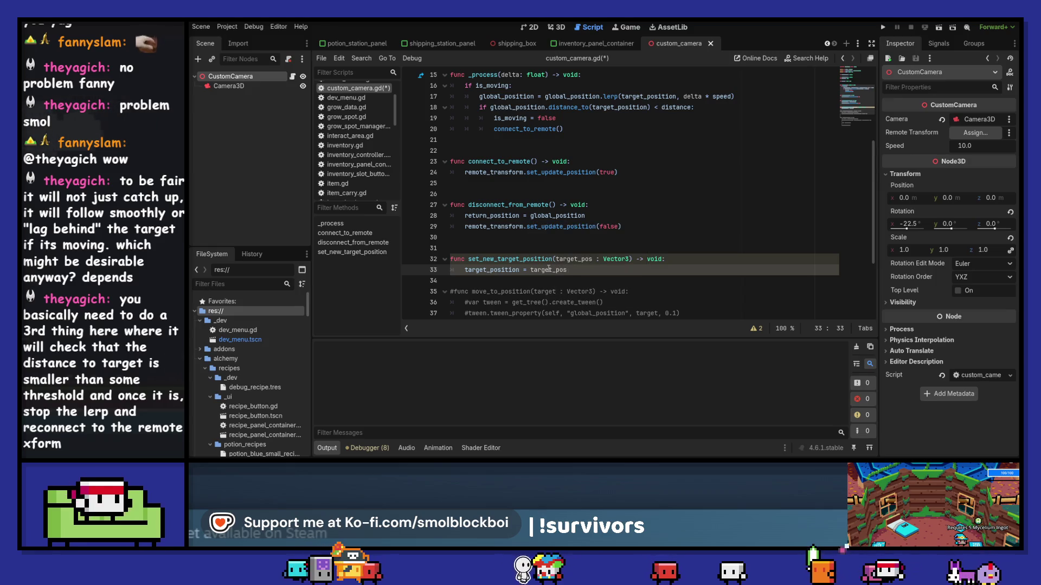
Try adding a disconnect_from_remote call inside the function, then undo it
scroll(550, 268, up, 3)
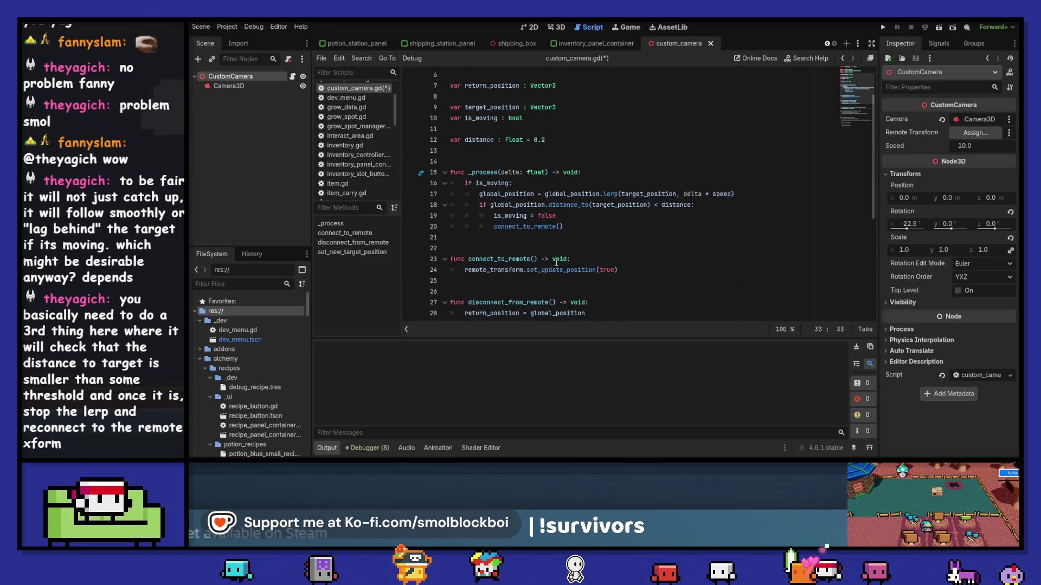
scroll(556, 263, down, 1)
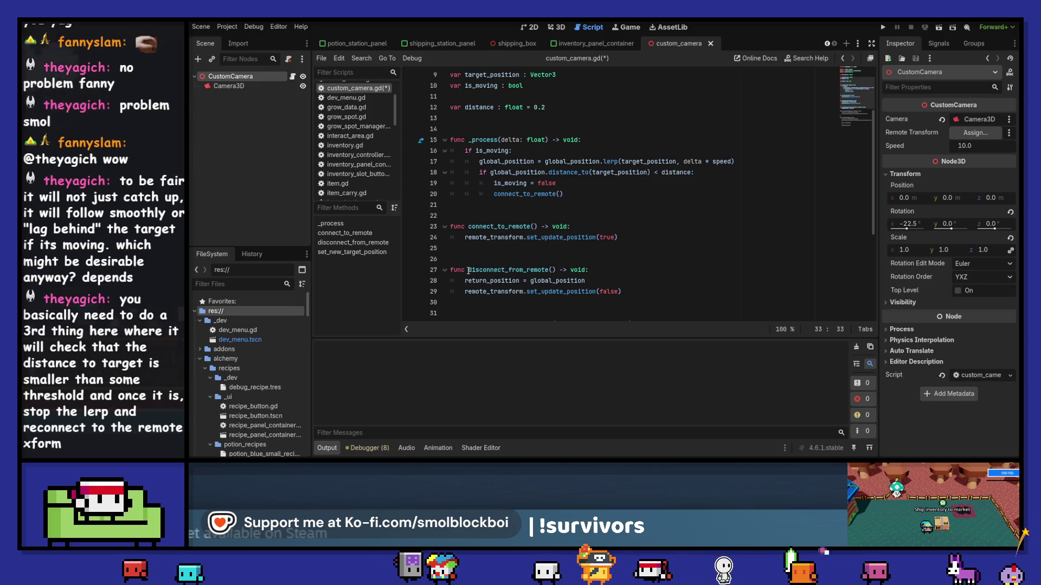
drag(468, 271, 556, 270)
key(ctrl+c)
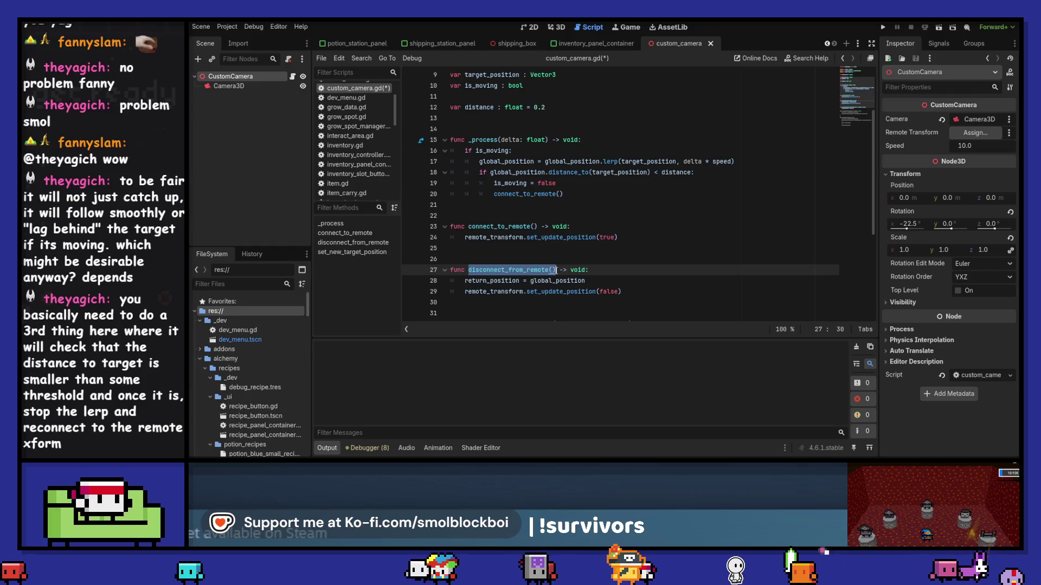
scroll(556, 270, down, 2)
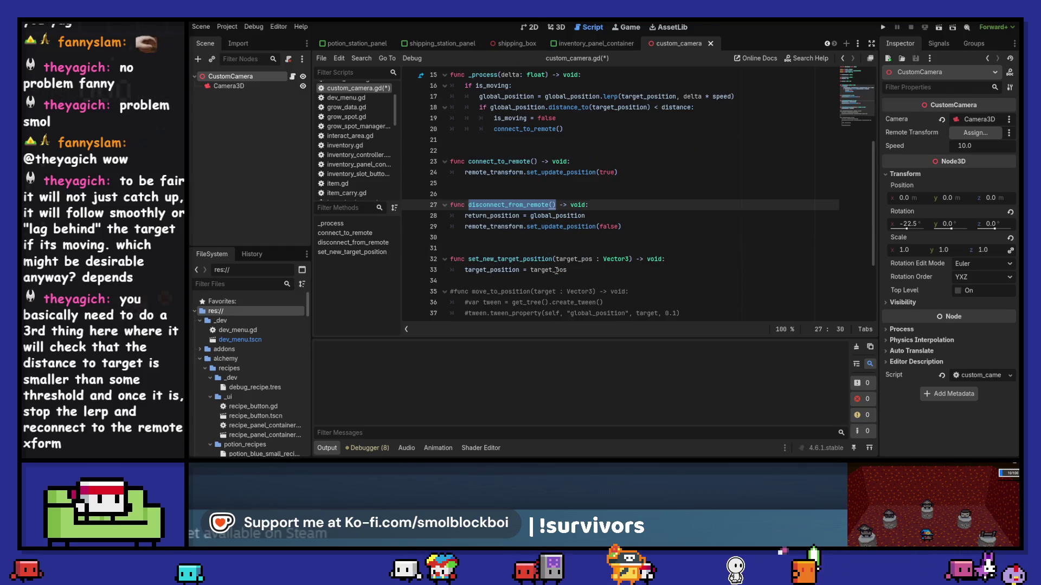
click(668, 262)
key(Return)
key(ctrl+v)
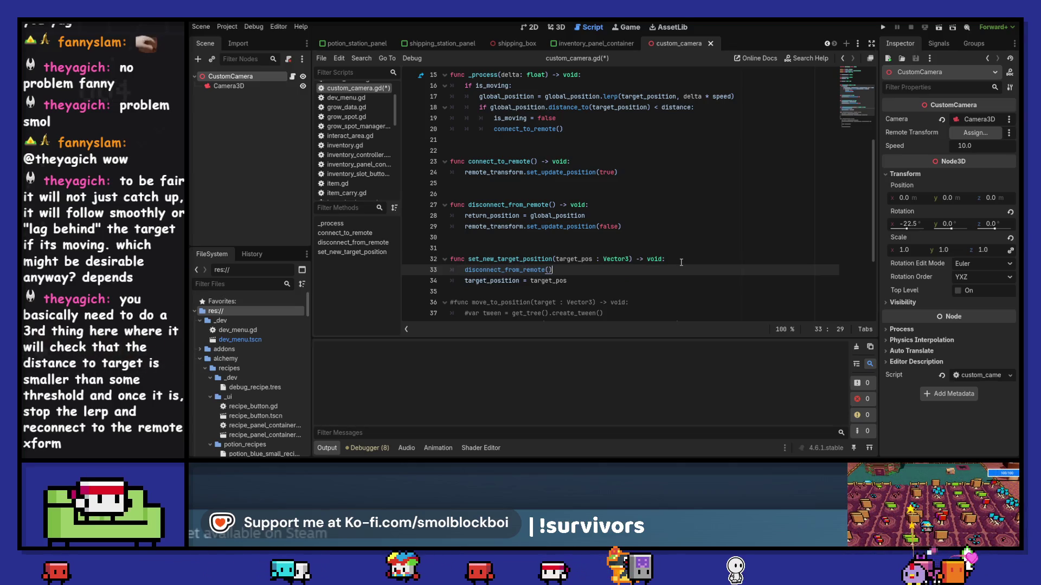
key(ctrl+z)
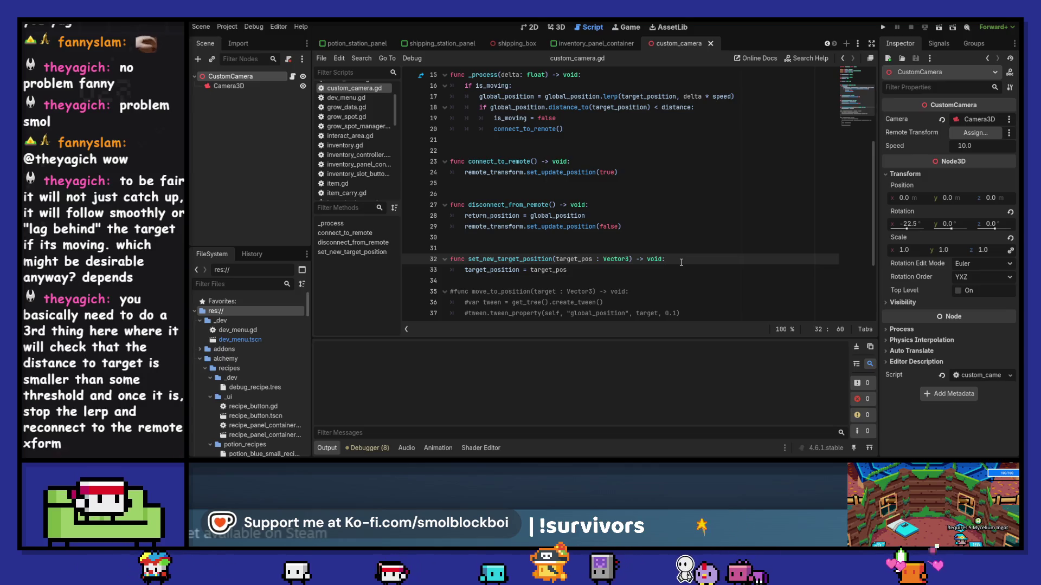
Add blank lines below set_new_target_position for another function
key(Down)
key(Down)
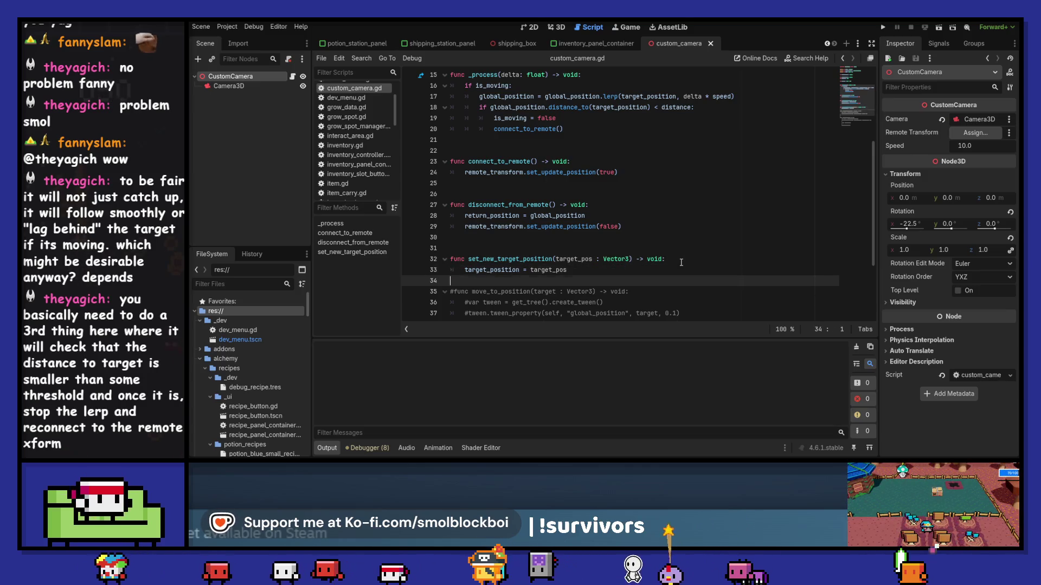
key(Return)
key(Return)
key(Up)
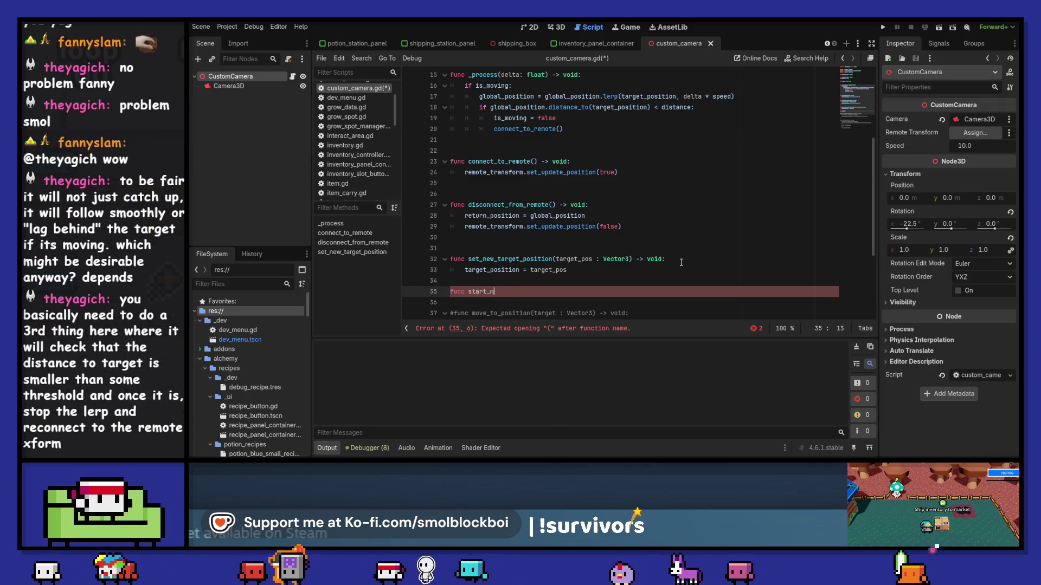
Finish the start_lerp() declaration with a pass body and save
key(BackSpace)
text())
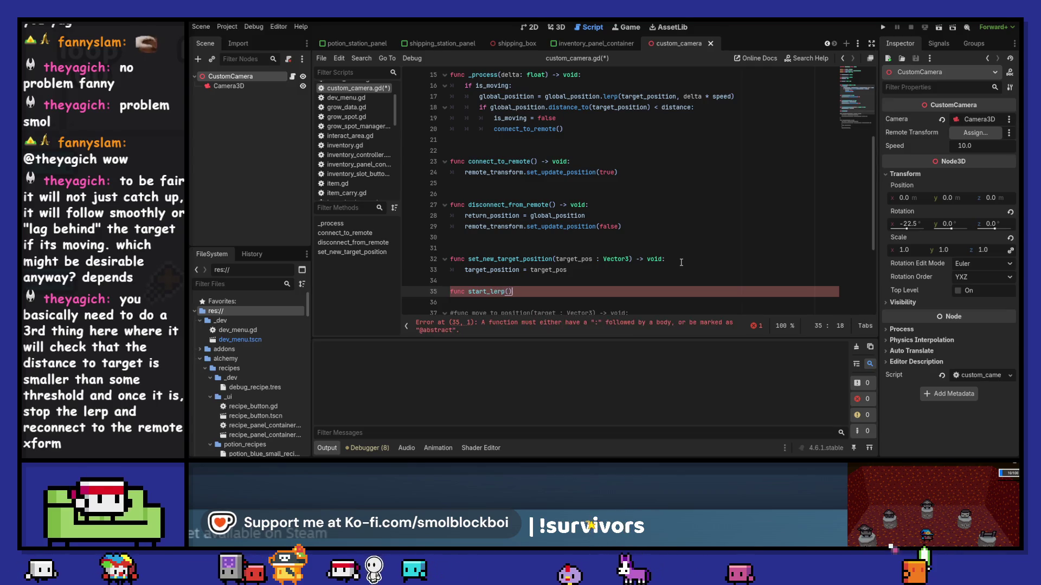
text(d:)
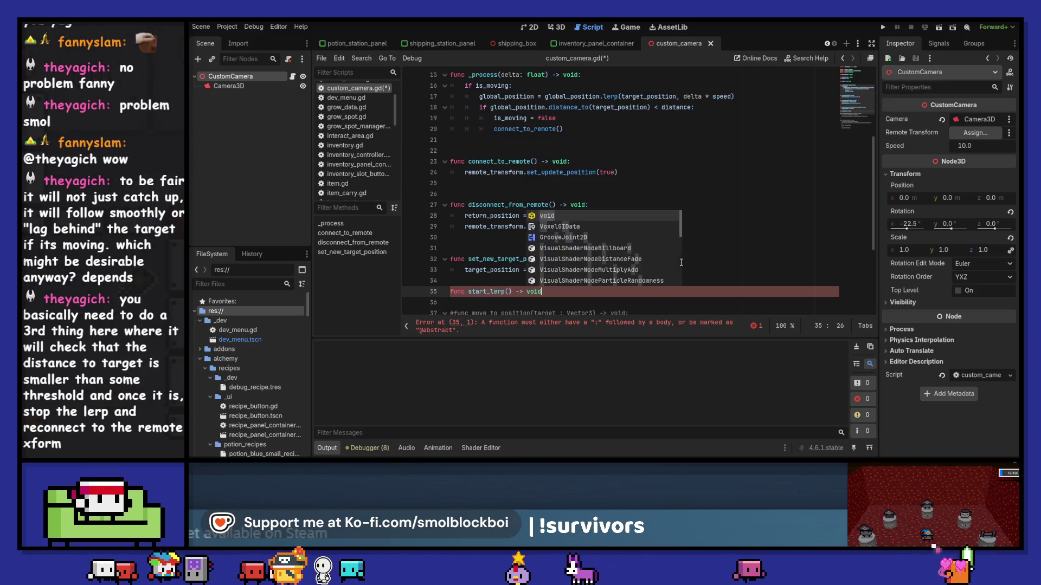
key(Return)
text(pass)
key(ctrl+s)
Replace pass in start_lerp with is_moving = true and save
key(shift+Home)
key(Up)
key(ctrl+Right)
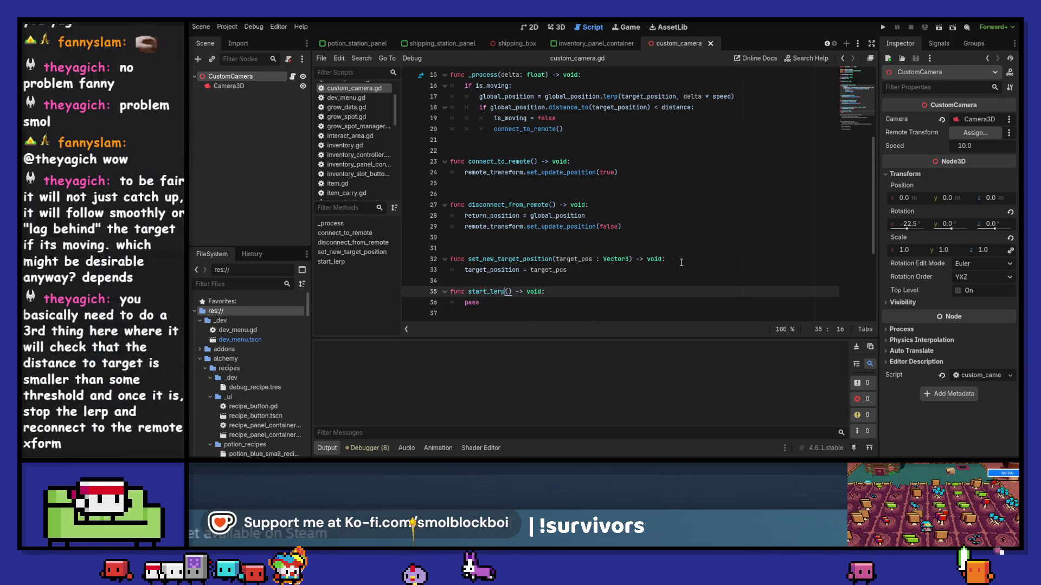
key(Down)
key(shift+Home)
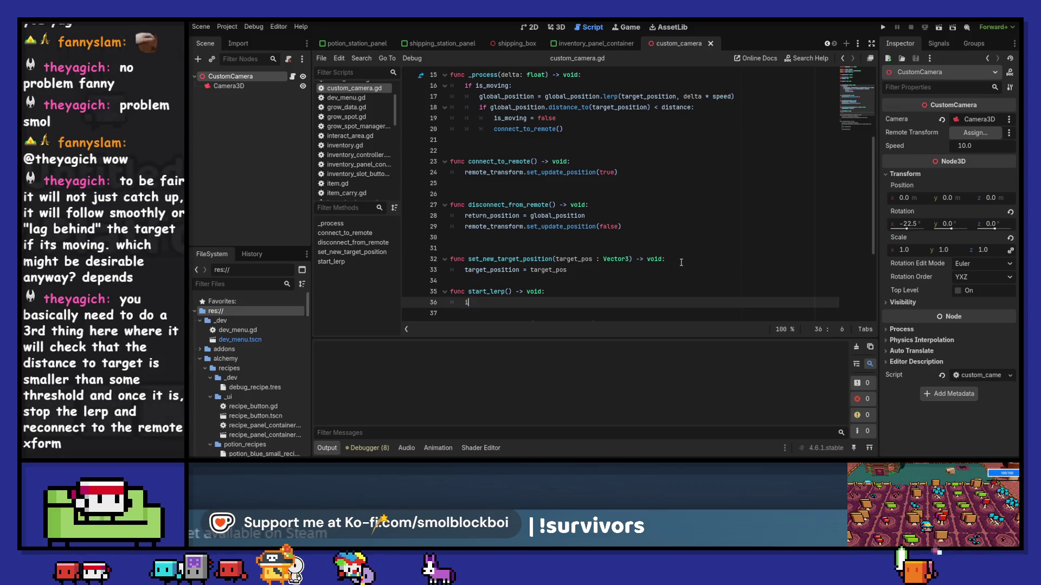
text(s_mo)
key(Return)
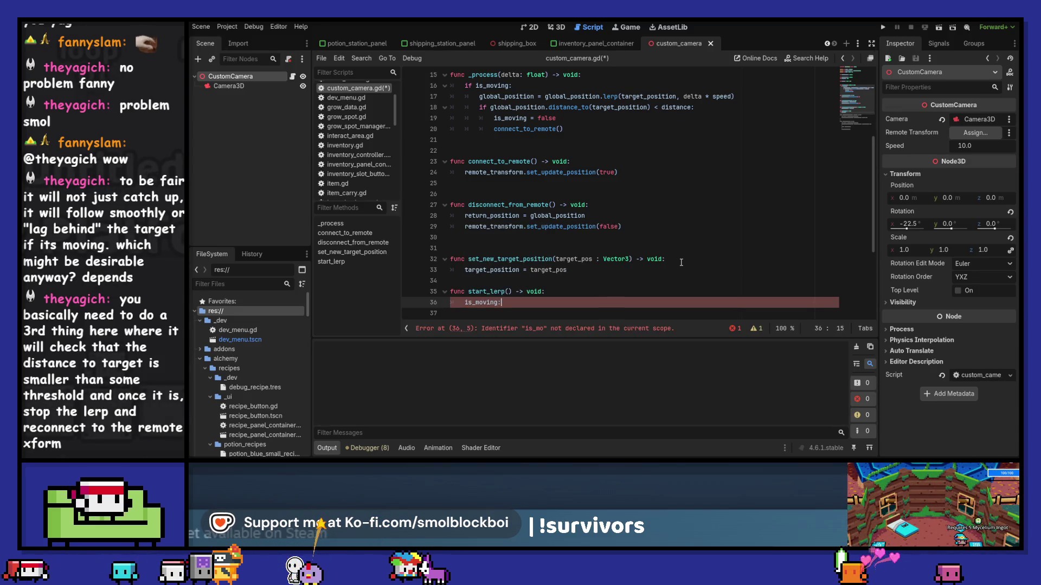
text(= t)
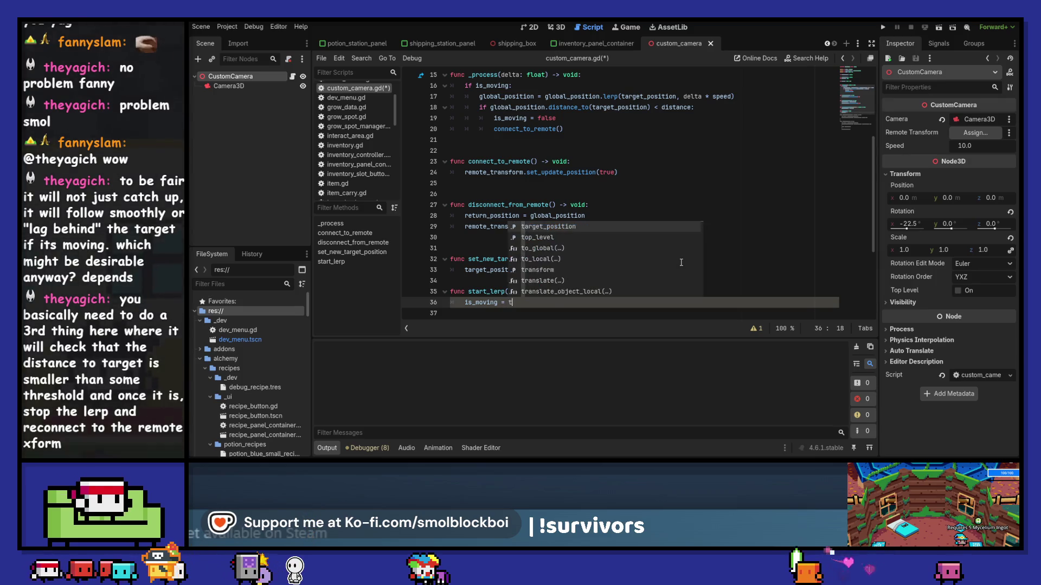
text(rue)
key(ctrl+s)
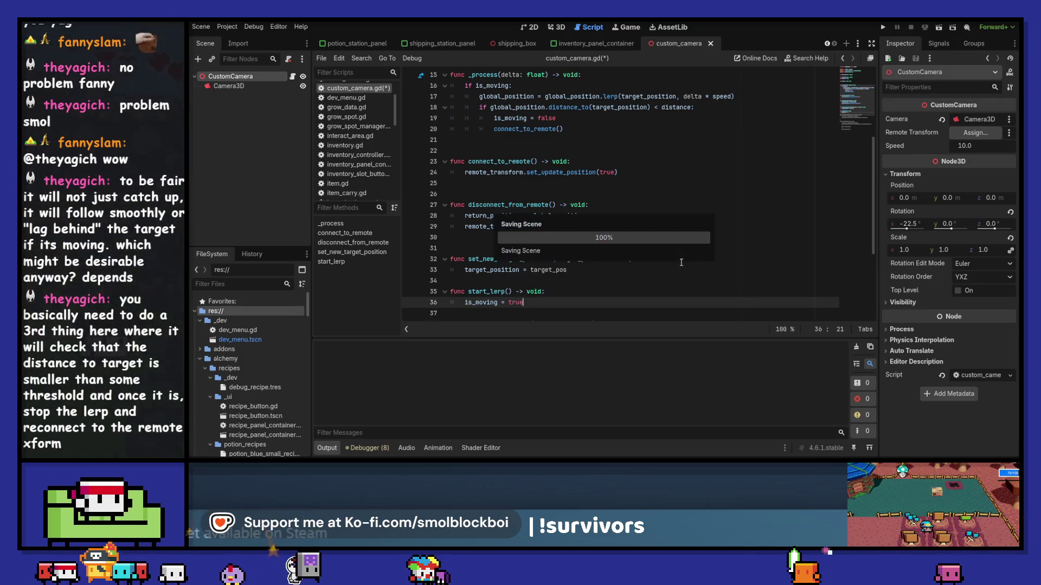
Add a blank line below the start_lerp function
scroll(529, 282, down, 2)
click(518, 261)
key(Return)
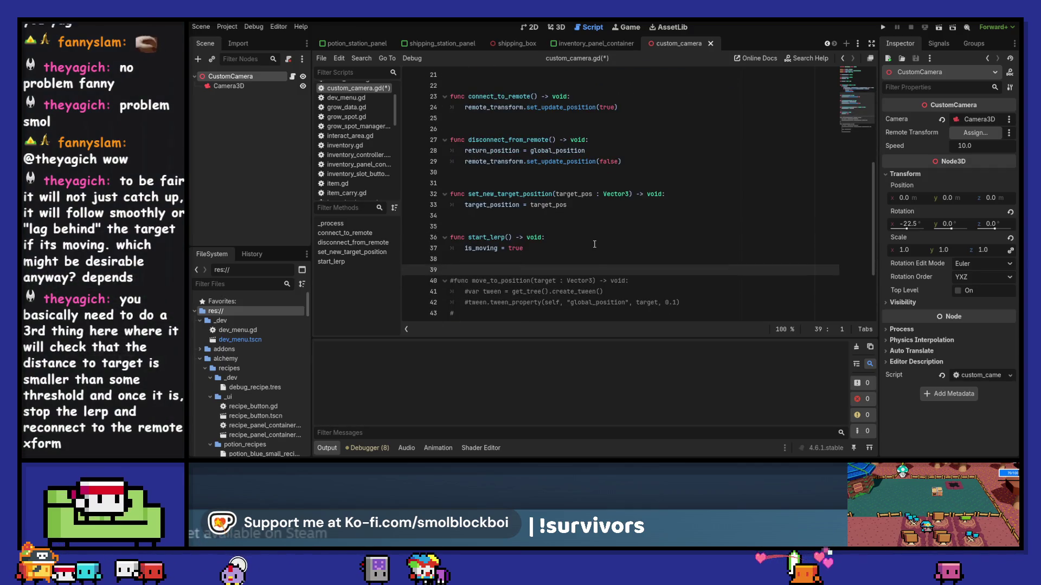
scroll(594, 244, up, 4)
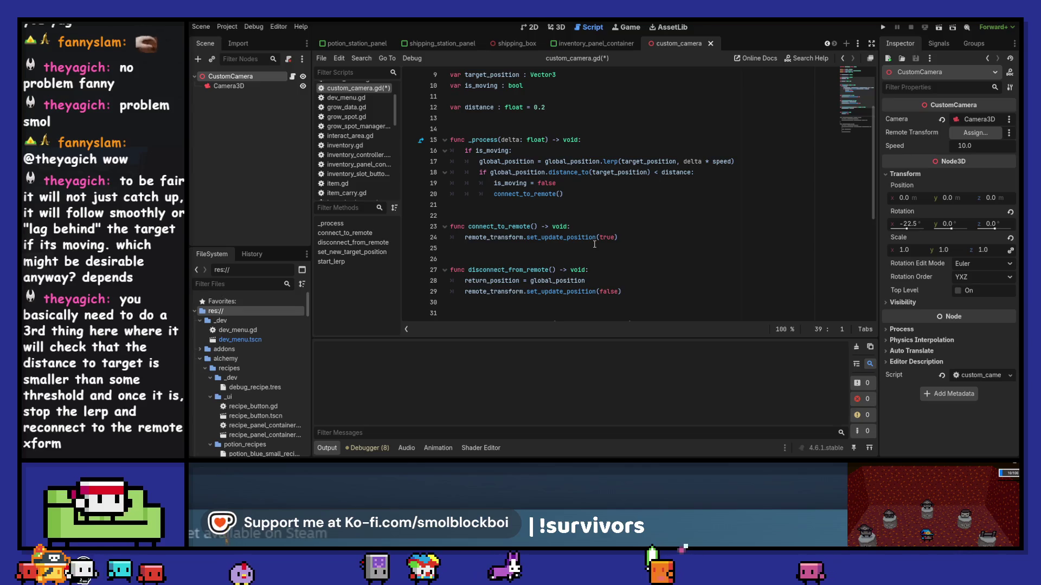
scroll(594, 244, down, 4)
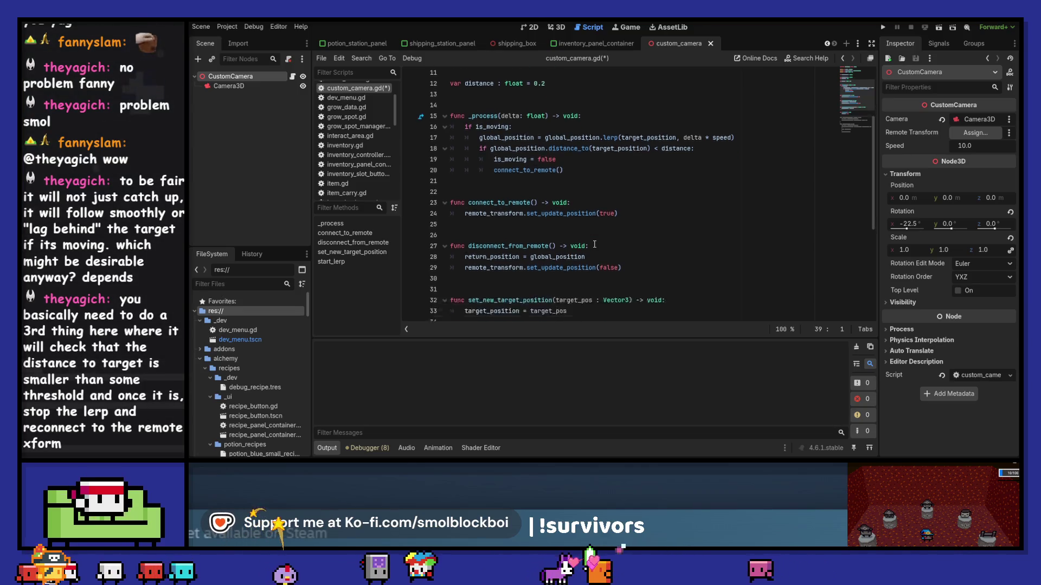
Paste a copy of start_lerp below it, rename the copy stop_lerp, and save
drag(524, 249, 413, 239)
key(ctrl+c)
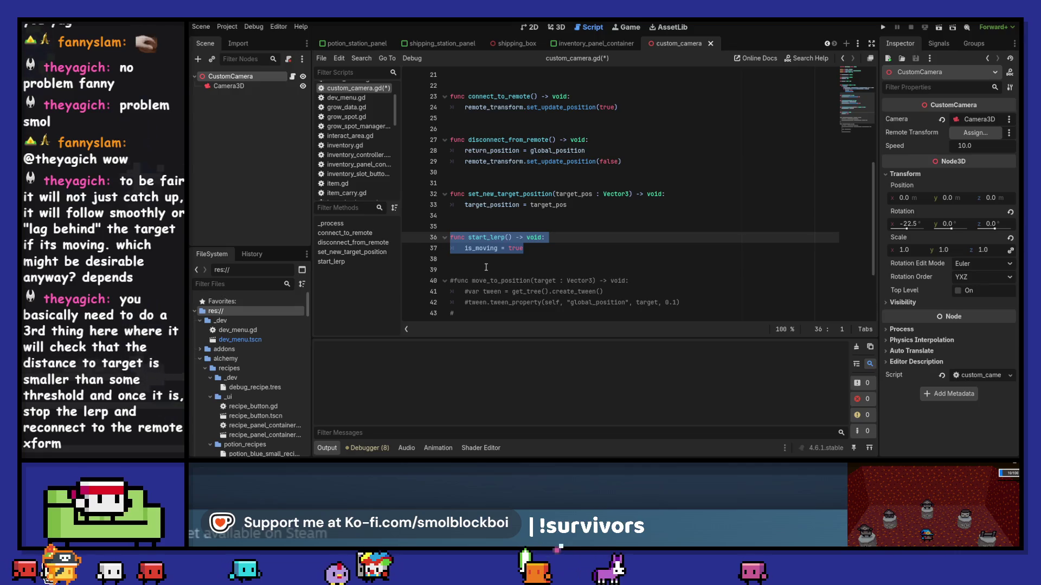
click(525, 264)
key(Return)
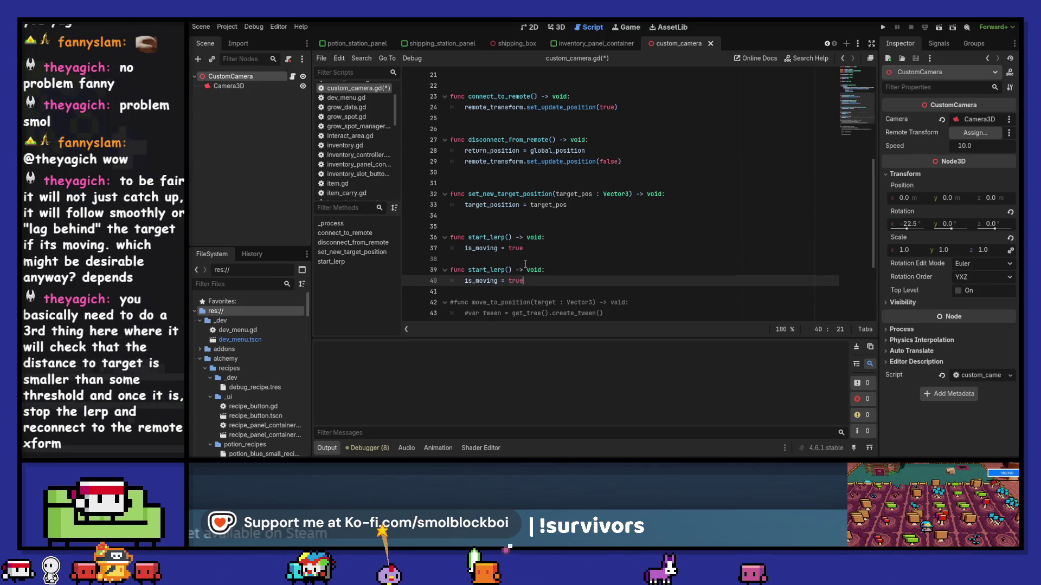
key(ctrl+v)
key(Delete)
key(Delete)
key(Delete)
text(top)
click(525, 263)
key(Return)
key(ctrl+s)
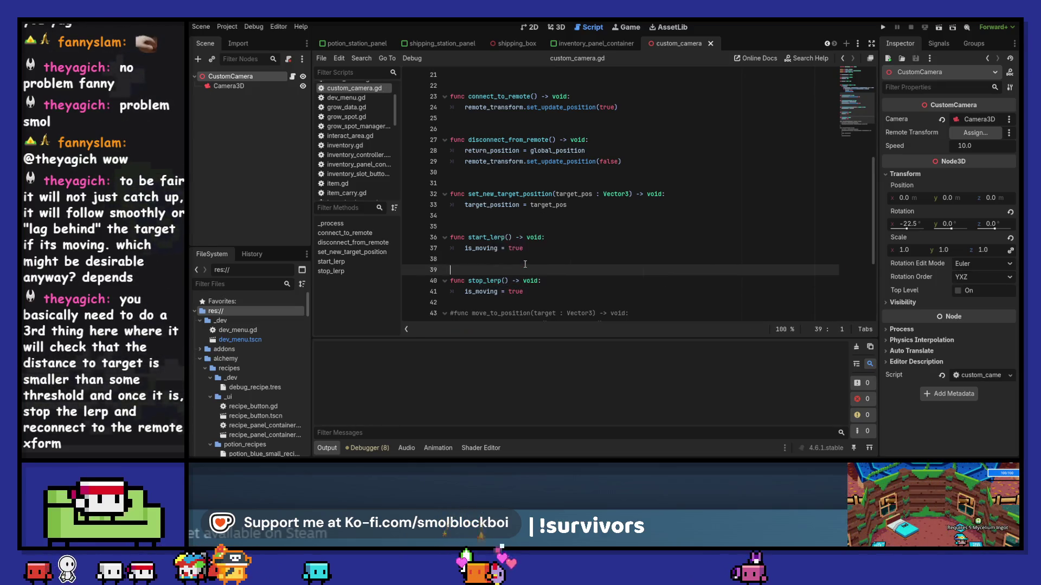
Replace is_moving = false in _process with a stop_lerp() call and save the script
click(532, 302)
key(Return)
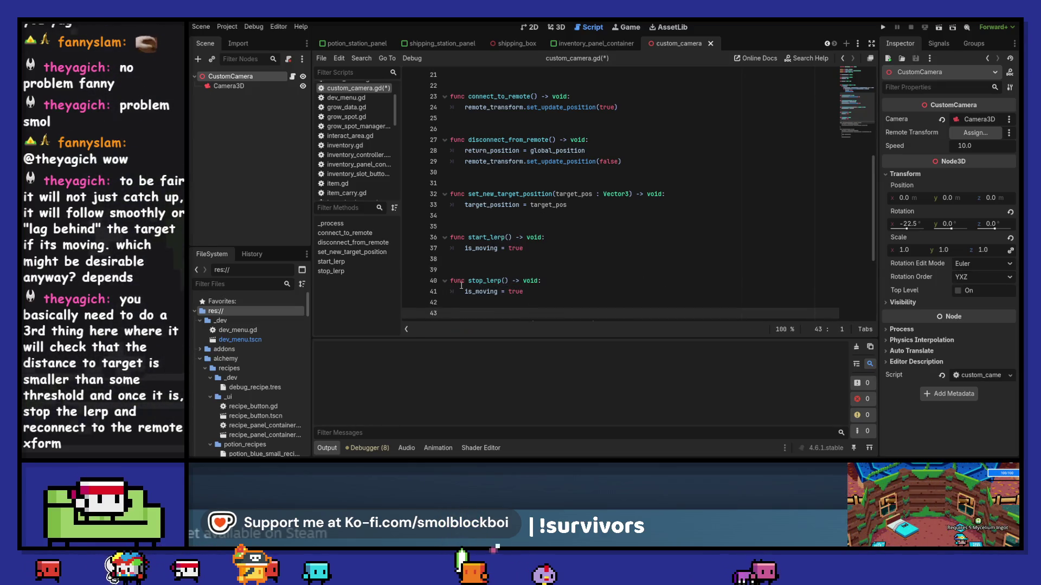
drag(469, 281, 516, 280)
scroll(509, 217, up, 3)
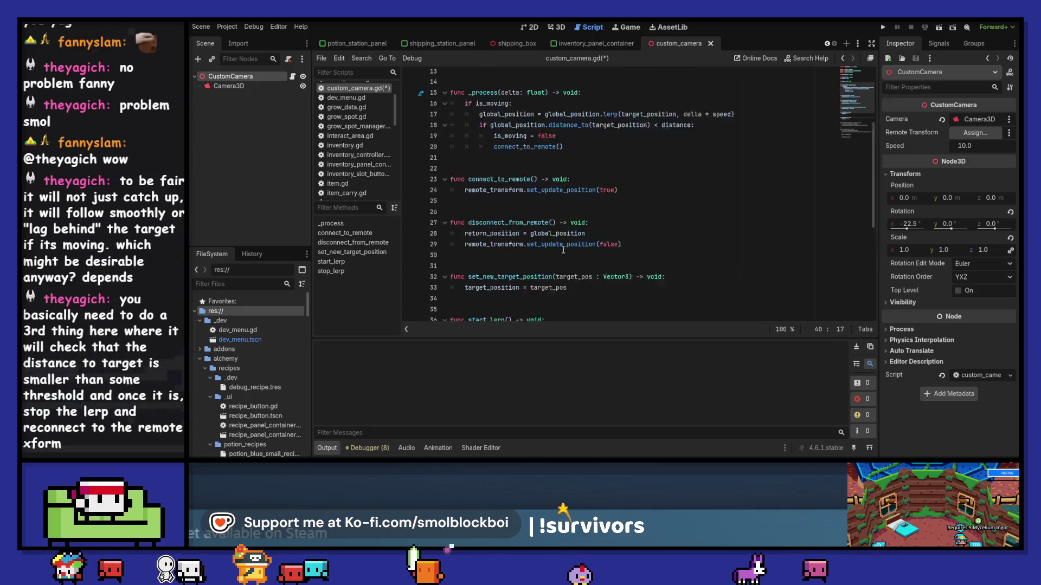
click(494, 150)
key(ctrl+s)
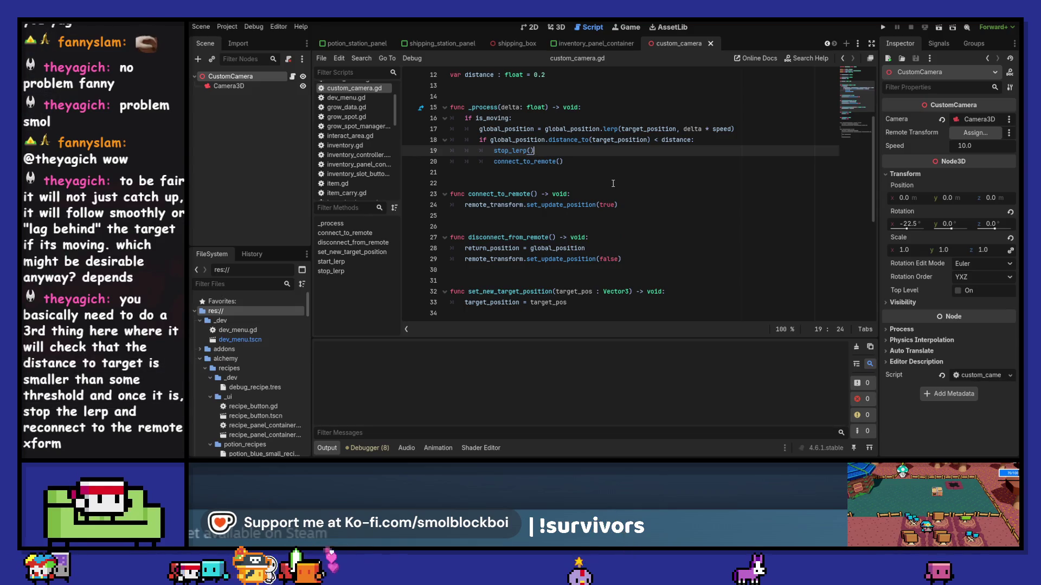
scroll(612, 184, down, 2)
scroll(612, 184, up, 3)
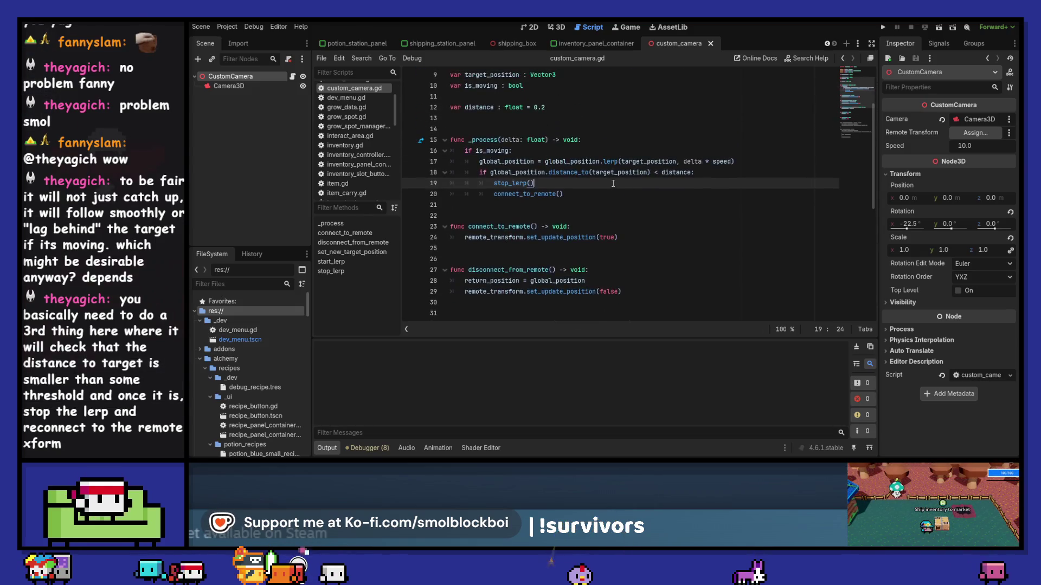
scroll(612, 183, down, 3)
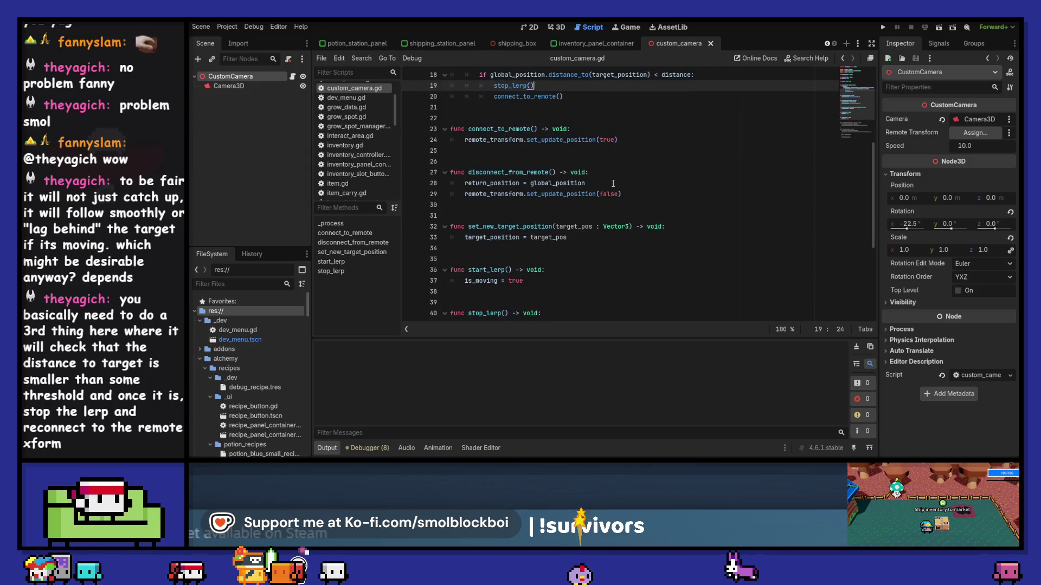
scroll(613, 183, up, 2)
scroll(613, 184, down, 2)
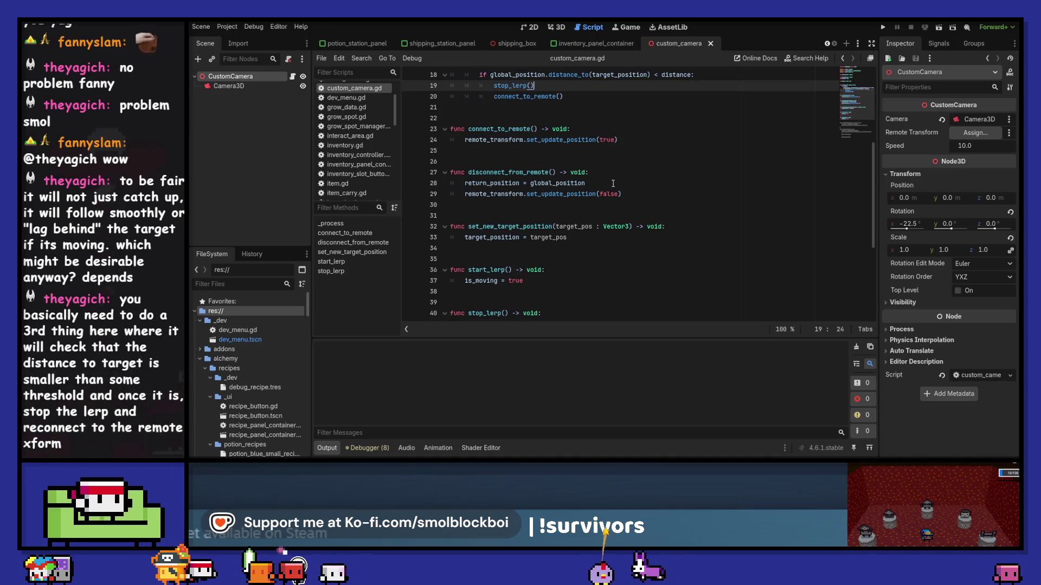
scroll(613, 184, down, 1)
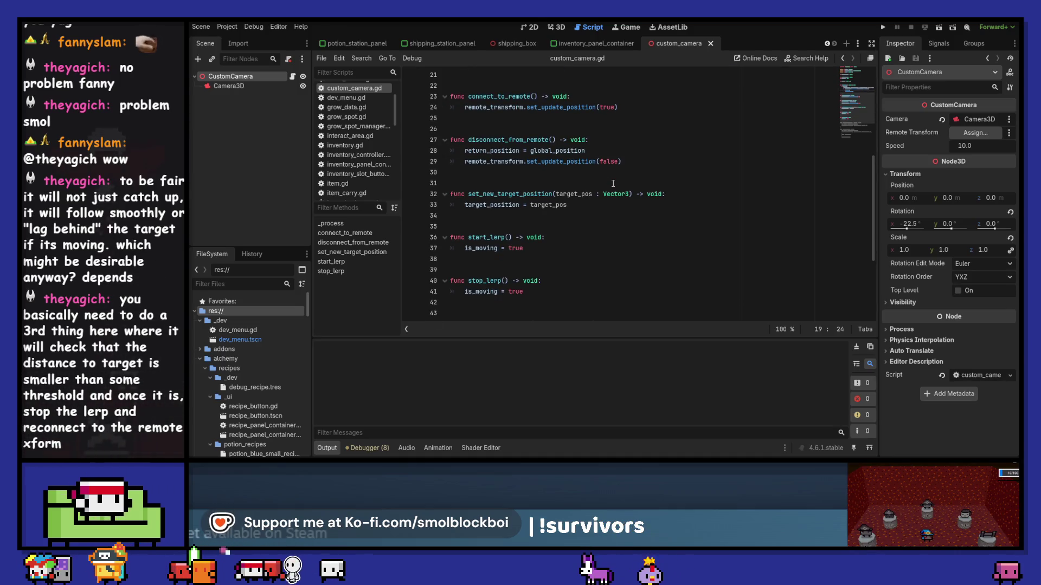
Add a target_pos : Vector3 parameter to start_lerp, call set_new_target_position(target_pos) in its body, and save
click(509, 237)
text(arget_pos : V)
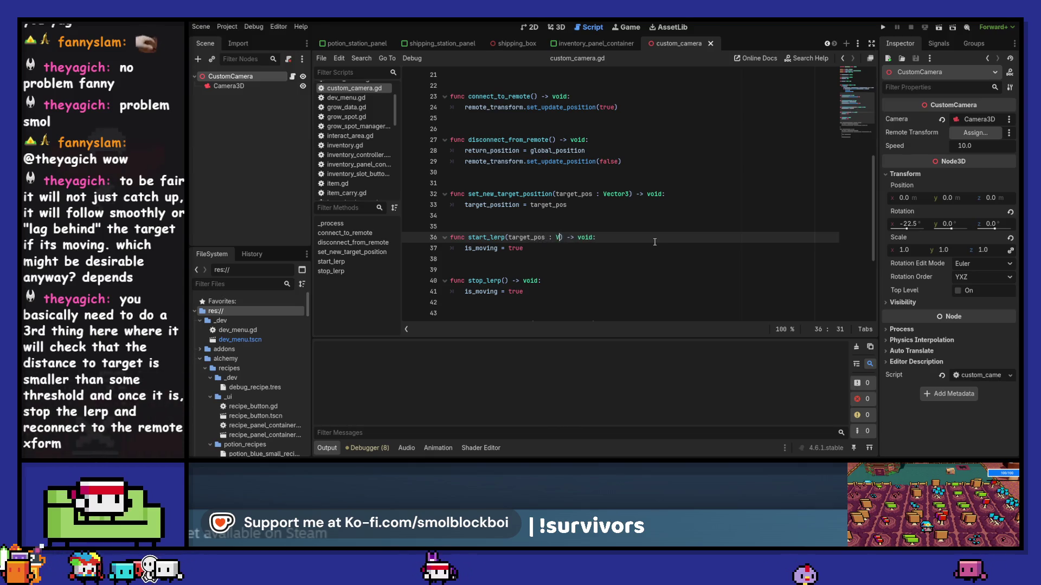
text(ector3)
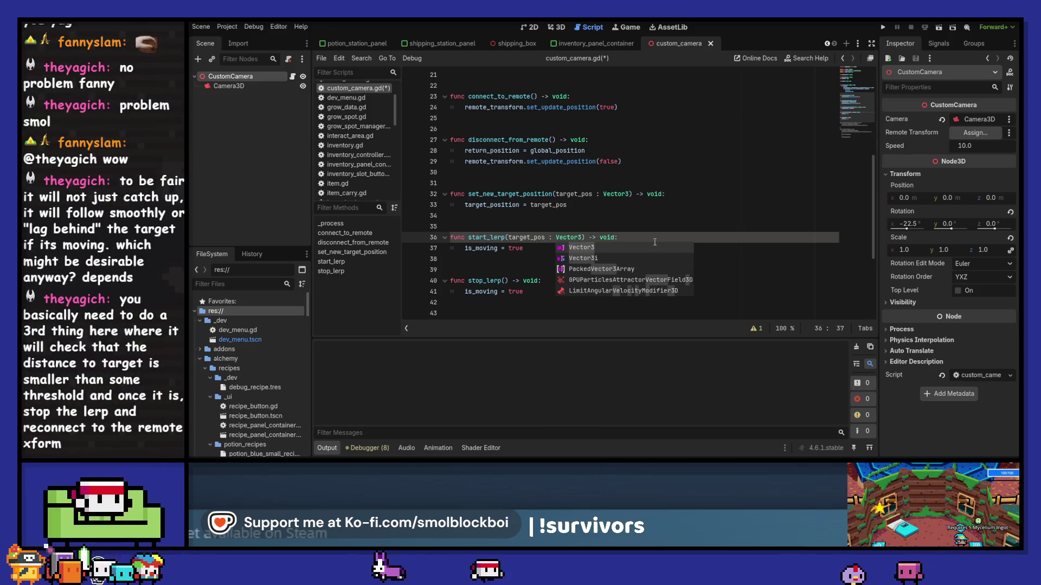
key(Escape)
key(Down)
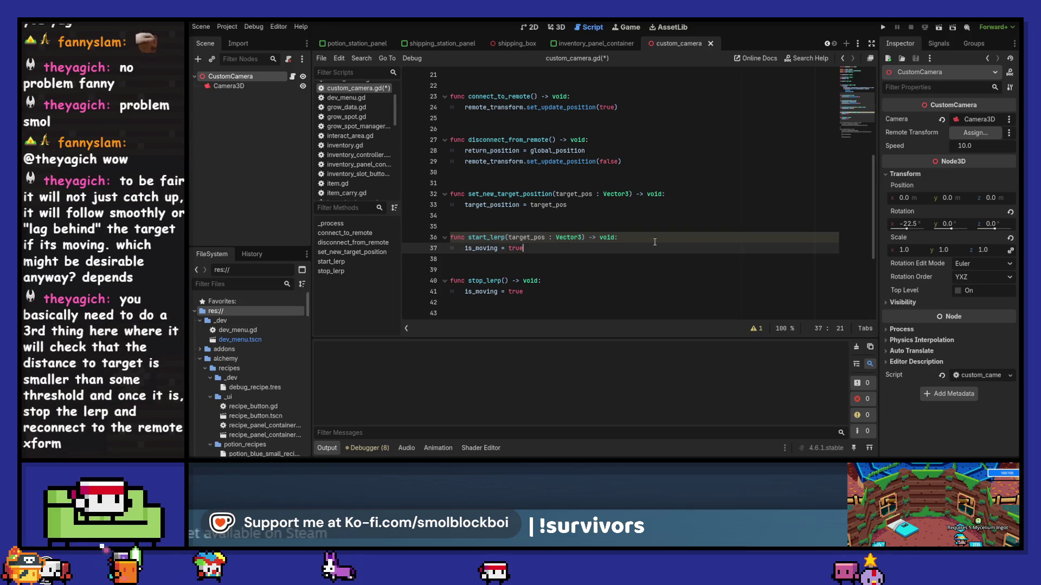
key(Return)
key(Up)
text(set_)
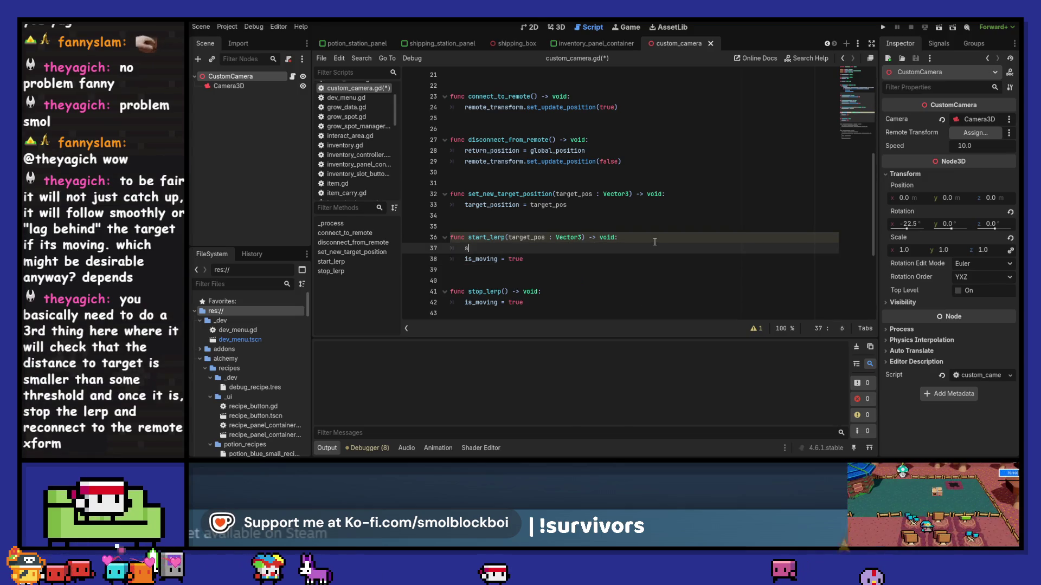
text(new)
key(Return)
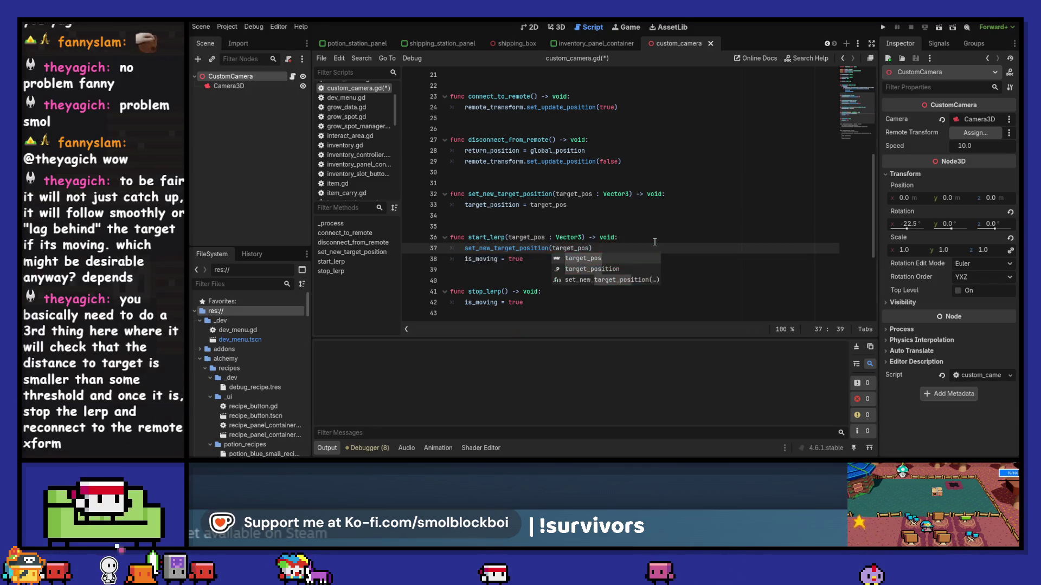
key(ctrl+s)
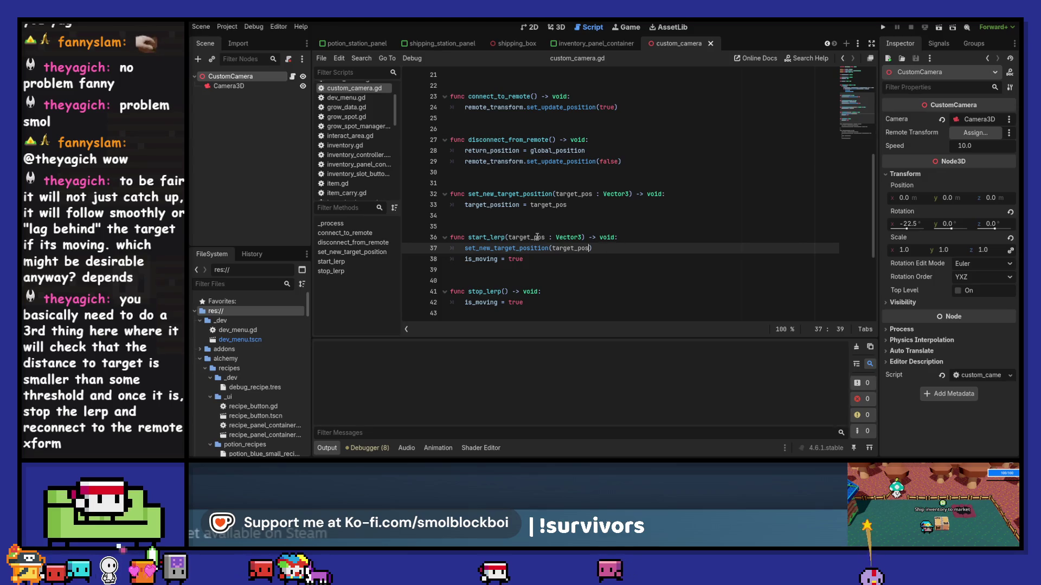
double_click(481, 237)
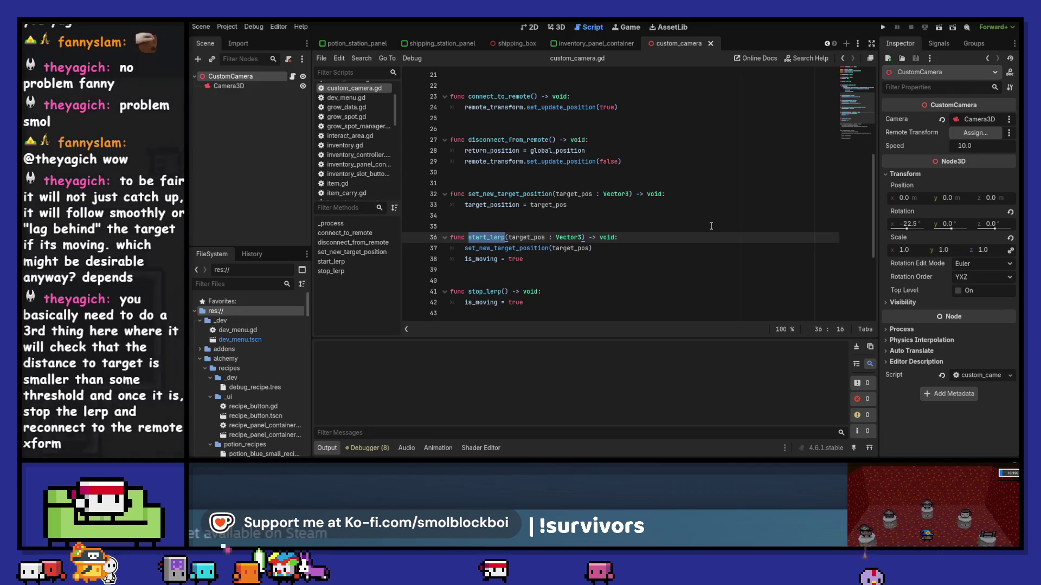
click(516, 45)
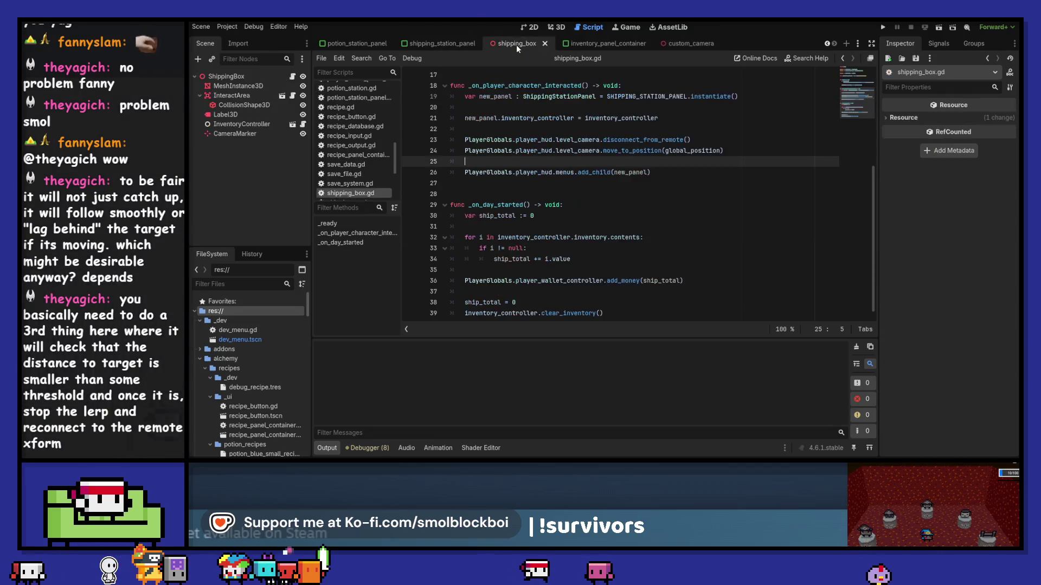
Duplicate the disconnect_from_remote line and change the copy to start_lerp(camera_marker.global_position)
drag(605, 150, 623, 139)
click(635, 127)
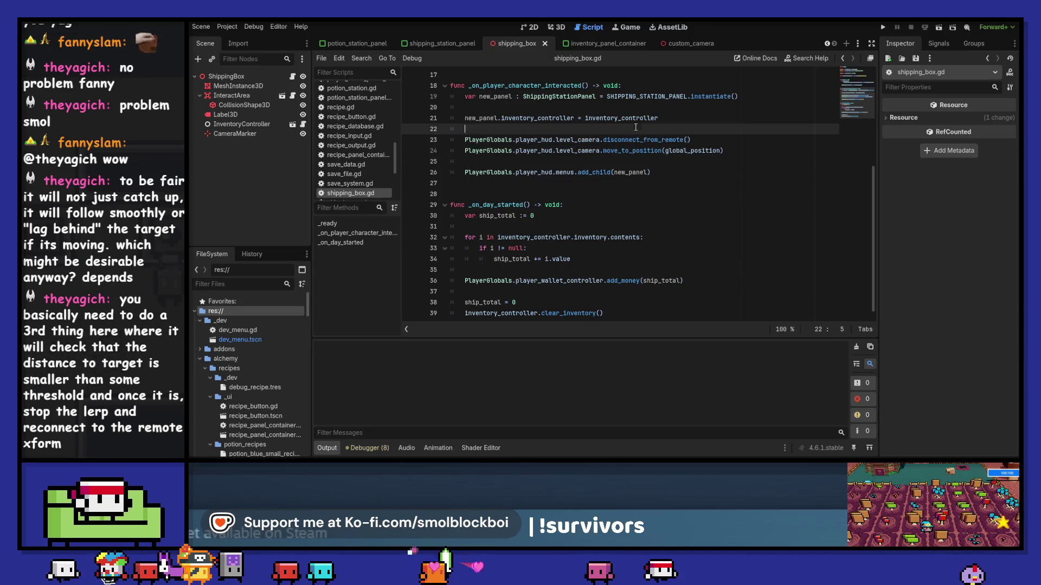
key(Down)
key(ctrl+shift+d)
key(Up)
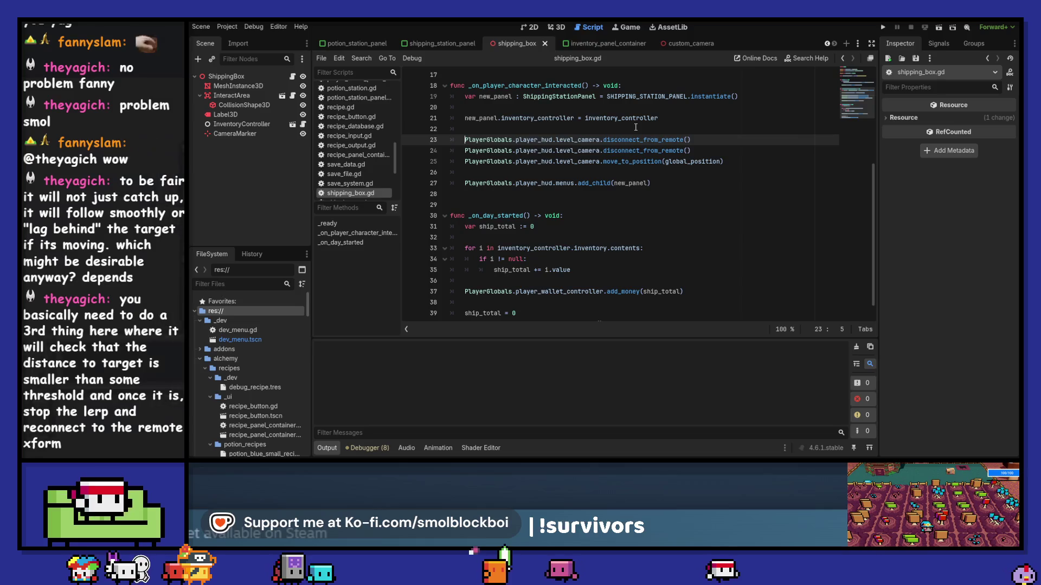
key(Right)
key(shift+End)
text(start_lerp)
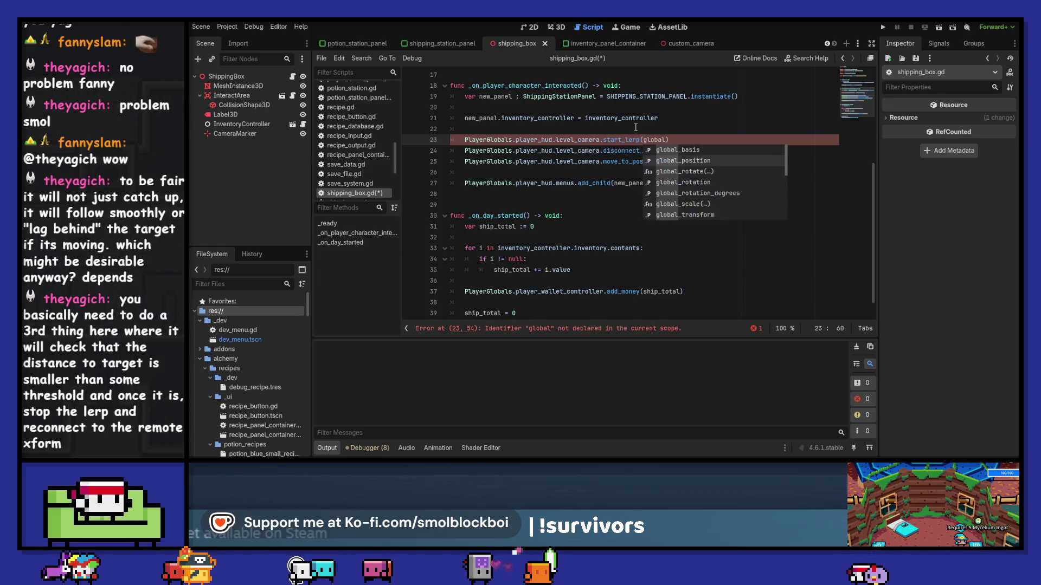
text(camera_marker.g)
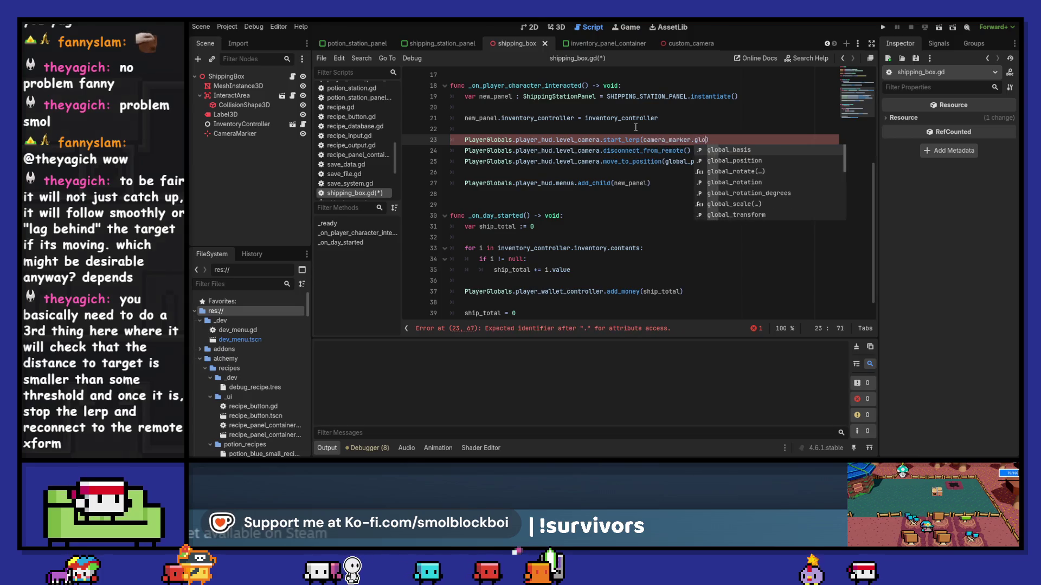
key(Down)
Comment out the old disconnect and move_to_position lines, then run the game with F5
key(Return)
key(Down)
key(shift+Down)
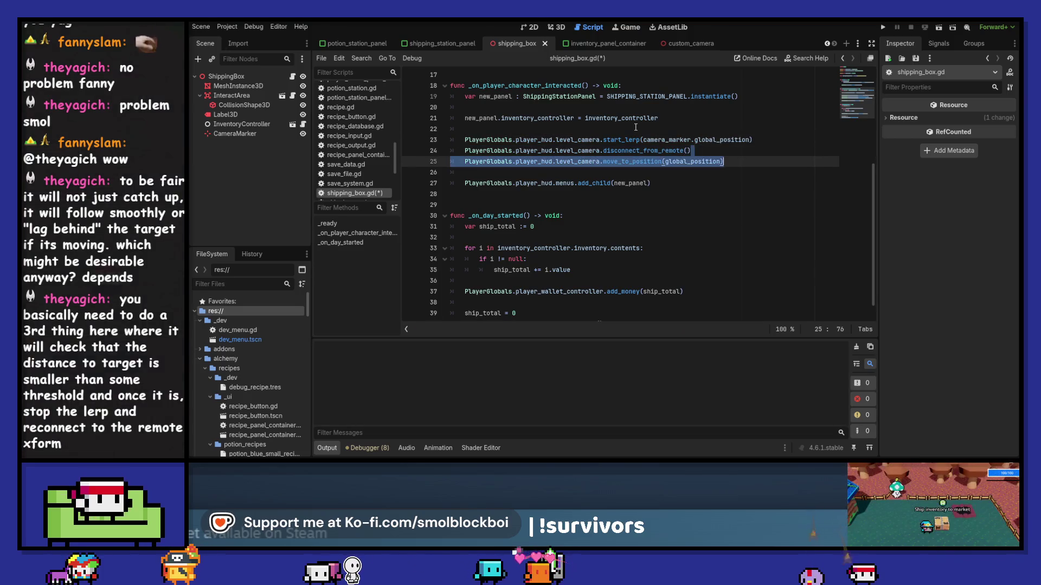
key(F5)
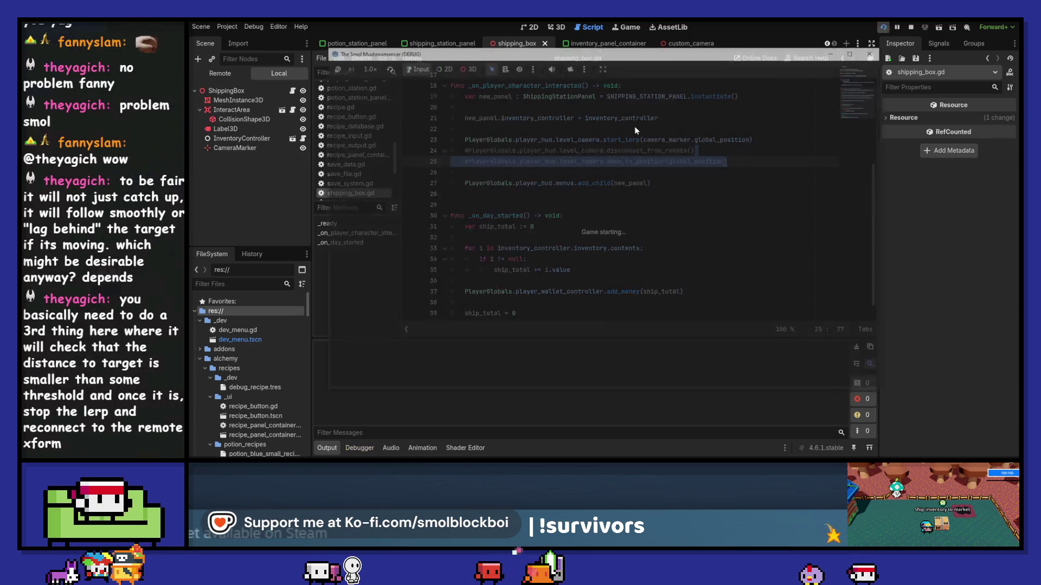
Load the 3D test level and interact with the shipping box to test the camera move
click(658, 274)
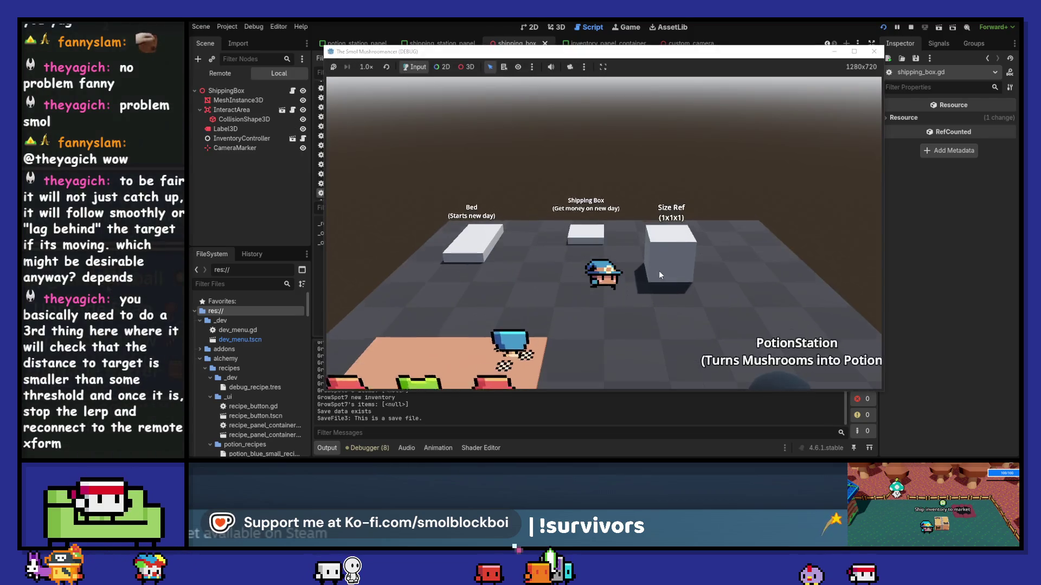
click(792, 382)
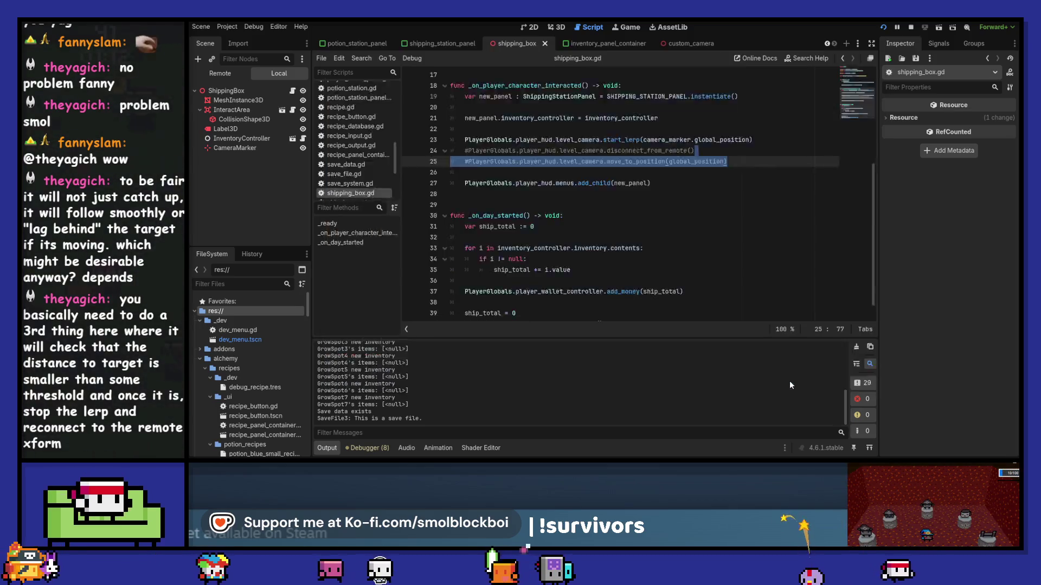
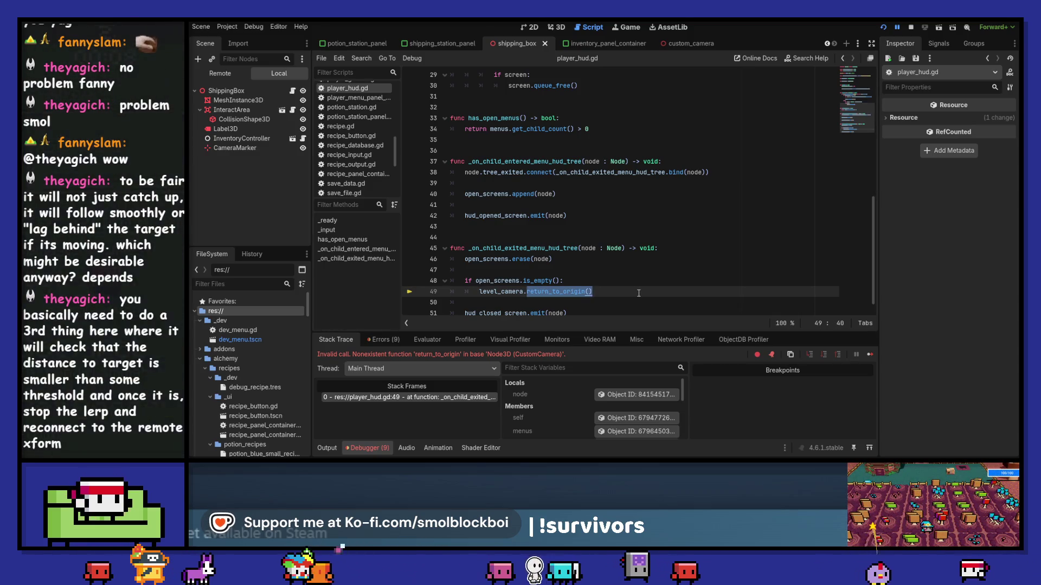
Stop debugging and inspect custom_camera.gd's functions and its return_position variable
click(911, 28)
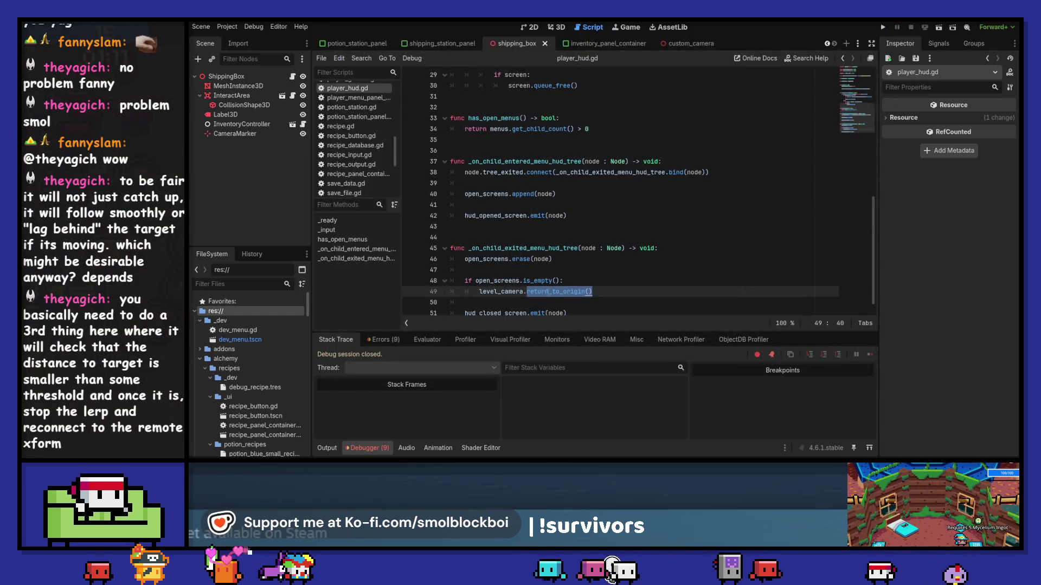
ctrl+click(501, 296)
ctrl+click(541, 195)
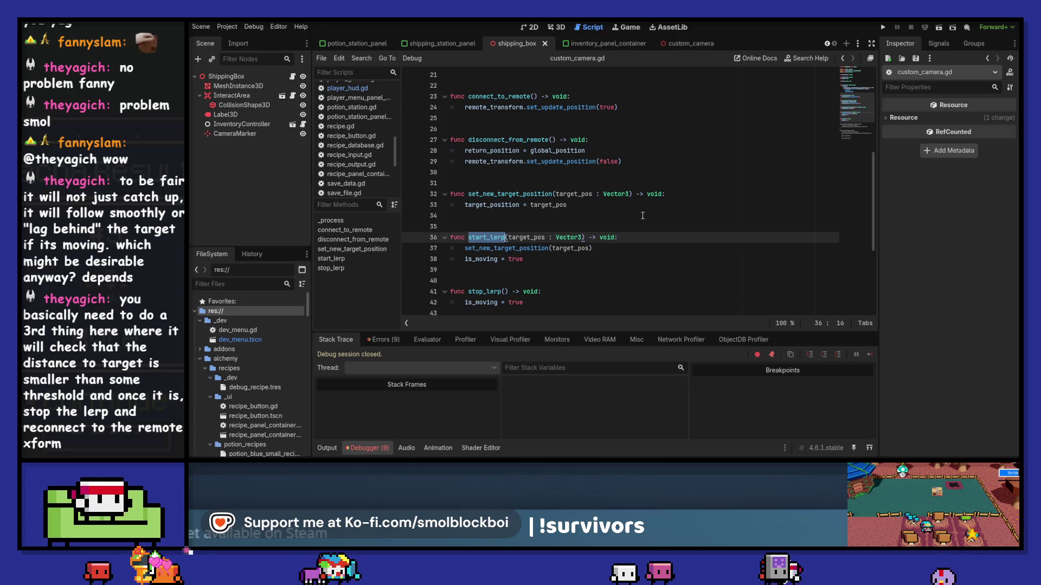
scroll(642, 215, up, 6)
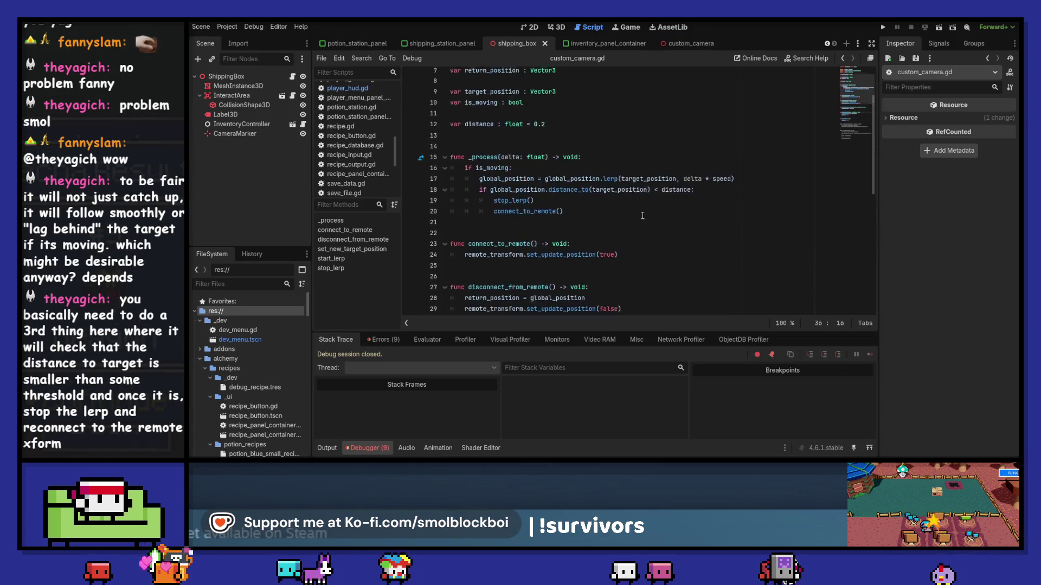
scroll(642, 216, down, 3)
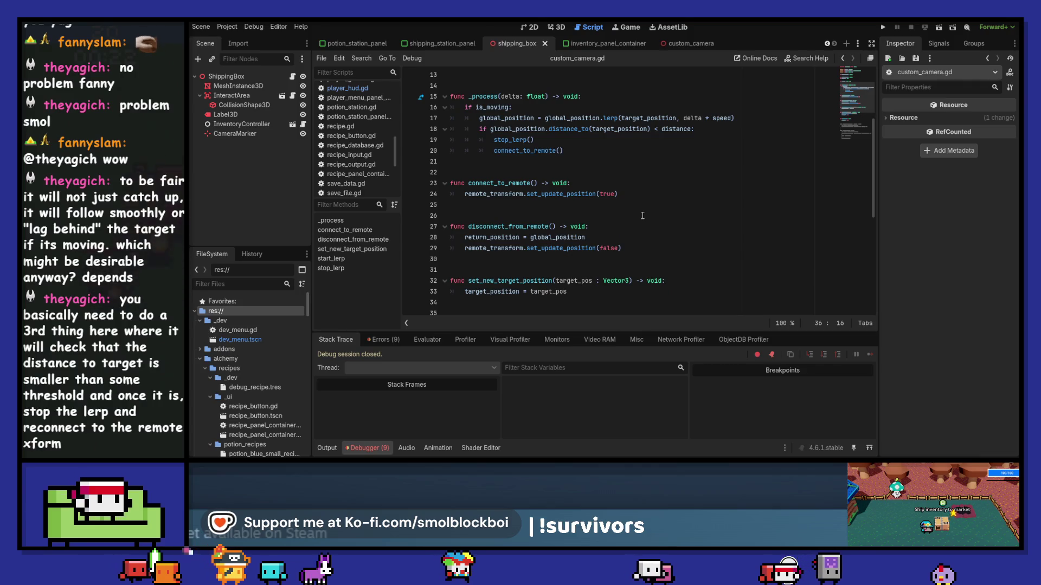
double_click(499, 236)
scroll(509, 238, down, 4)
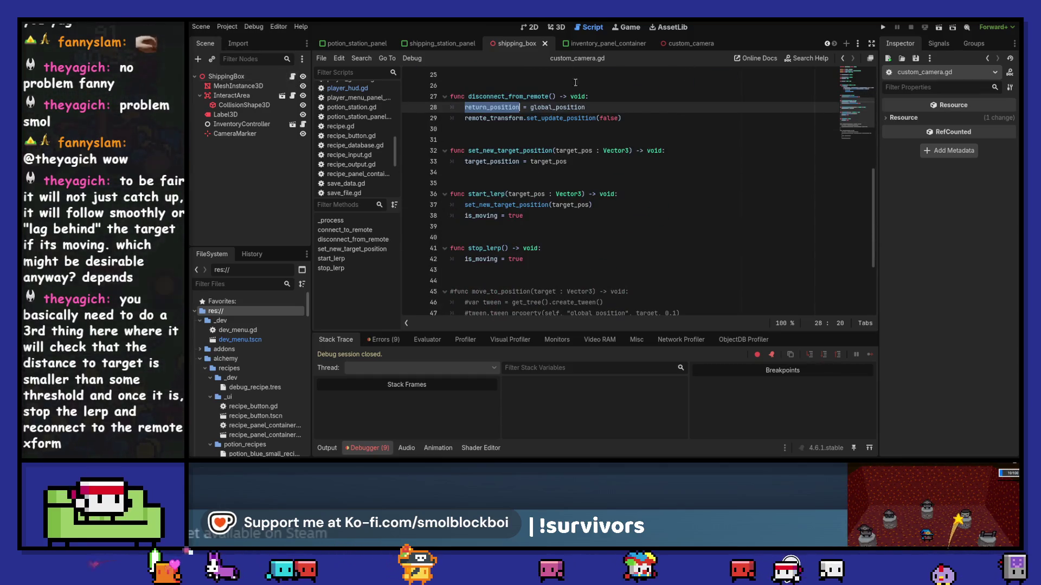
In player_hud.gd, replace return_to_origin() with start_lerp(level_camera.return_position), then run with F5
click(843, 56)
click(843, 56)
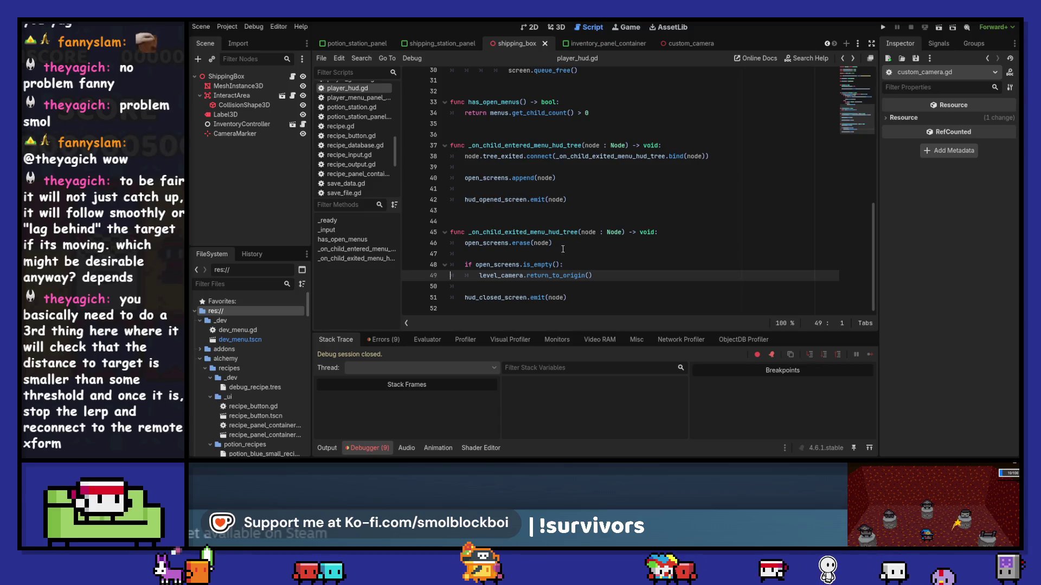
drag(531, 277, 563, 265)
text(star)
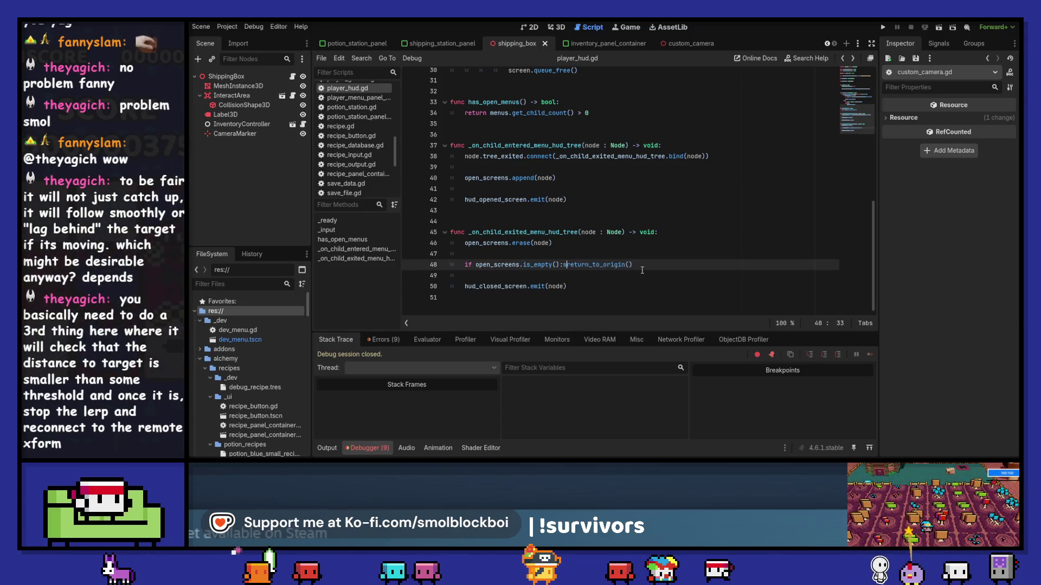
key(ctrl+z)
key(ctrl+z)
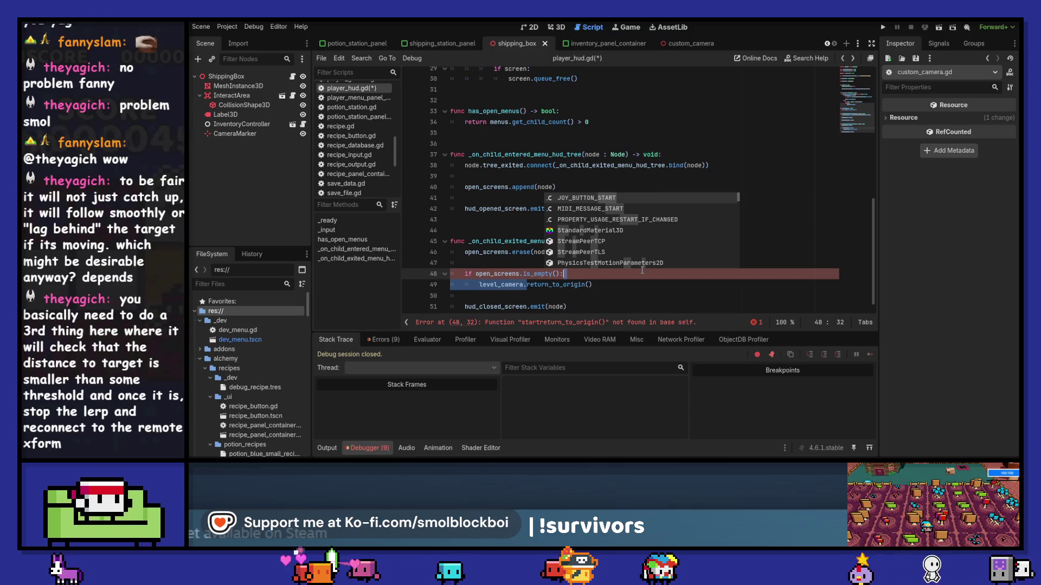
key(ctrl+z)
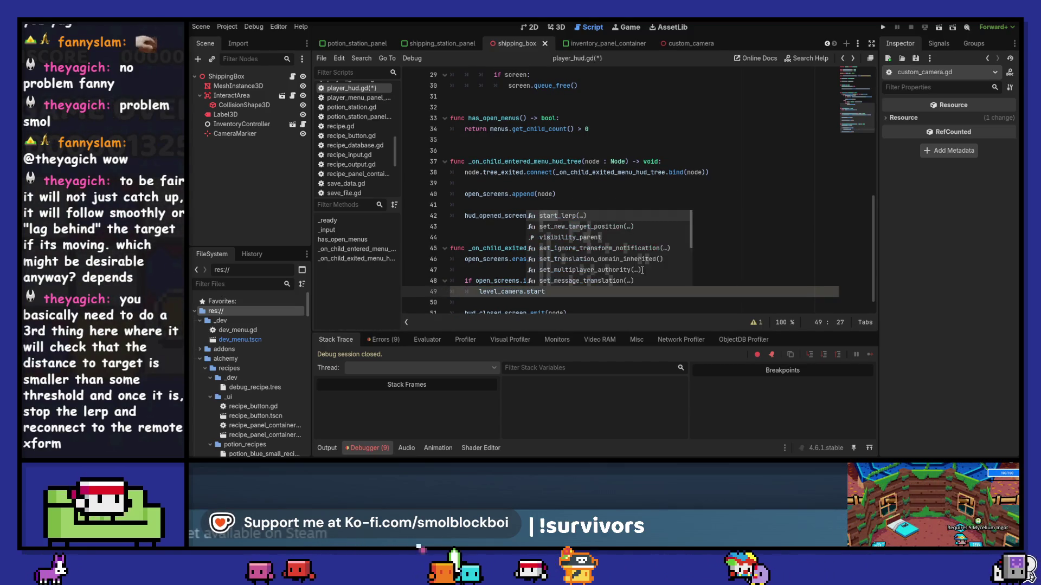
key(Return)
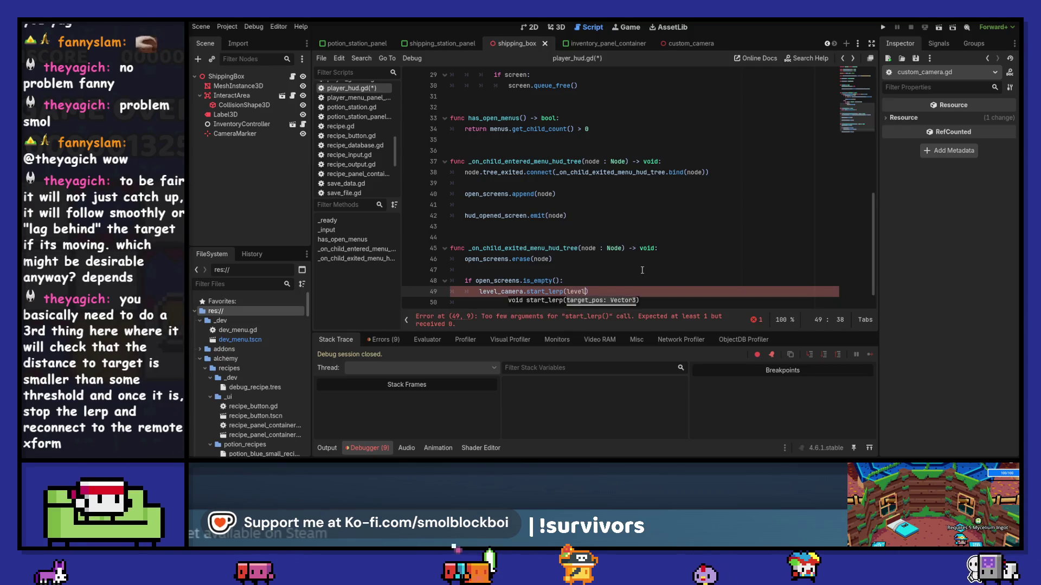
text(_camera.return_position)
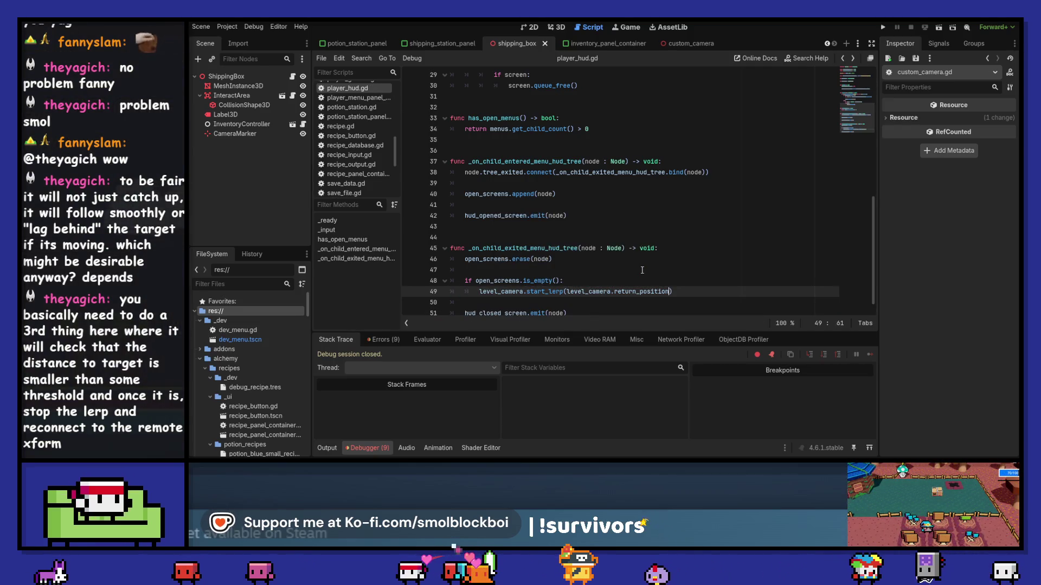
key(F5)
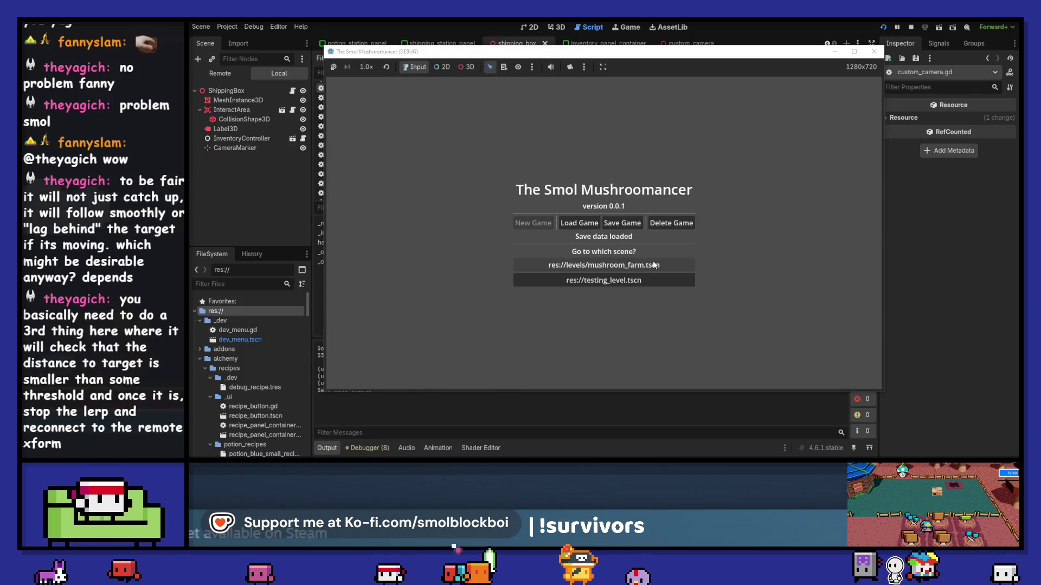
Load the mushroom farm level, walk onto the Shipping Box and interact, then close the Shipping panel
click(654, 265)
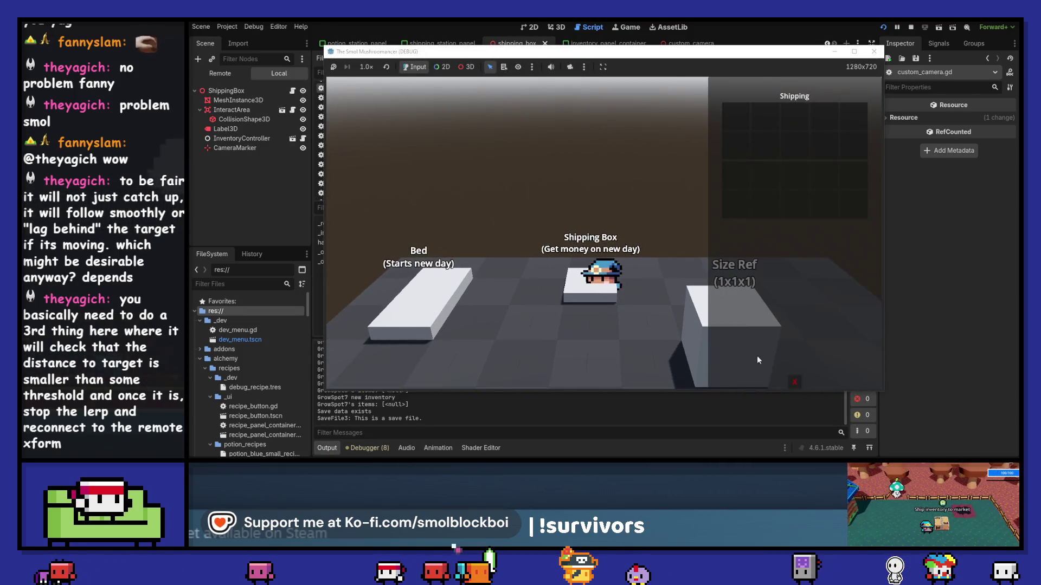
click(795, 383)
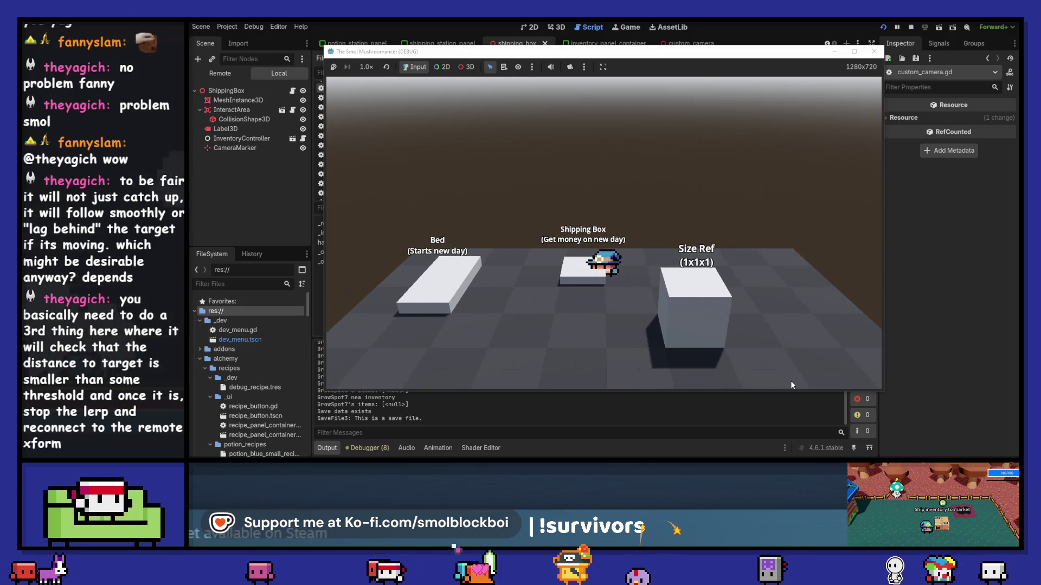
key(d)
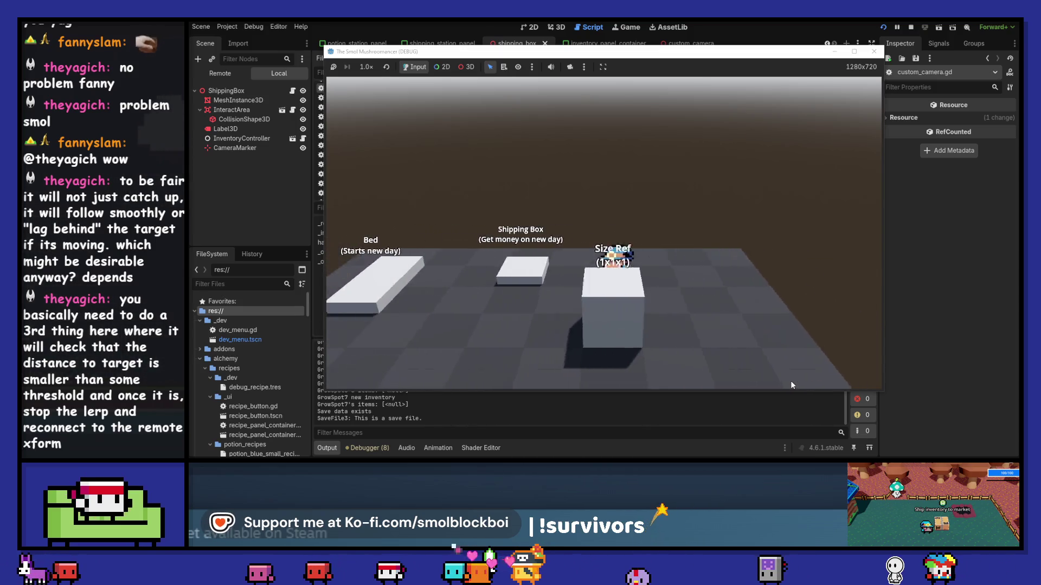
key(a)
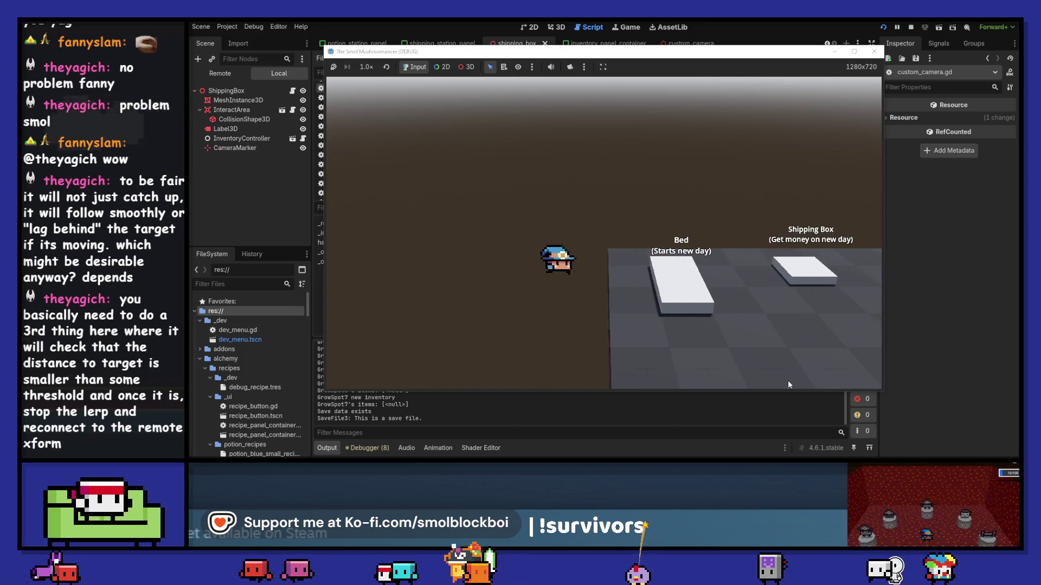
key(d)
key(e)
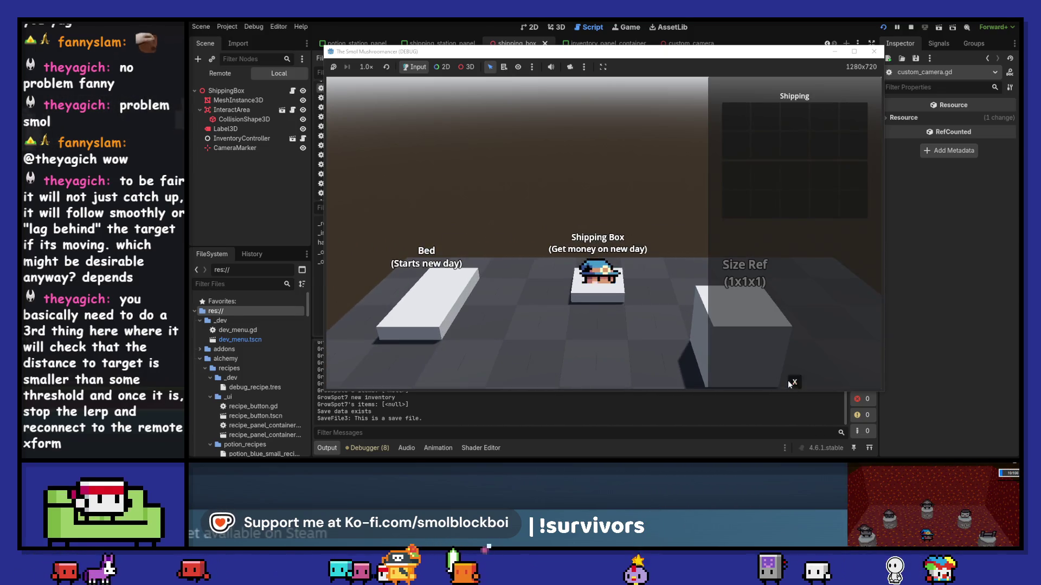
click(792, 383)
Walk around the PotionStation and pots, back onto the Shipping Box, reopen and close the Shipping panel
key(d)
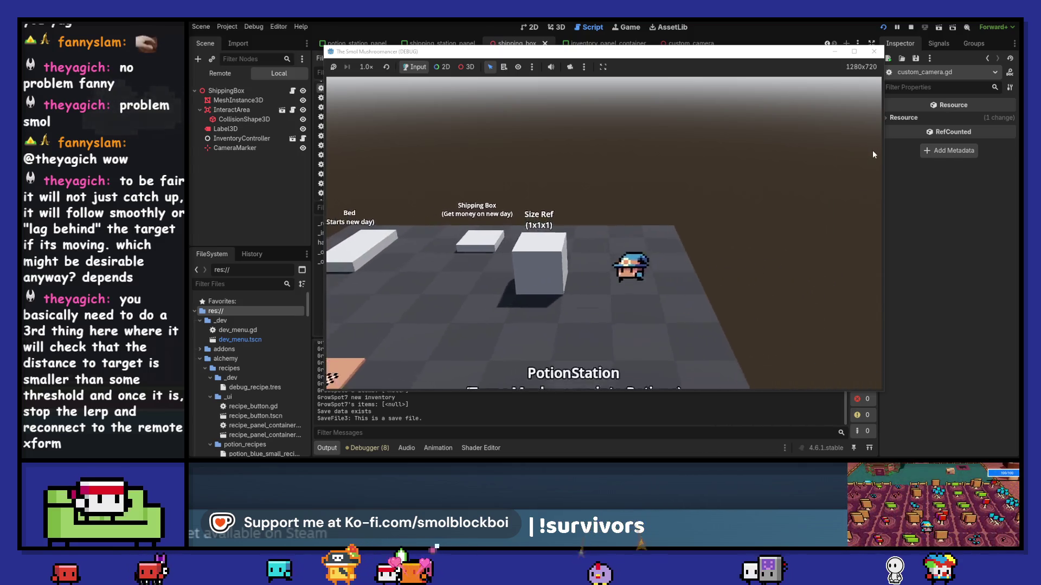
key(s)
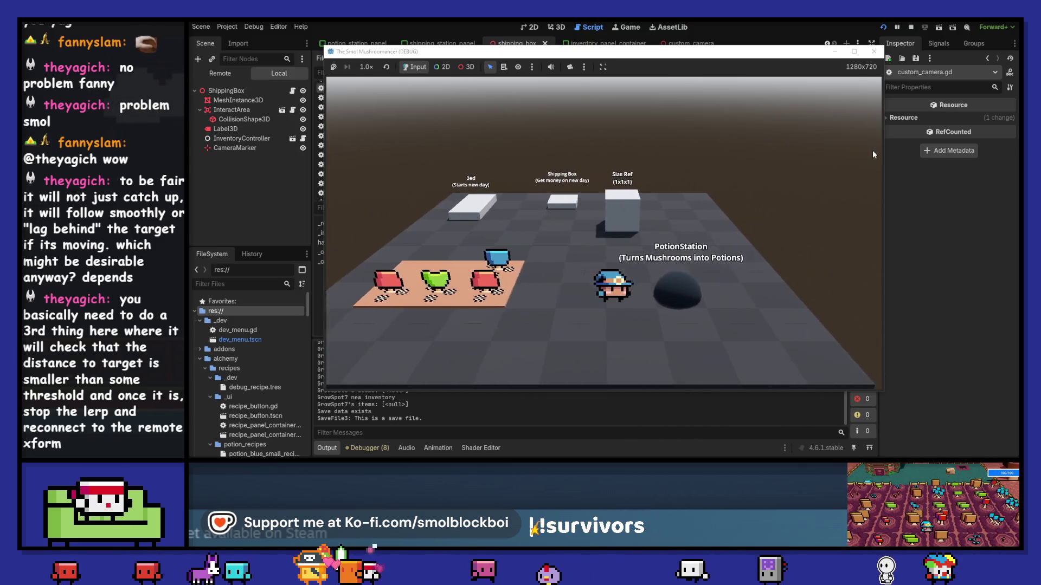
key(s)
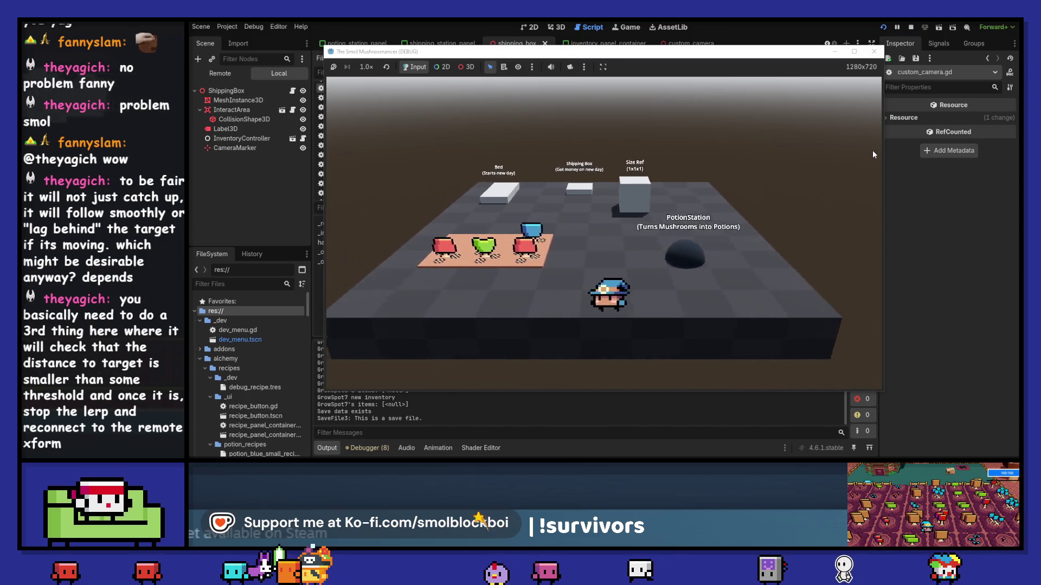
key(a)
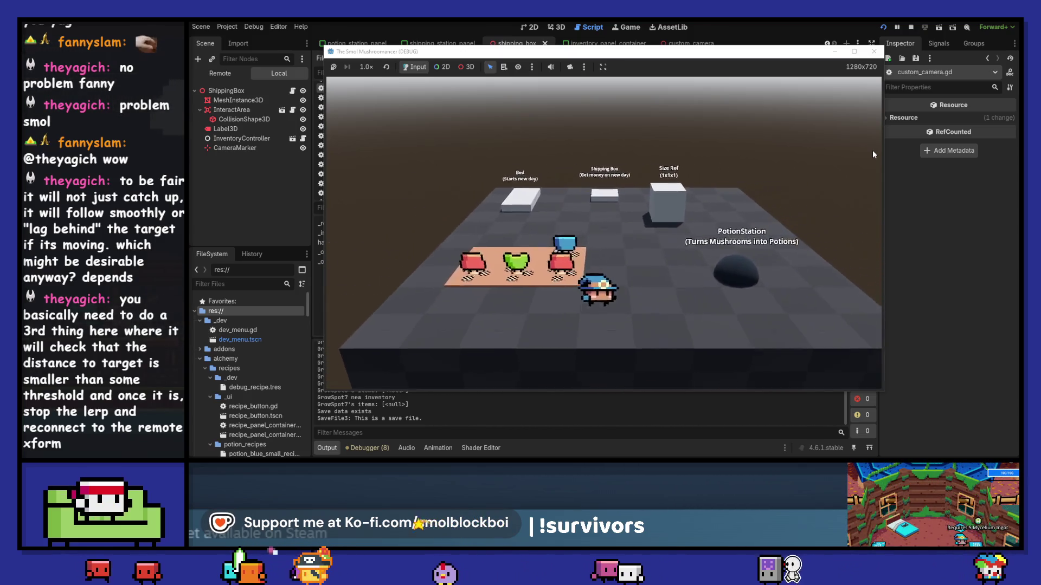
key(w)
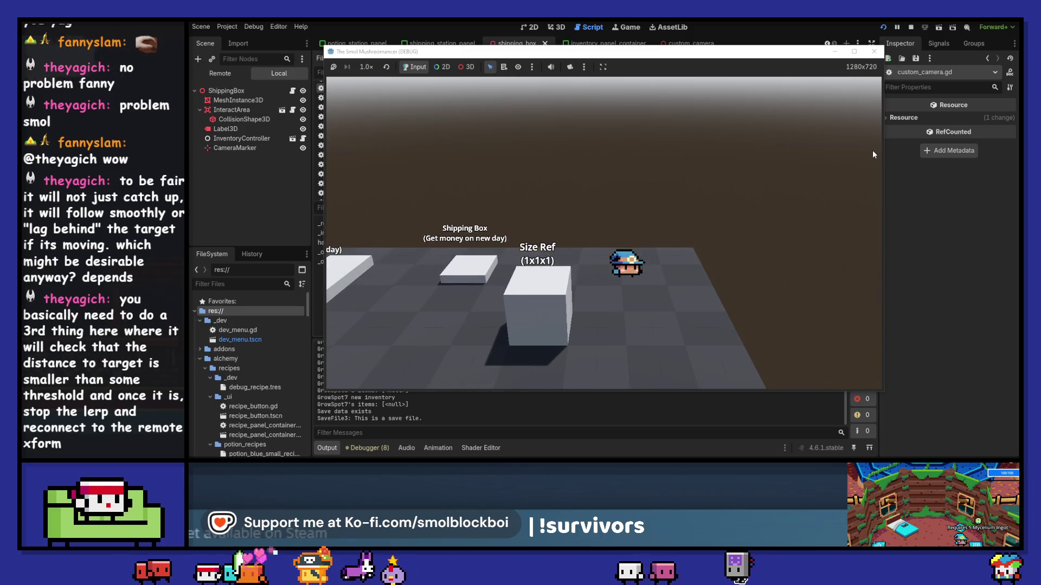
key(s)
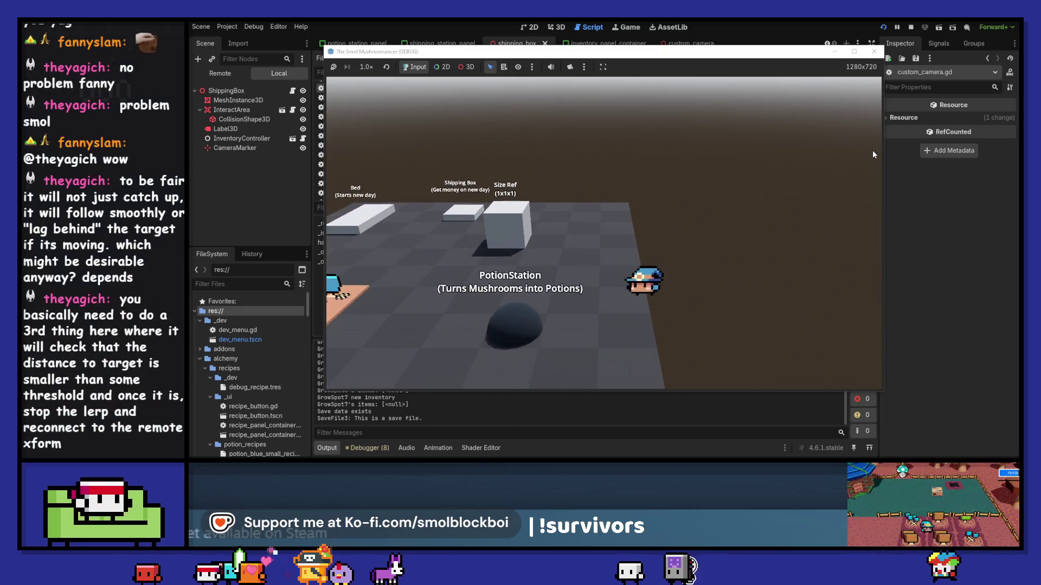
key(a)
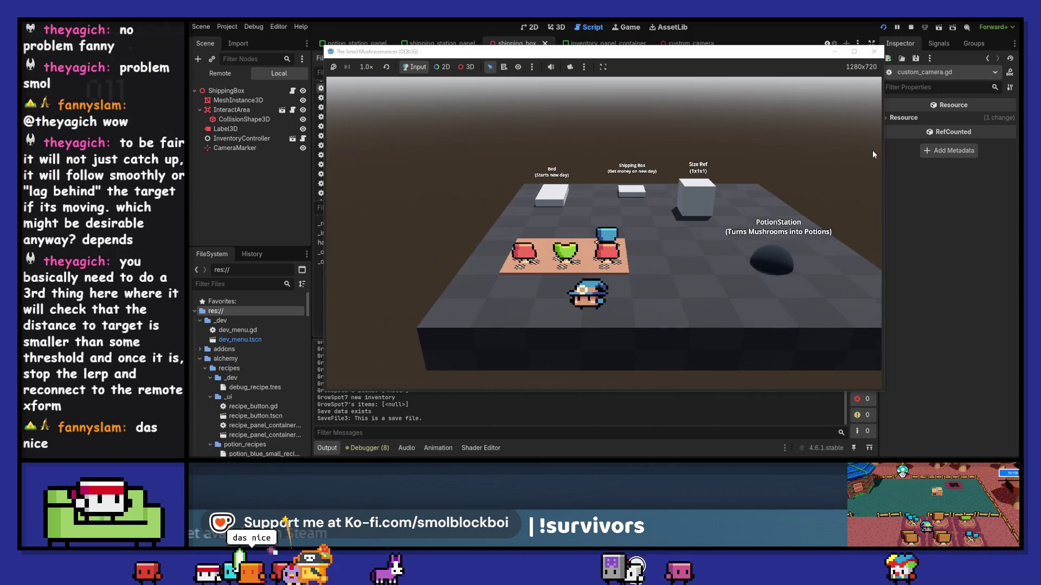
key(d)
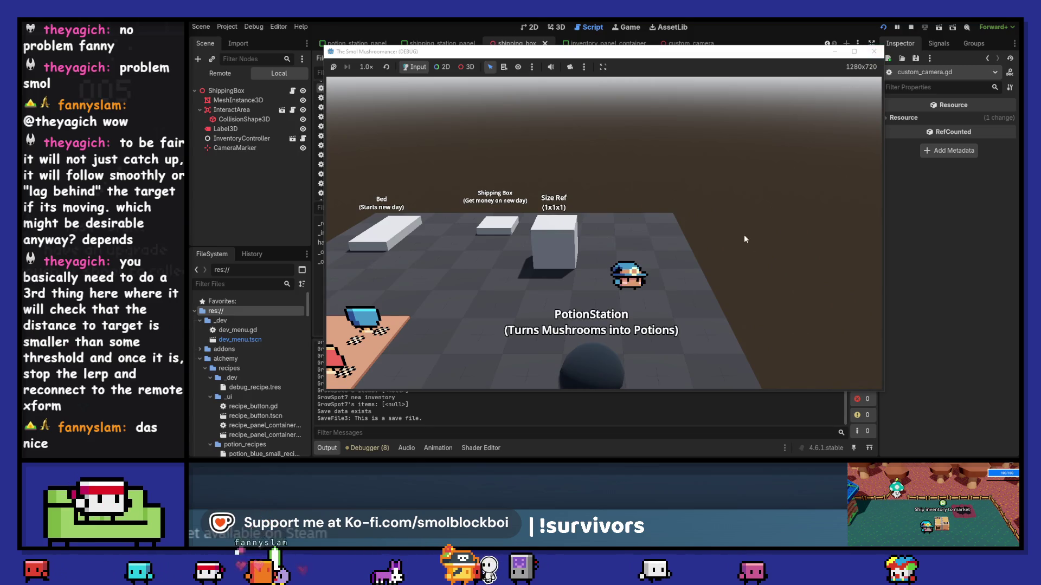
key(a)
key(e)
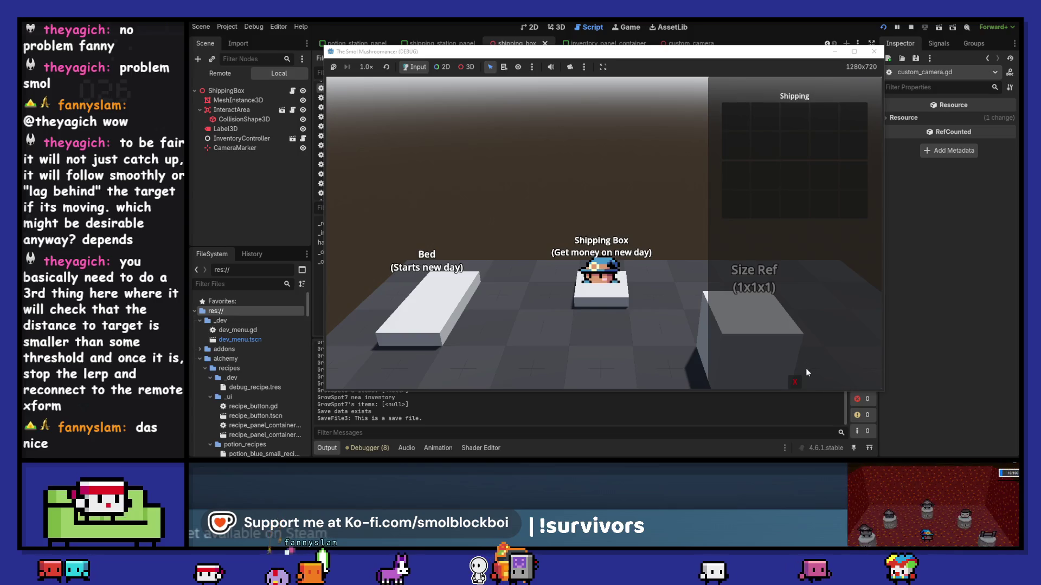
click(795, 382)
key(d)
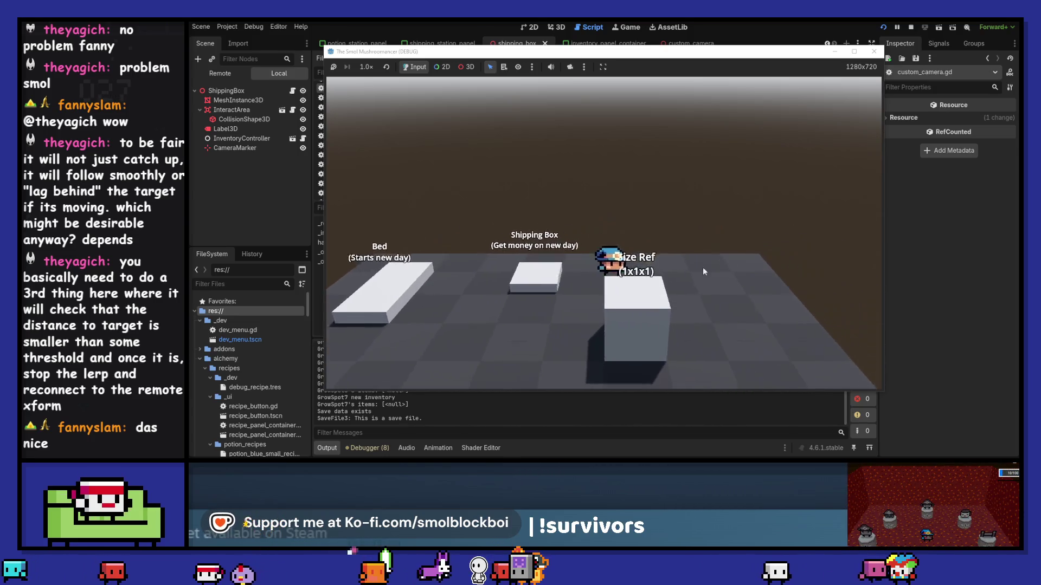
Restart the game, walk to the shipping box and interact again, close the panel, and stop the game
key(F5)
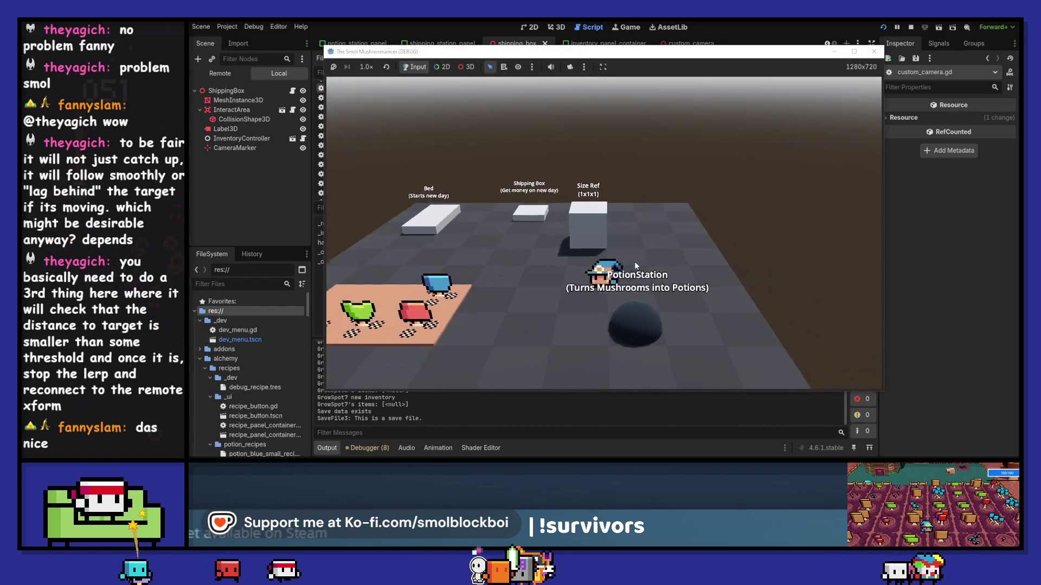
key(a)
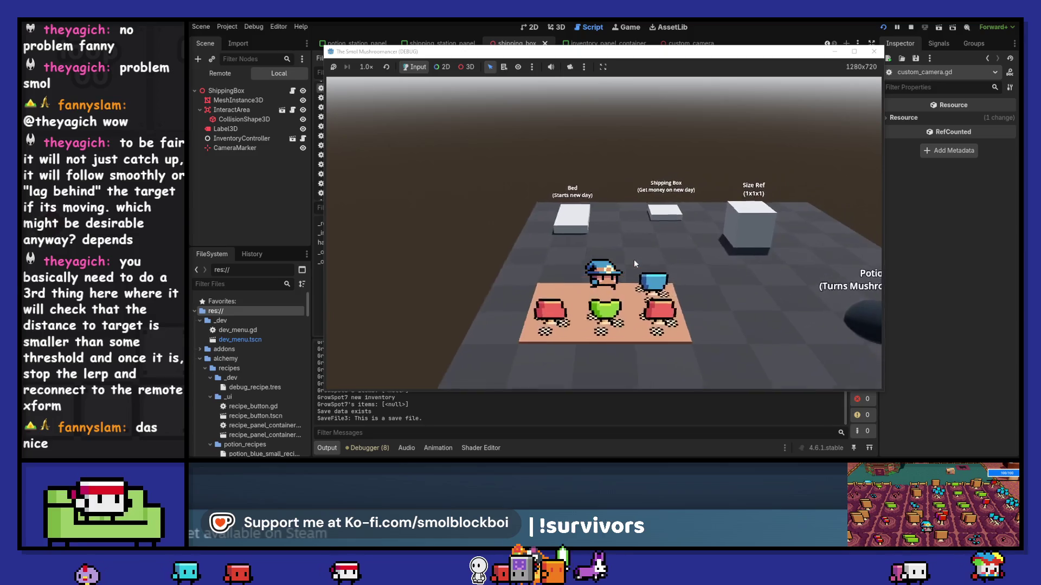
key(d)
key(w)
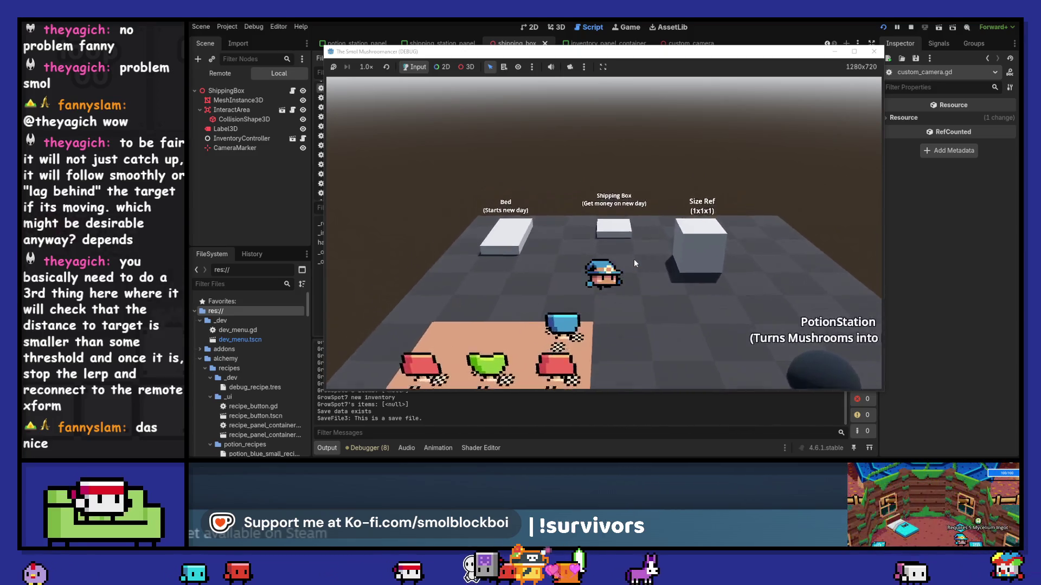
key(w)
key(e)
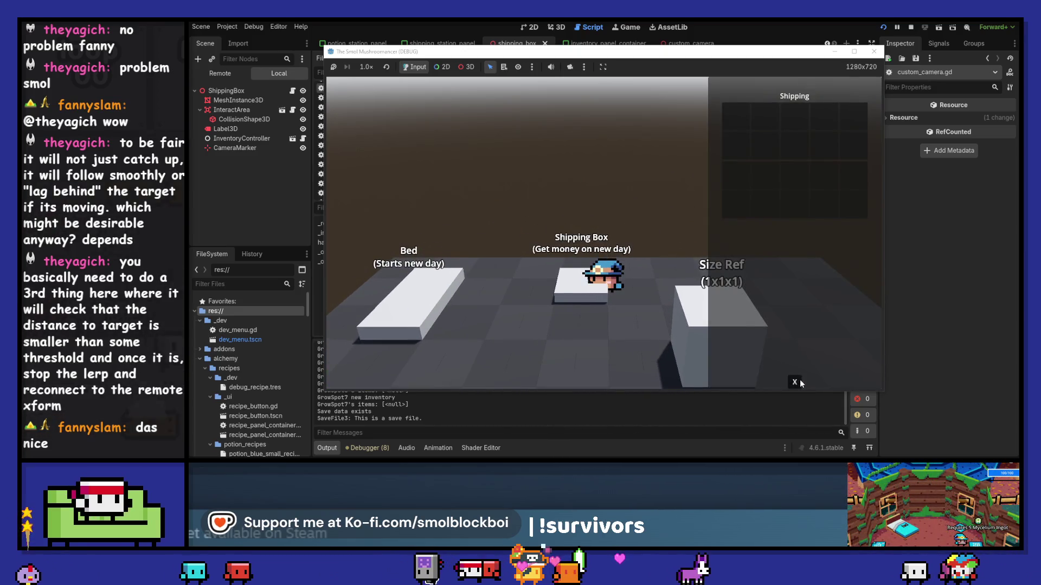
click(794, 382)
key(d)
click(874, 51)
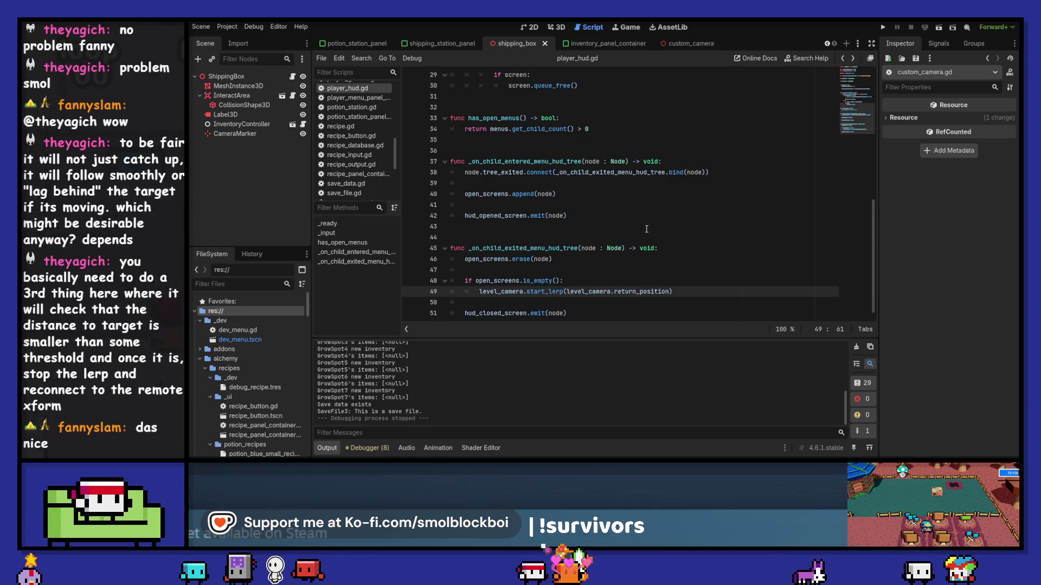
Jump to the start_lerp definition in custom_camera.gd and review every use of target_position
ctrl+click(543, 293)
scroll(664, 230, up, 6)
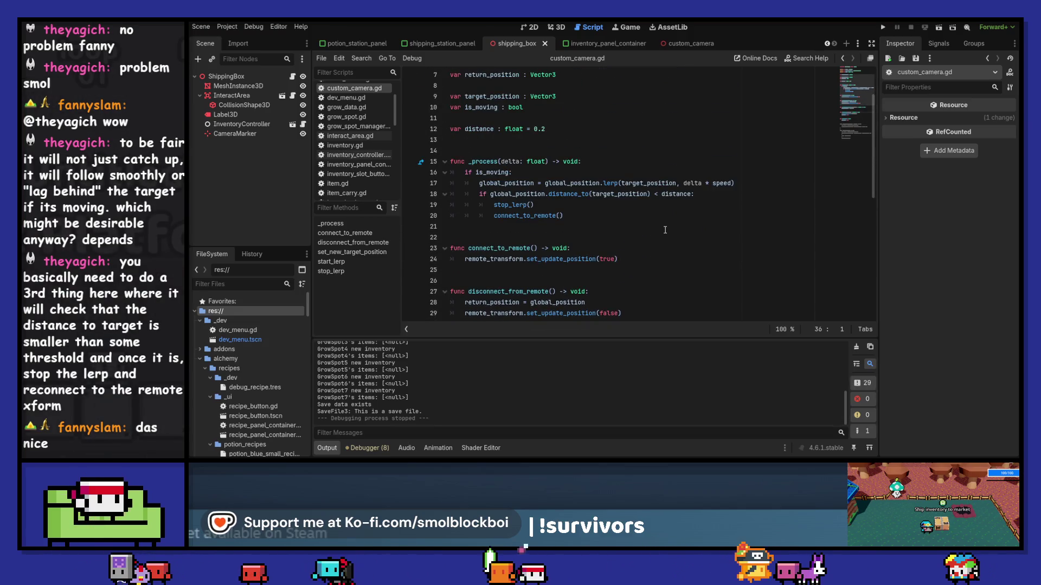
double_click(648, 183)
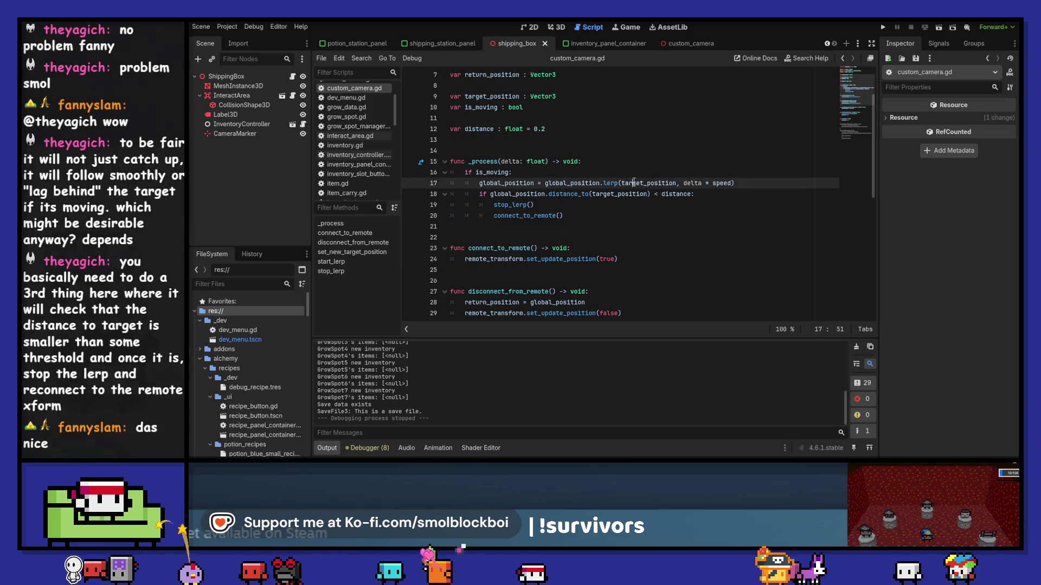
scroll(701, 242, down, 2)
scroll(701, 241, down, 2)
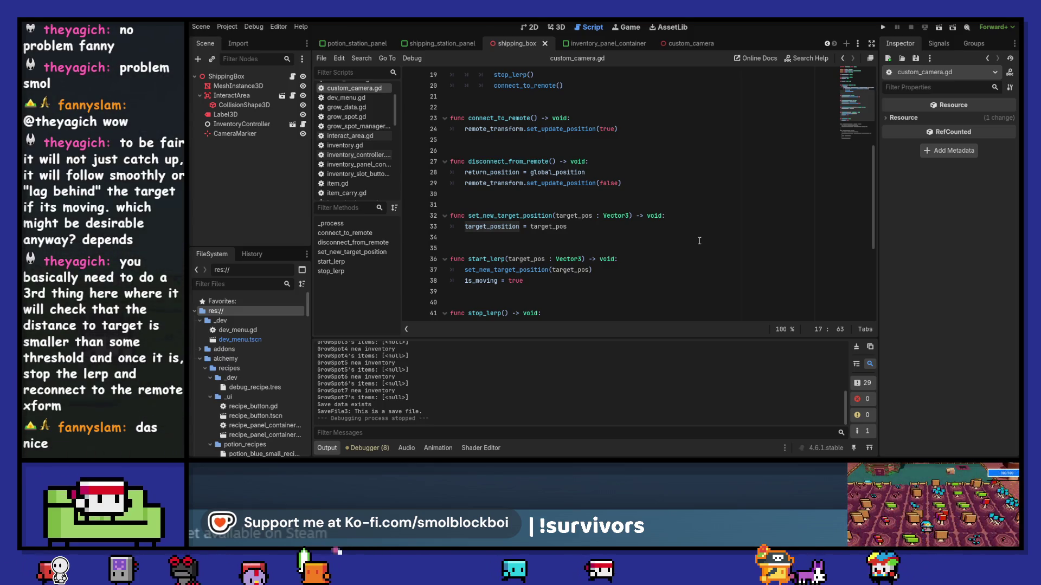
scroll(699, 240, up, 6)
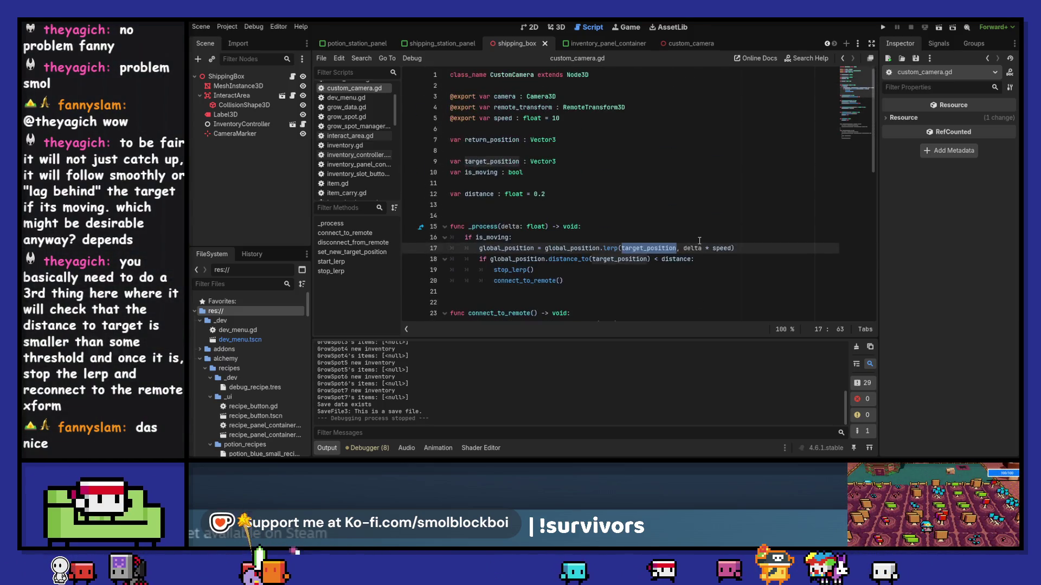
scroll(699, 240, down, 3)
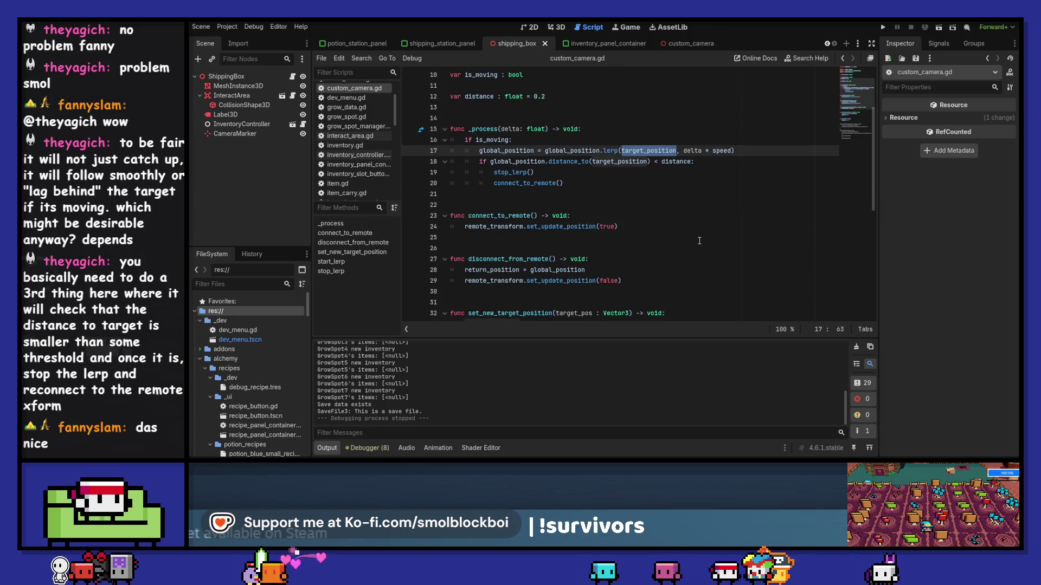
In stop_lerp, change is_moving = true to false and save the script
double_click(510, 172)
scroll(612, 194, down, 6)
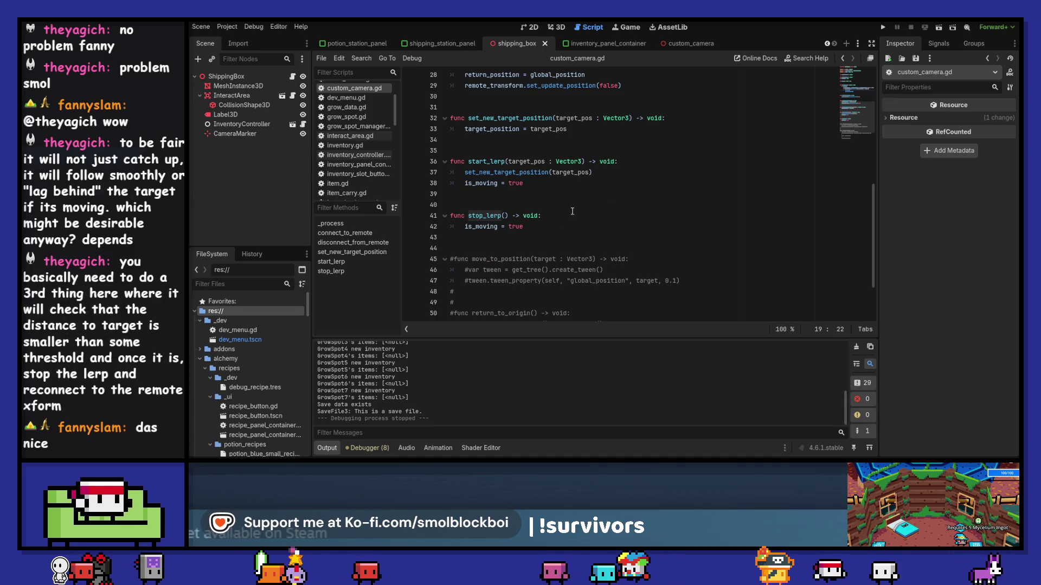
double_click(517, 227)
text(false)
key(ctrl+s)
Run the game, walk up to the Shipping Box and back toward the PotionStation, then stop
key(F5)
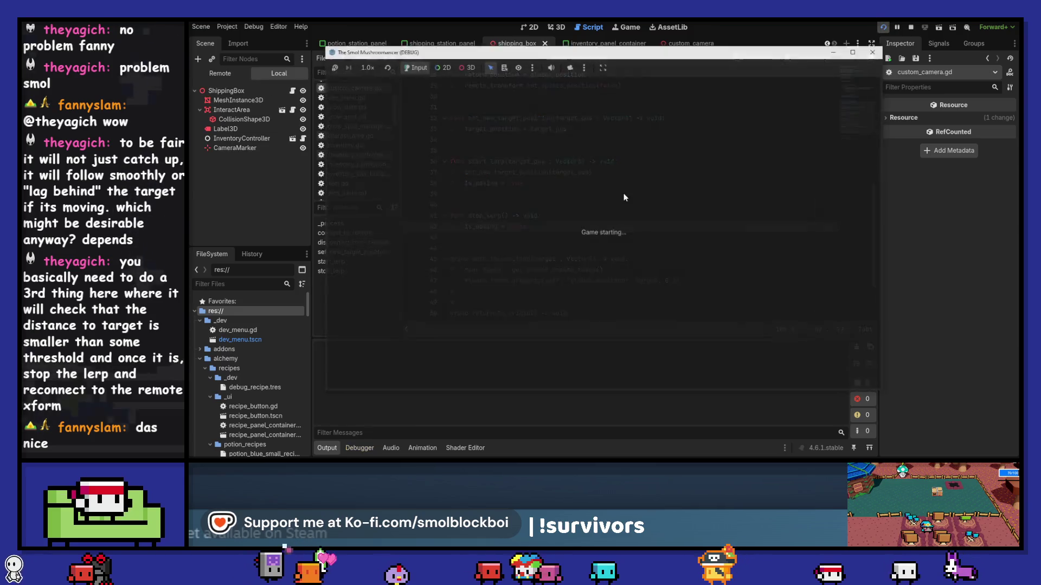
key(w)
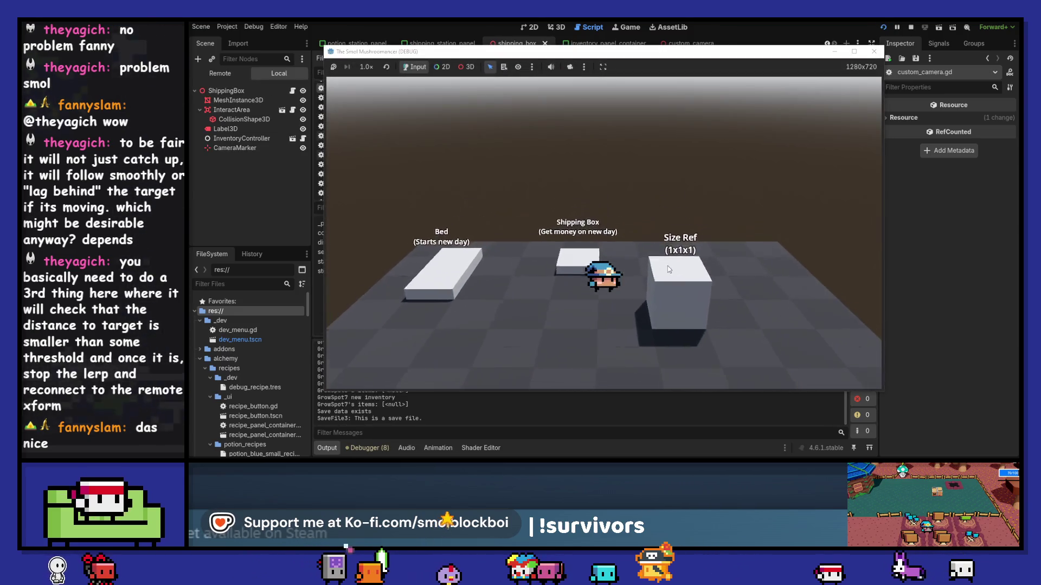
key(s)
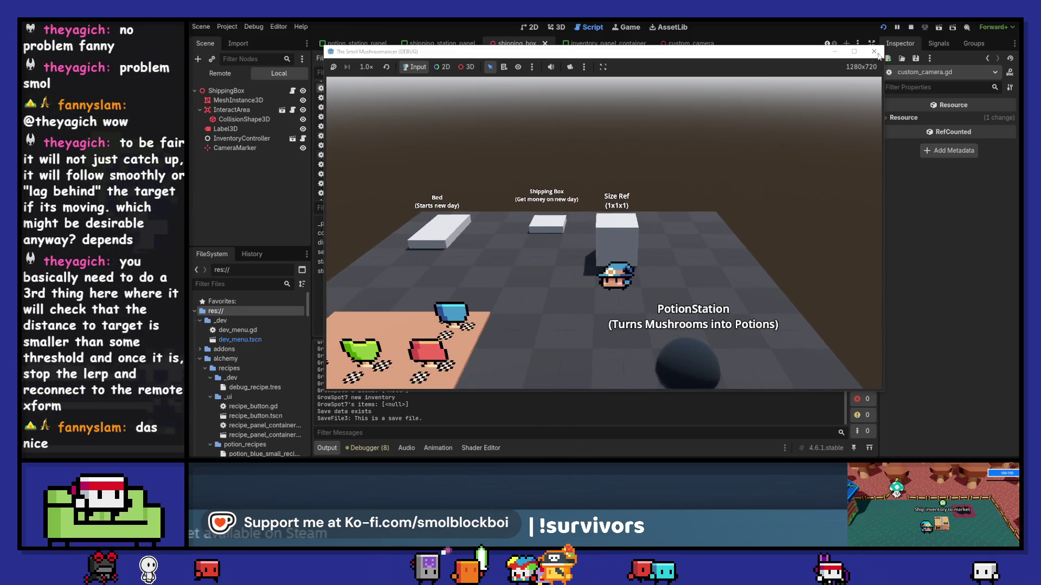
click(873, 52)
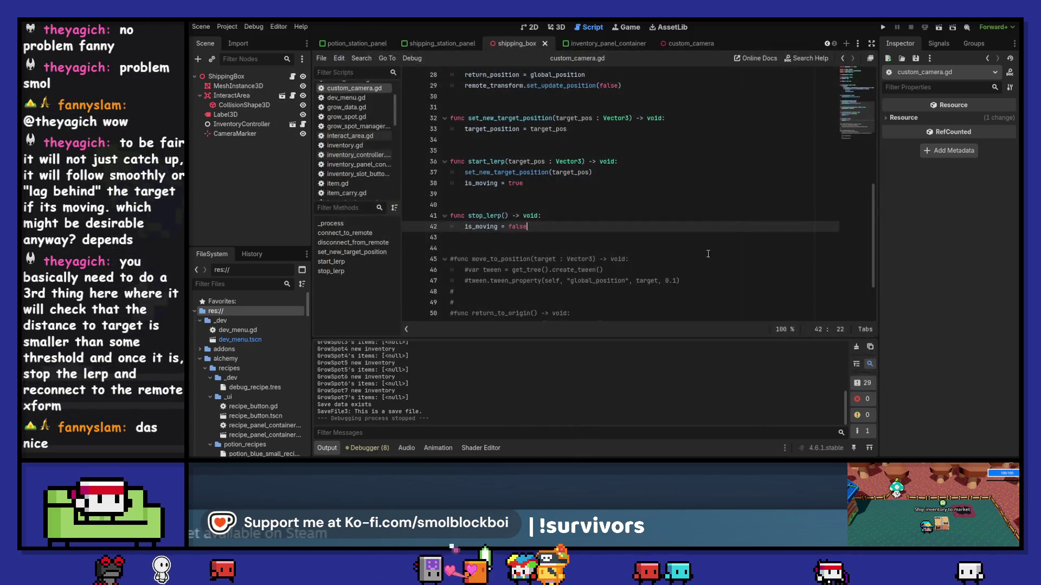
scroll(607, 249, up, 4)
scroll(607, 250, up, 2)
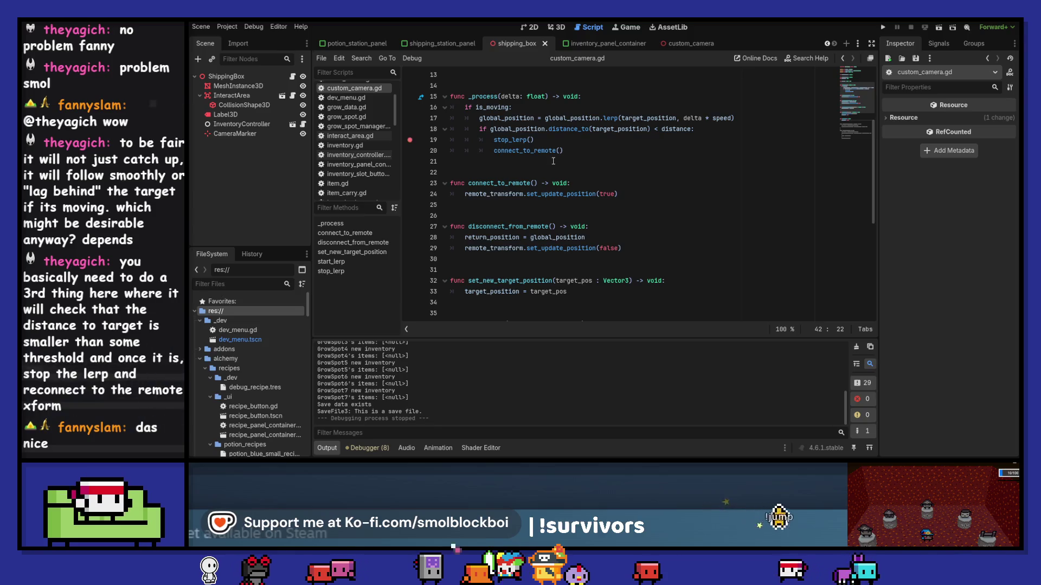
Run the game again, walk to the Shipping Box, and stop it with F8
key(F5)
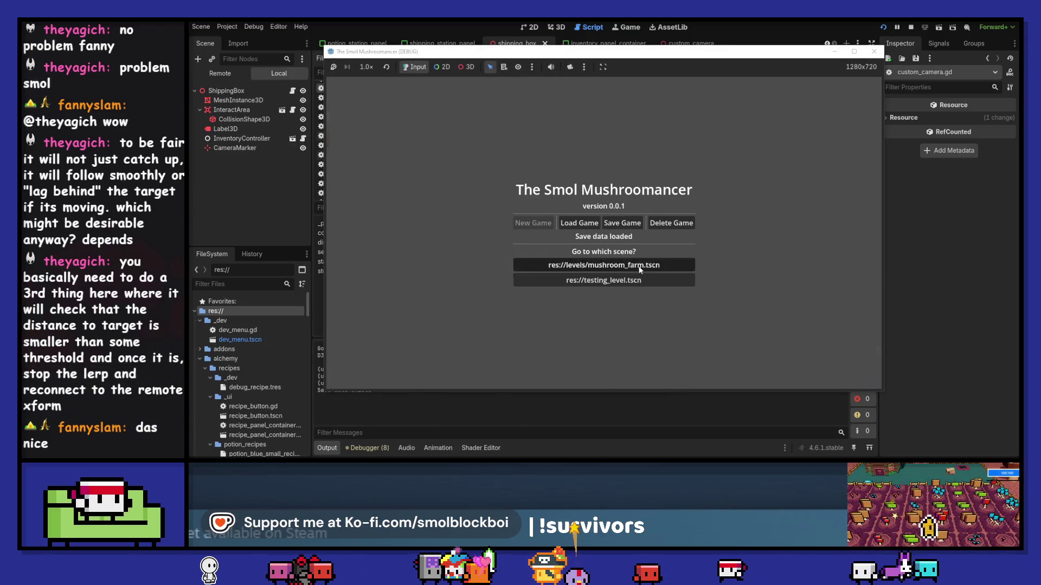
key(w)
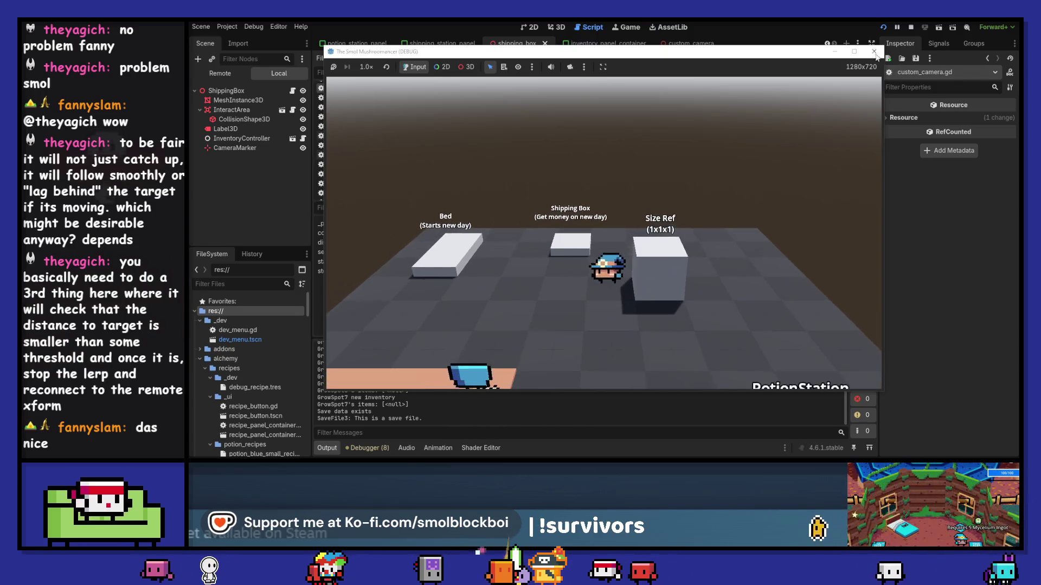
key(F8)
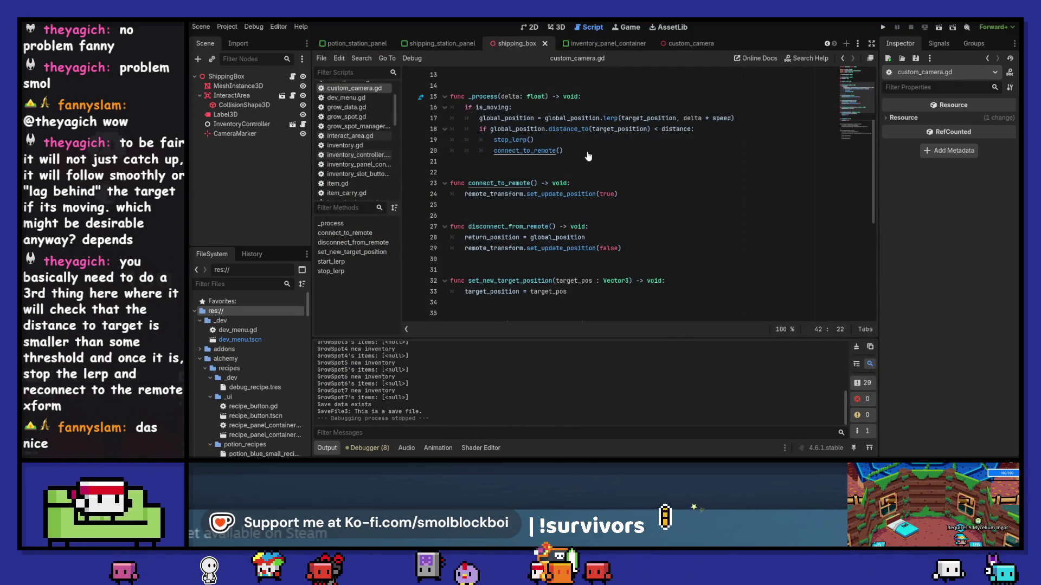
scroll(588, 156, up, 2)
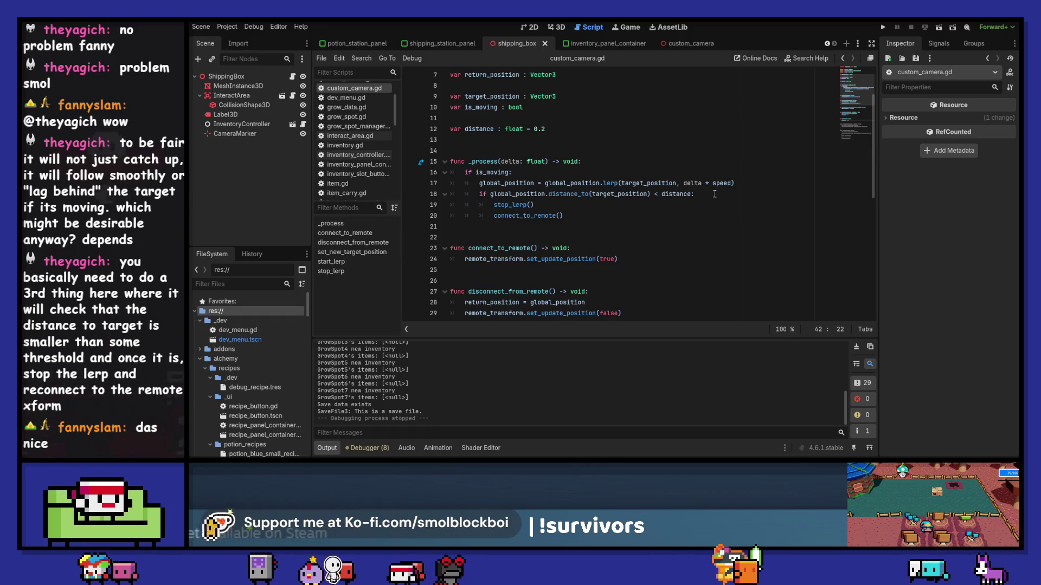
Add print(global_position.distance_to(target_position)) after the lerp line, then briefly run and stop the game
click(755, 182)
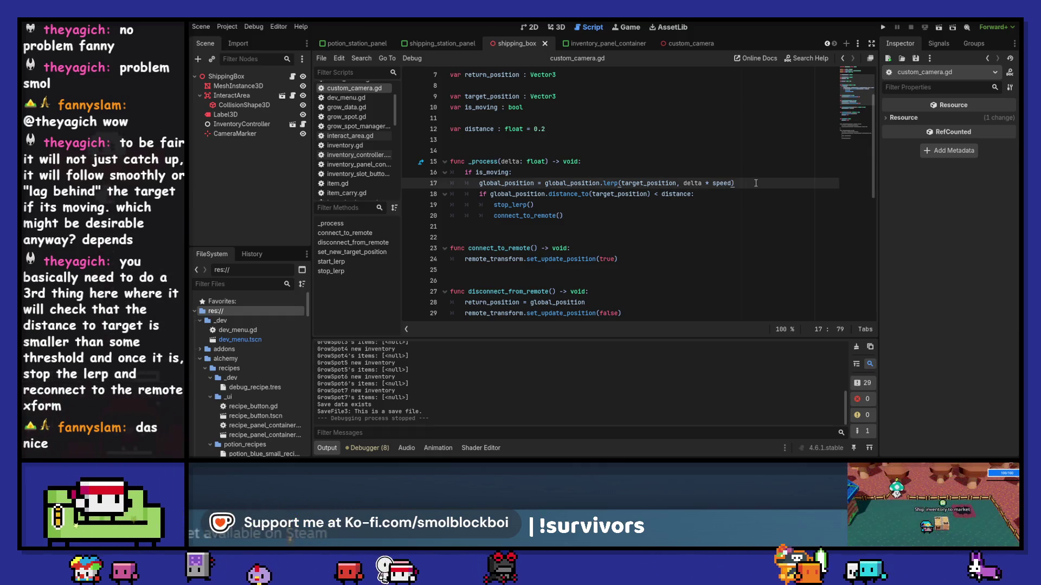
key(Return)
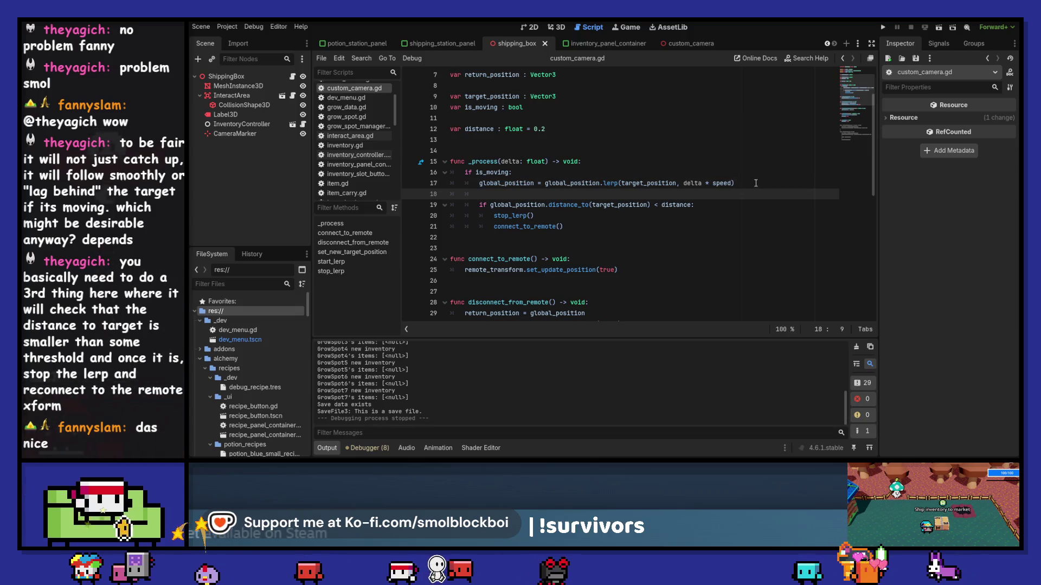
text(()
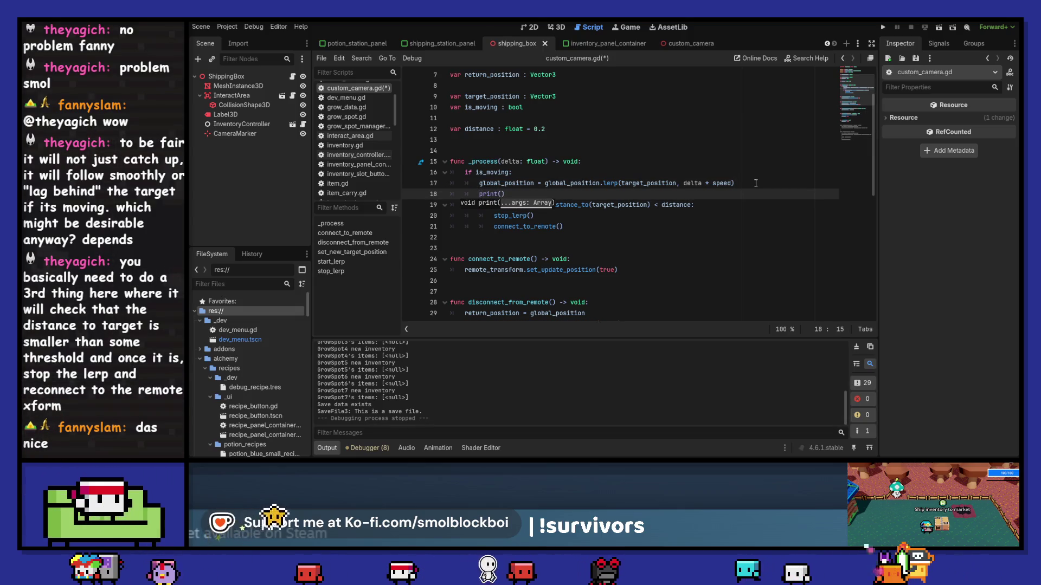
text(glo)
key(Return)
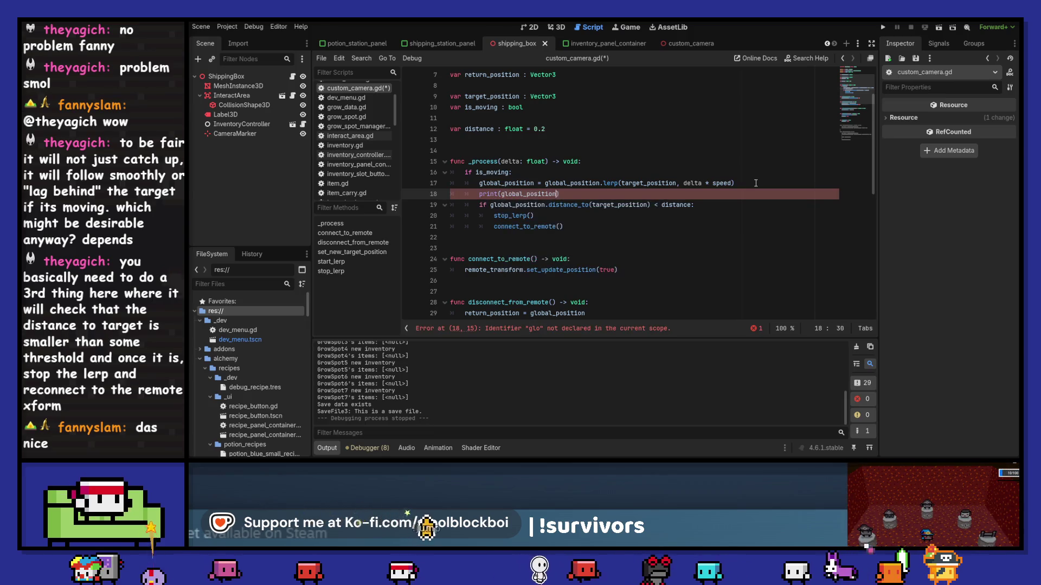
key(F5)
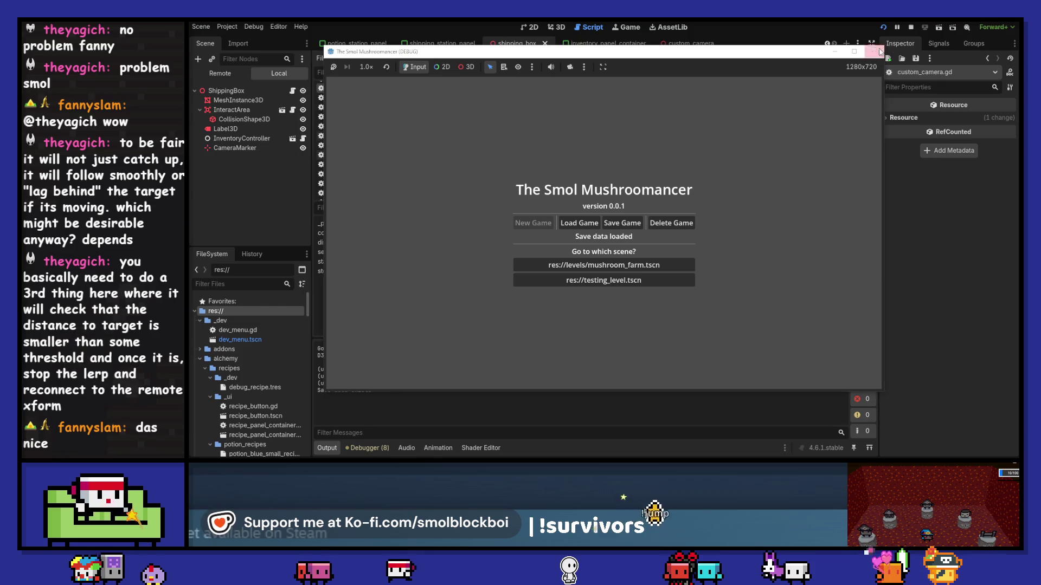
click(878, 52)
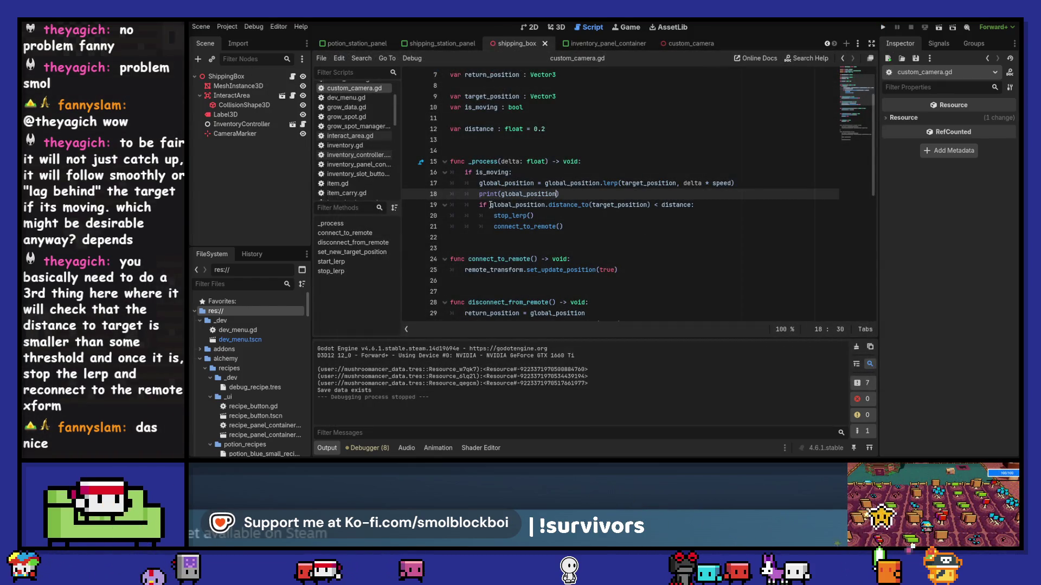
Run the game, approach and leave the Shipping Box to log distances around 7.41, then stop
drag(490, 205, 651, 205)
key(F5)
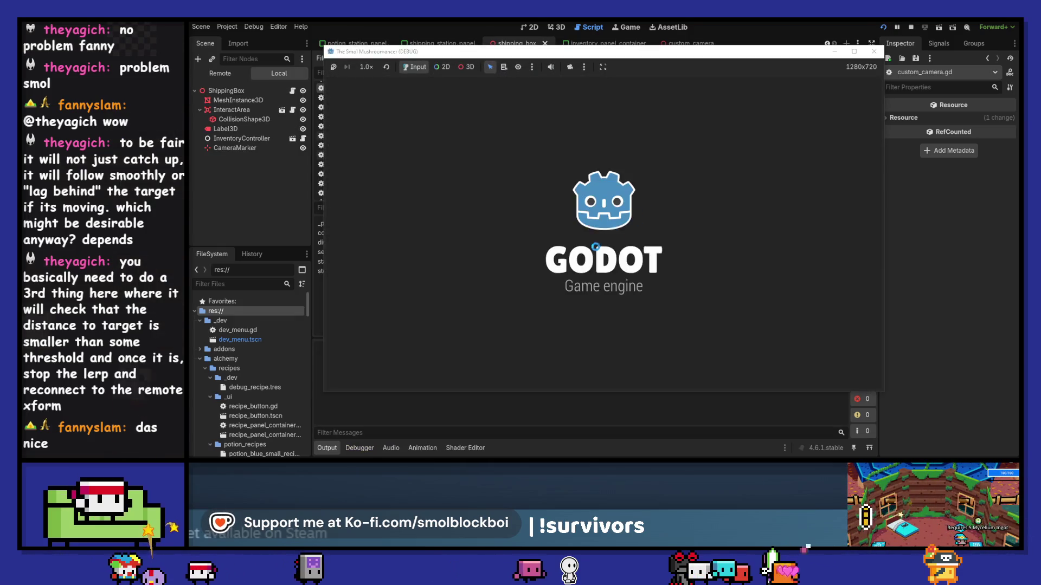
key(e)
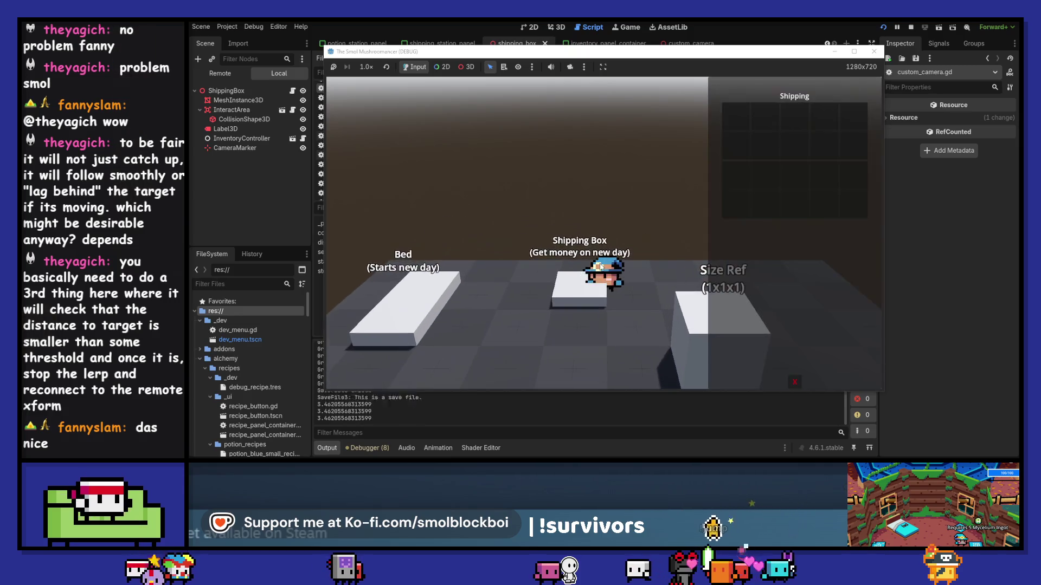
key(e)
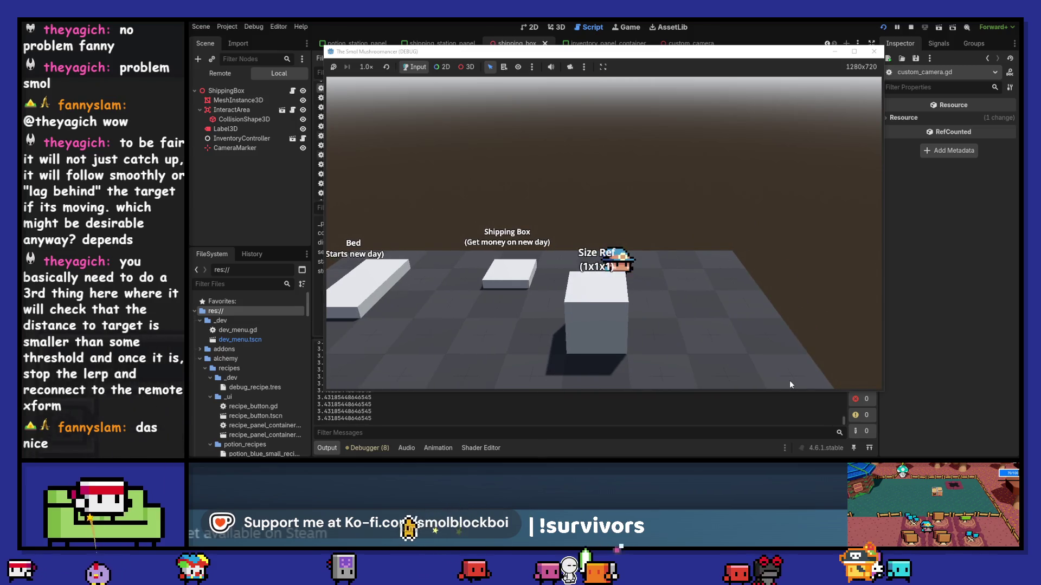
key(d)
key(d)
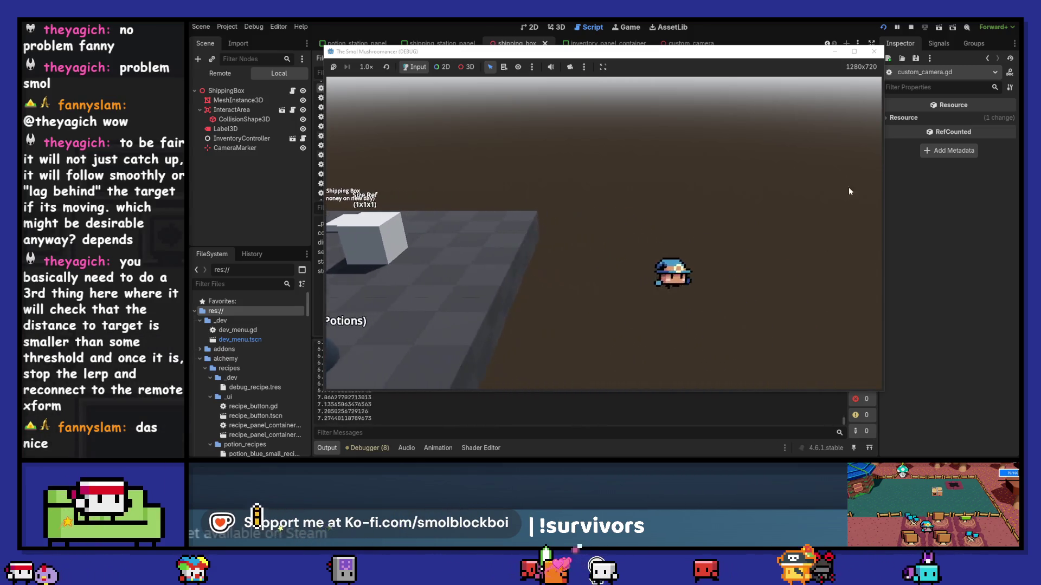
key(F8)
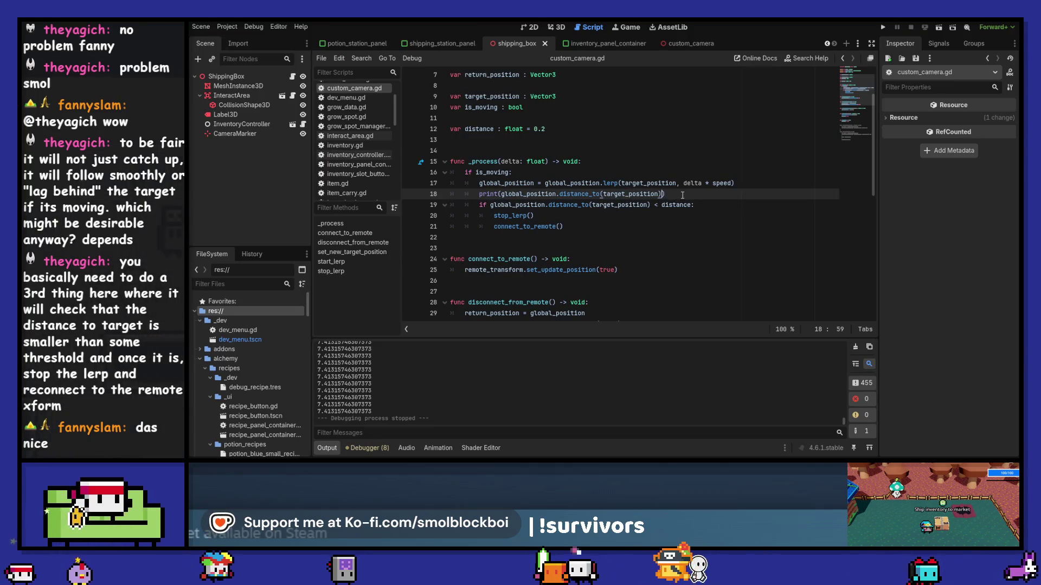
Delete the distance print line from custom_camera.gd and save the script
drag(682, 195, 735, 183)
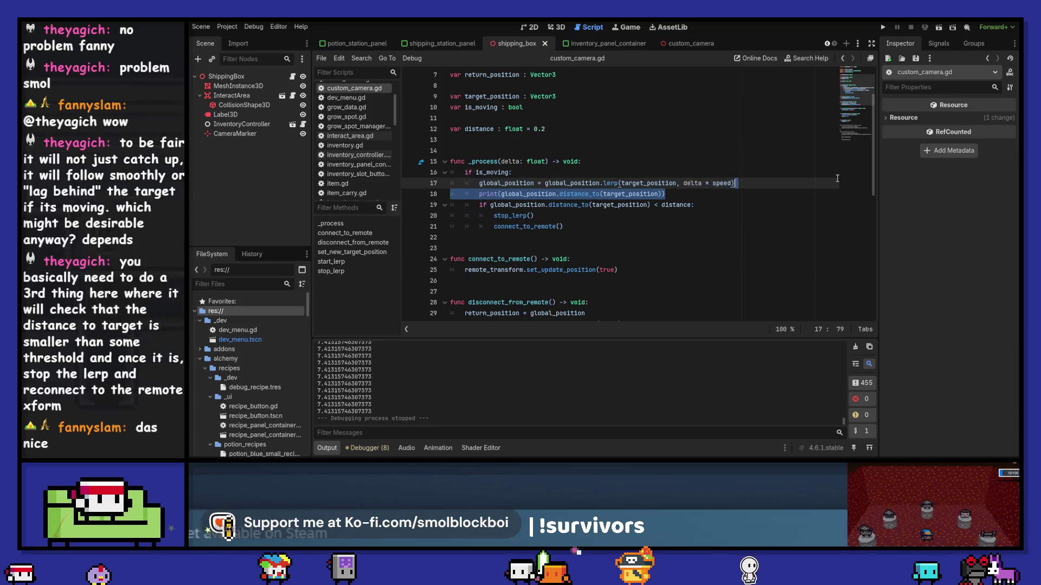
key(BackSpace)
scroll(614, 197, up, 2)
key(ctrl+s)
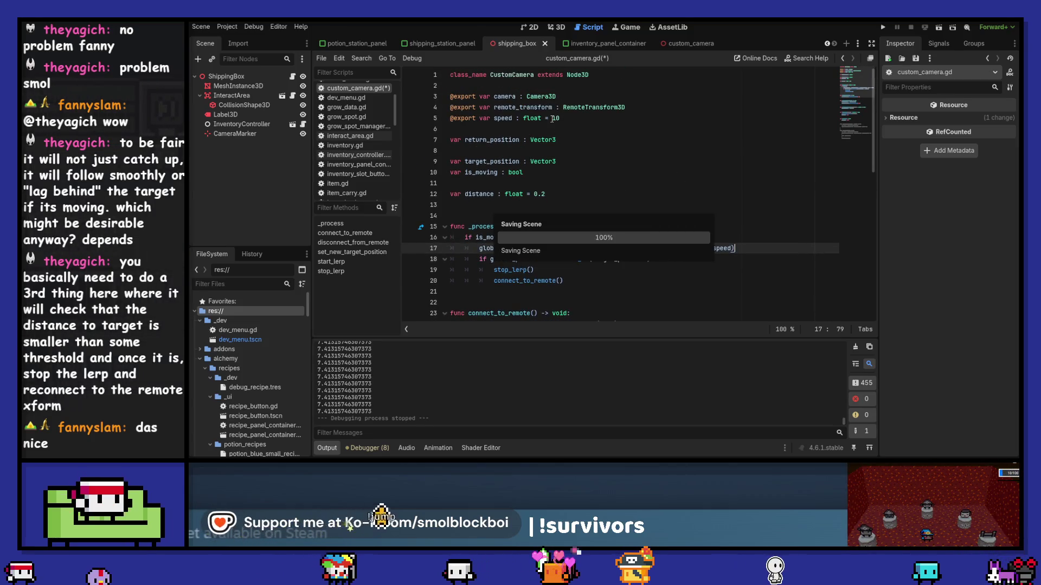
Set the CustomCamera's Speed property to 2.0 in the Inspector
click(227, 76)
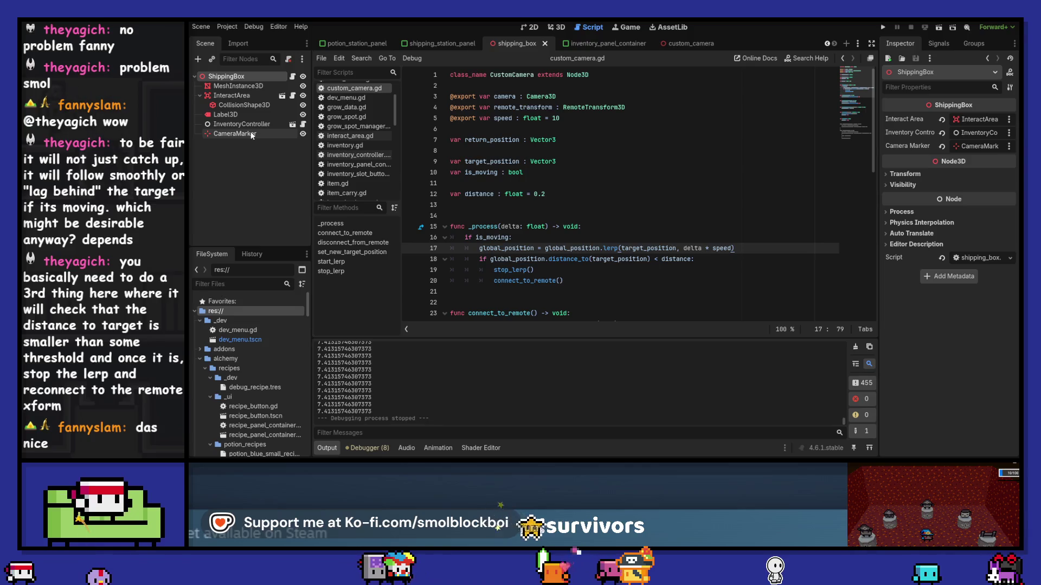
key(ctrl+Tab)
click(968, 147)
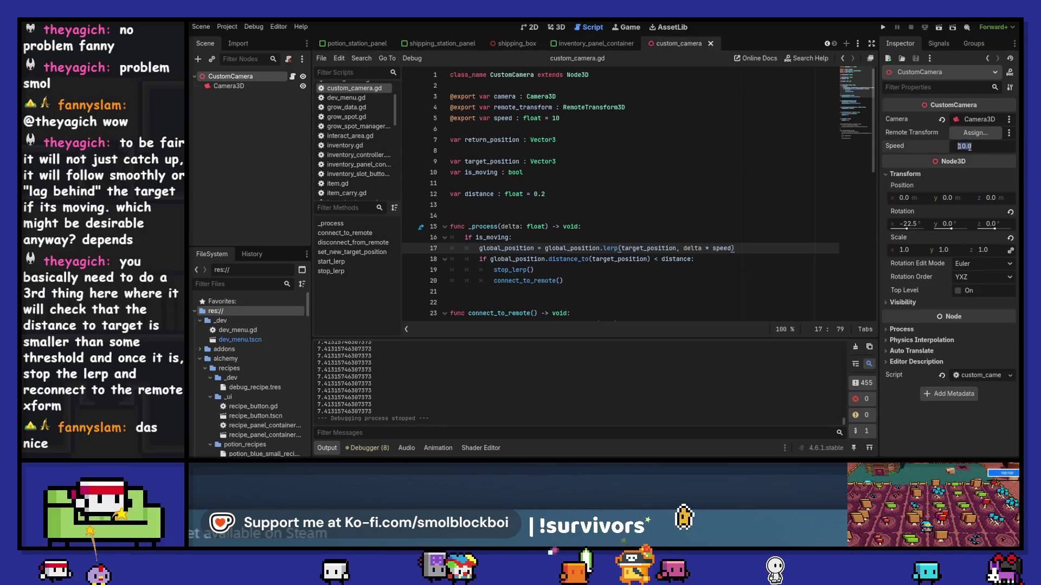
key(BackSpace)
text(2)
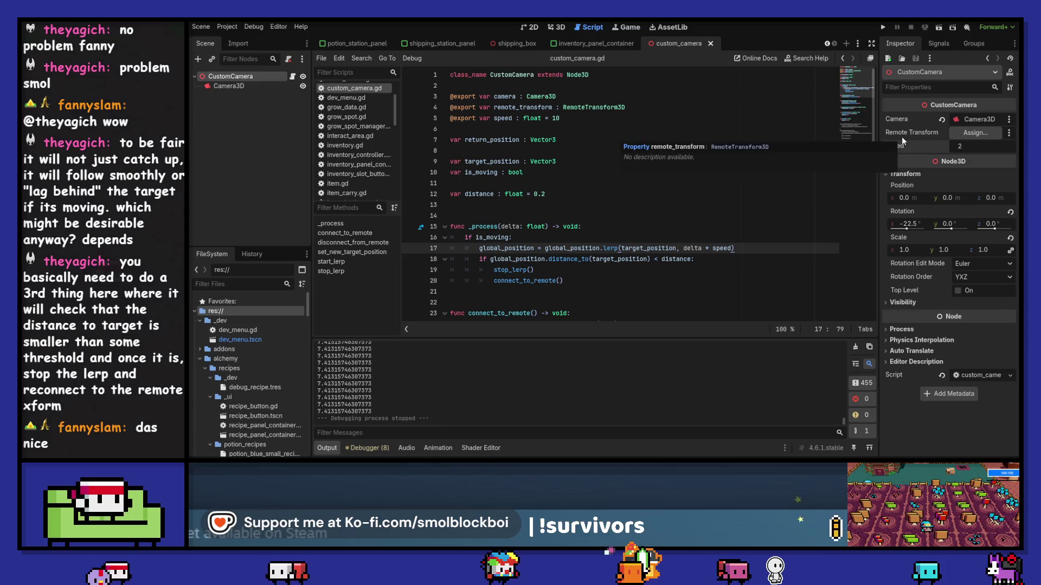
key(Tab)
Run the project, start the testing level, walk toward the potion station, and stop the game
click(882, 27)
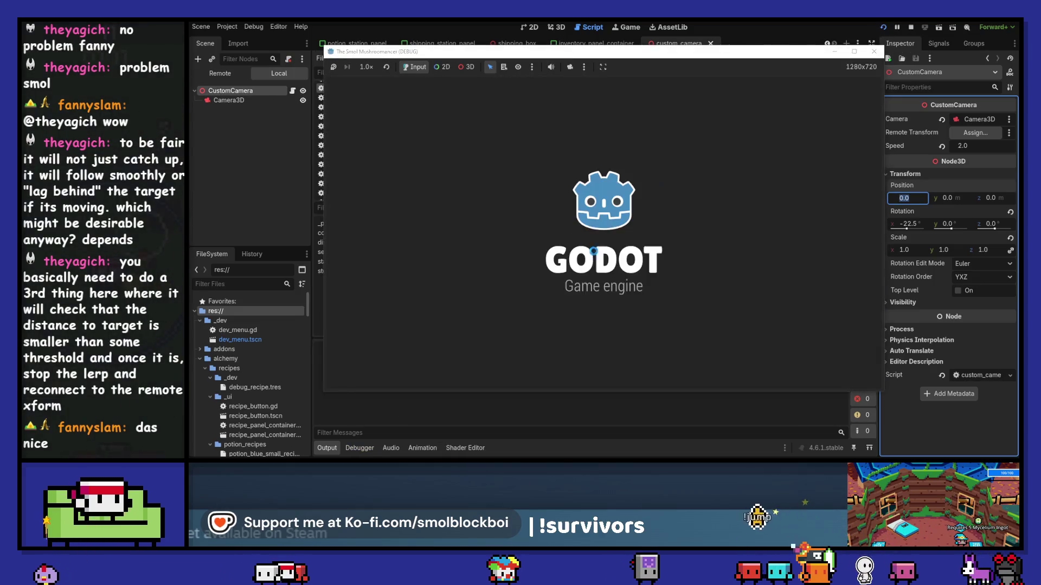
click(605, 279)
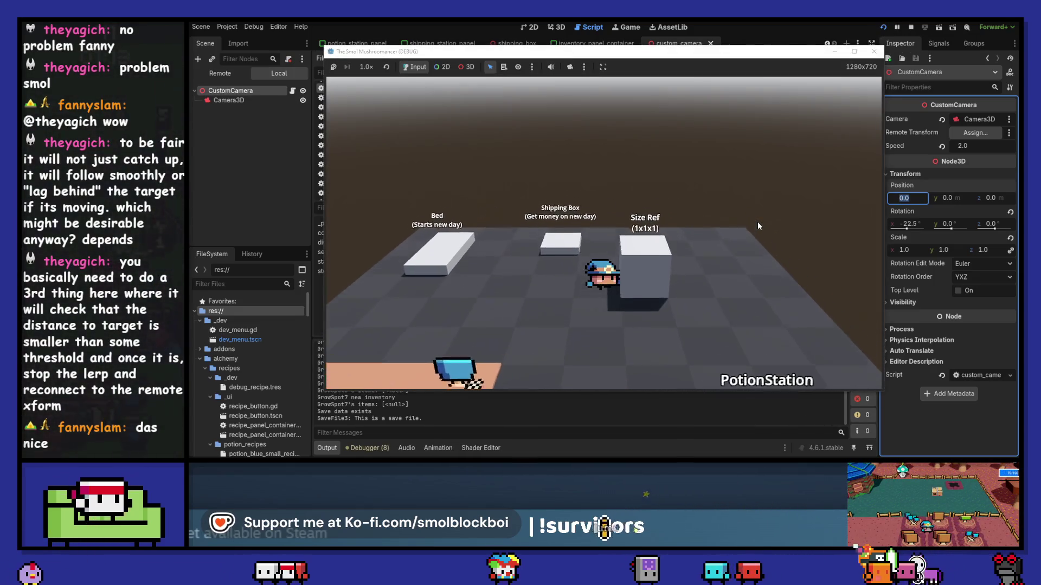
key(d)
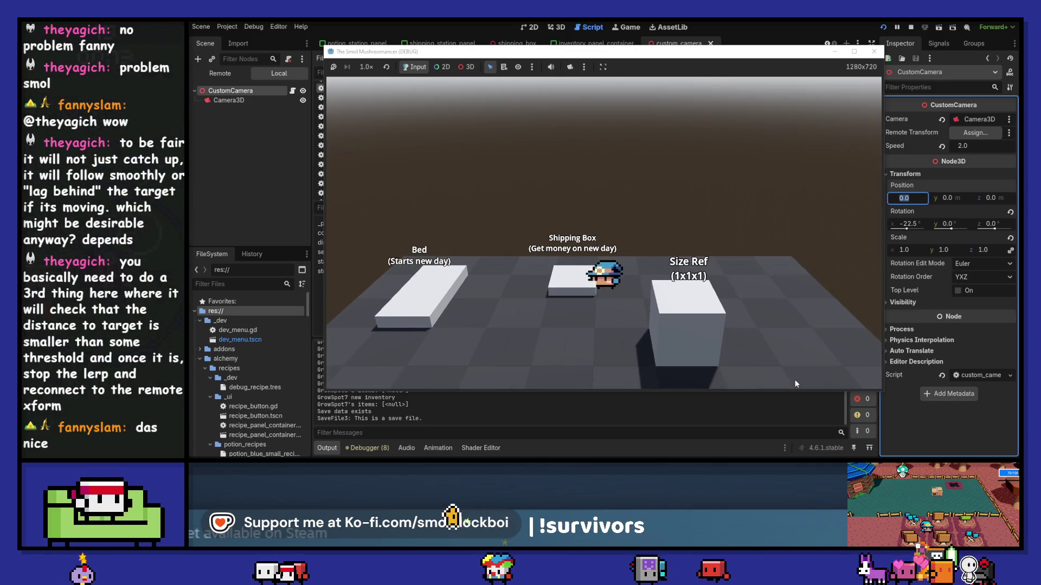
key(s)
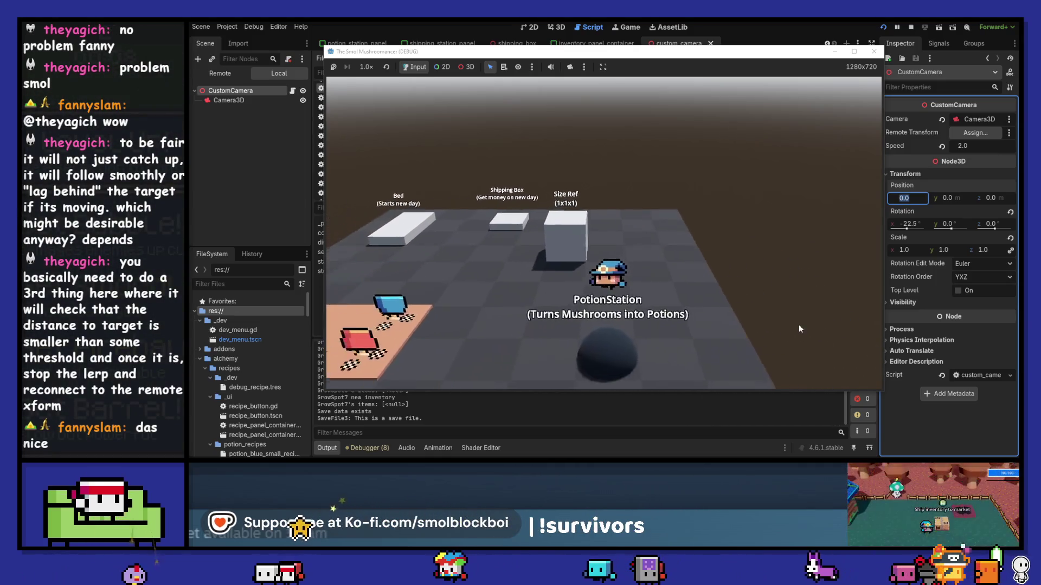
click(874, 50)
key(ctrl+s)
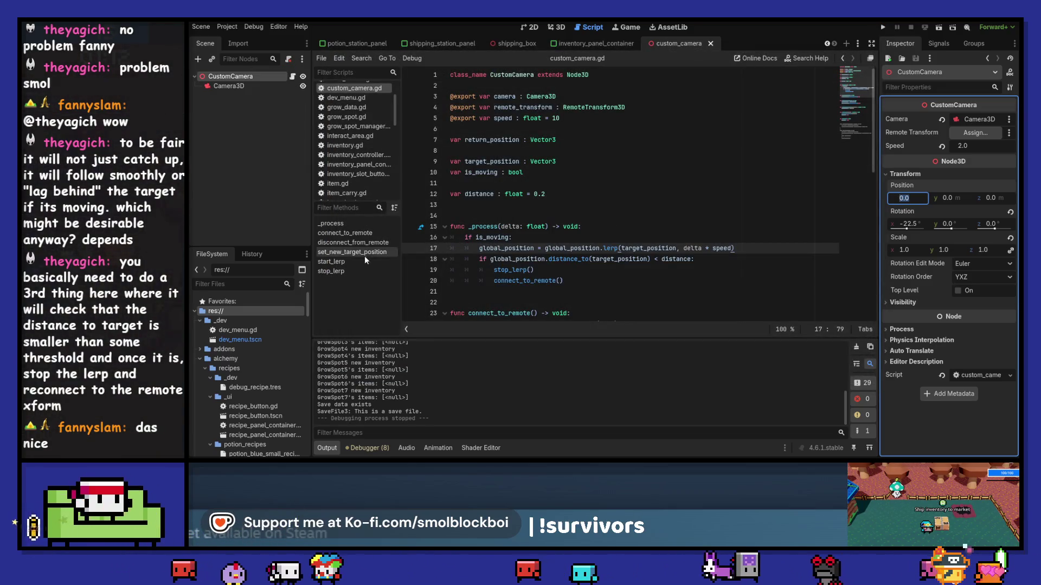
Add print(is_moving) on a new line after connect_to_remote() in _process
double_click(496, 239)
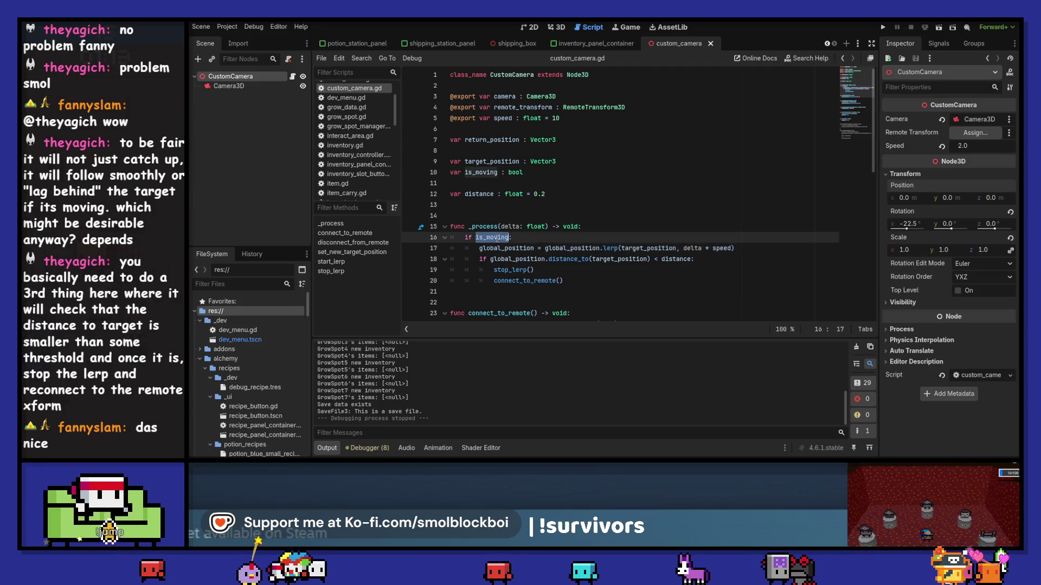
scroll(579, 248, down, 1)
click(582, 248)
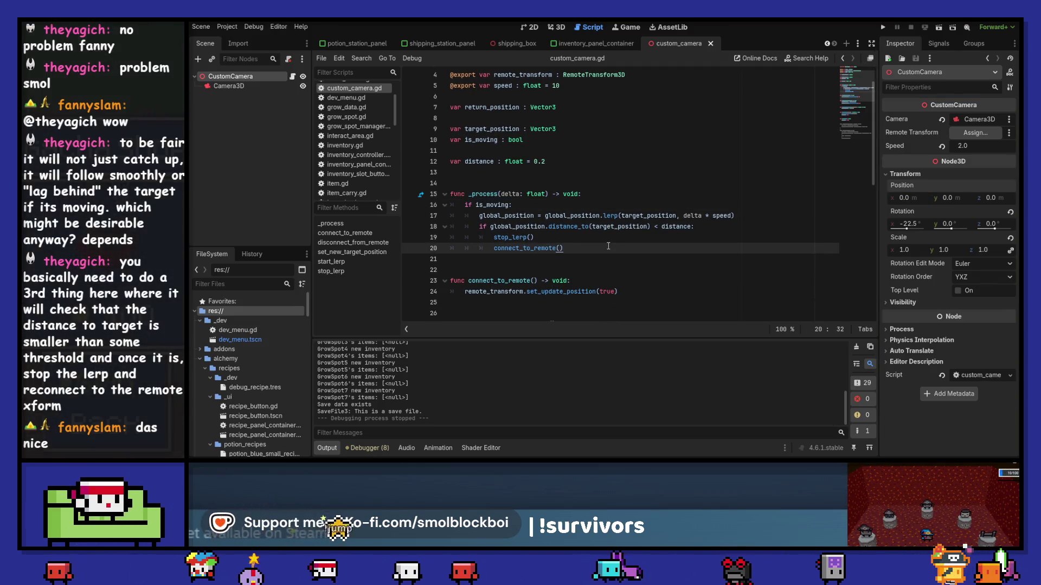
key(Return)
key(BackSpace)
key(BackSpace)
text(is_m)
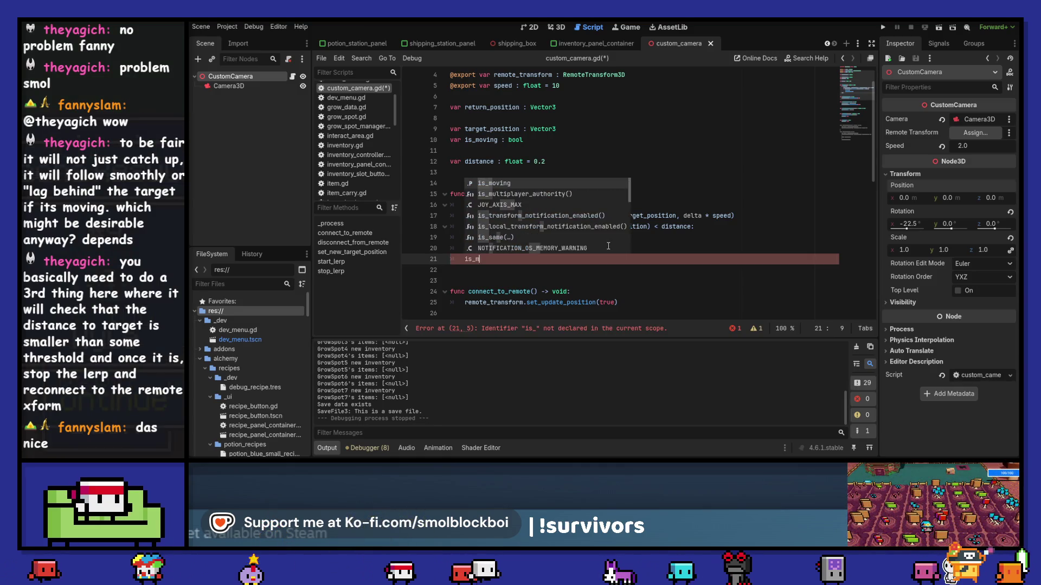
key(Return)
key(Home)
text(pr)
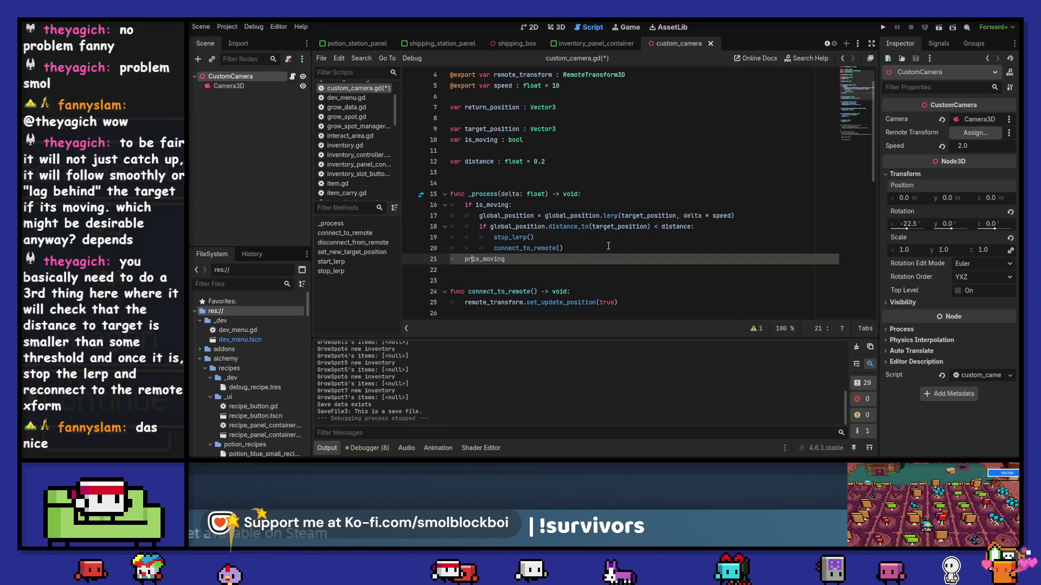
key(End)
Run the game into the testing level, walk the character, and stop, logging a stream of true
key(F5)
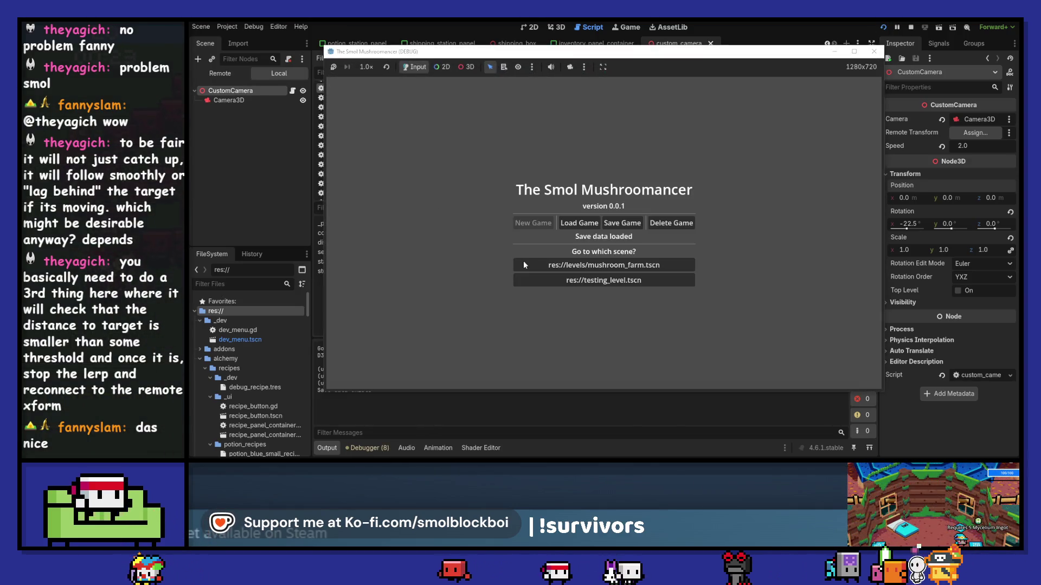
click(558, 267)
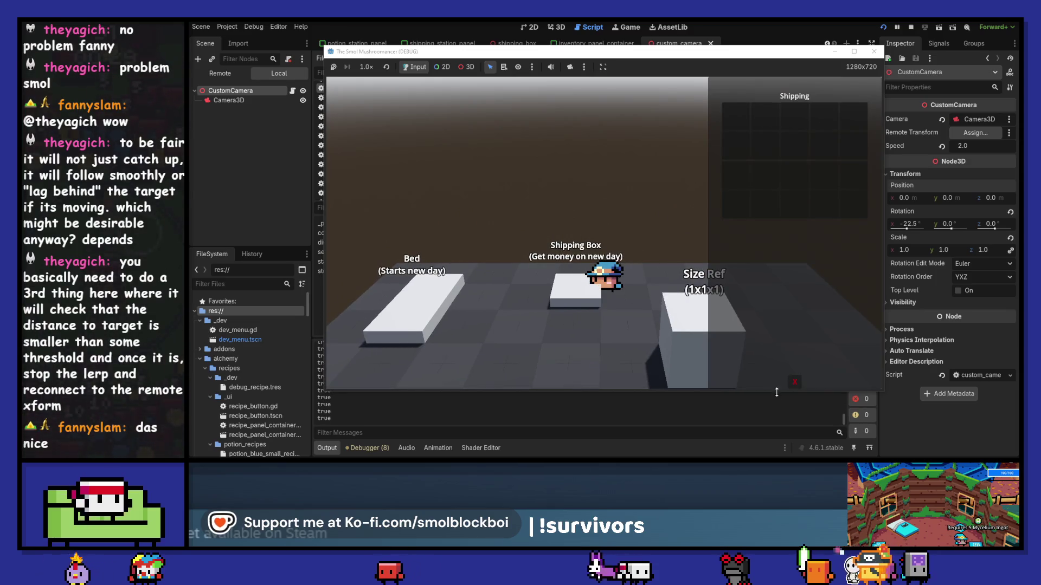
key(s)
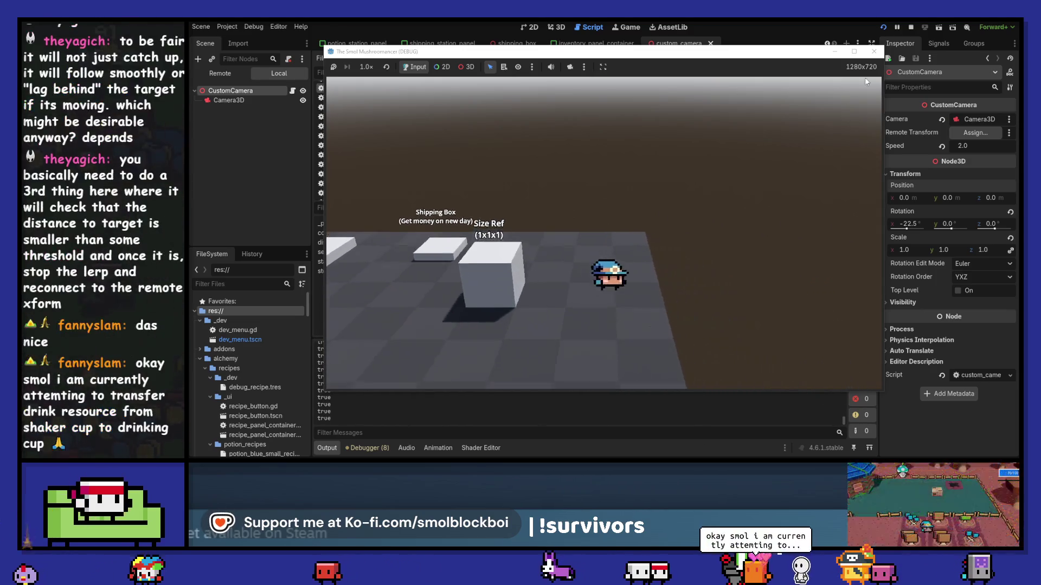
click(873, 52)
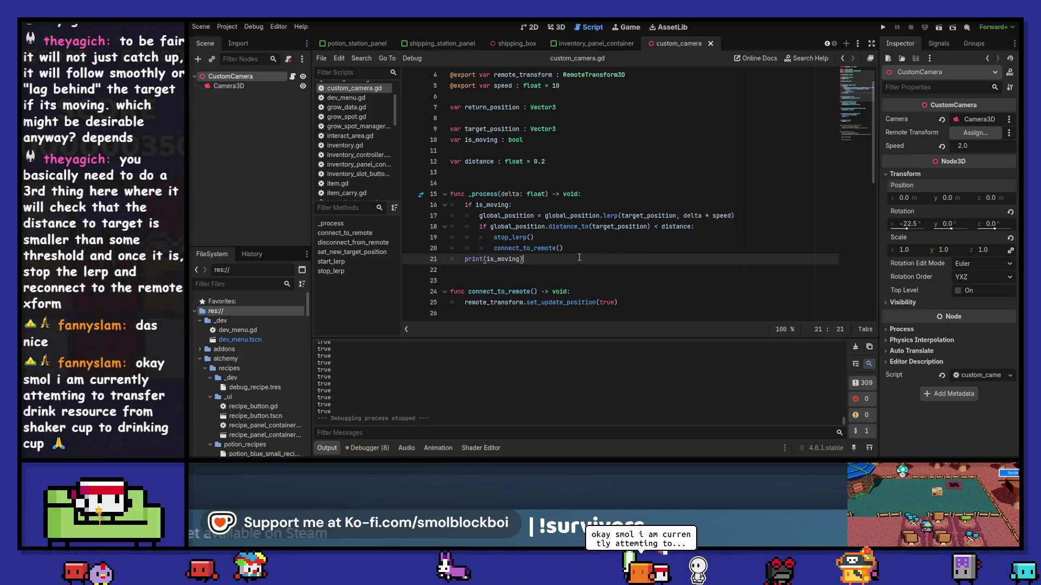
Delete the print(is_moving) line on line 21 and save custom_camera.gd
drag(579, 258, 422, 260)
key(BackSpace)
key(BackSpace)
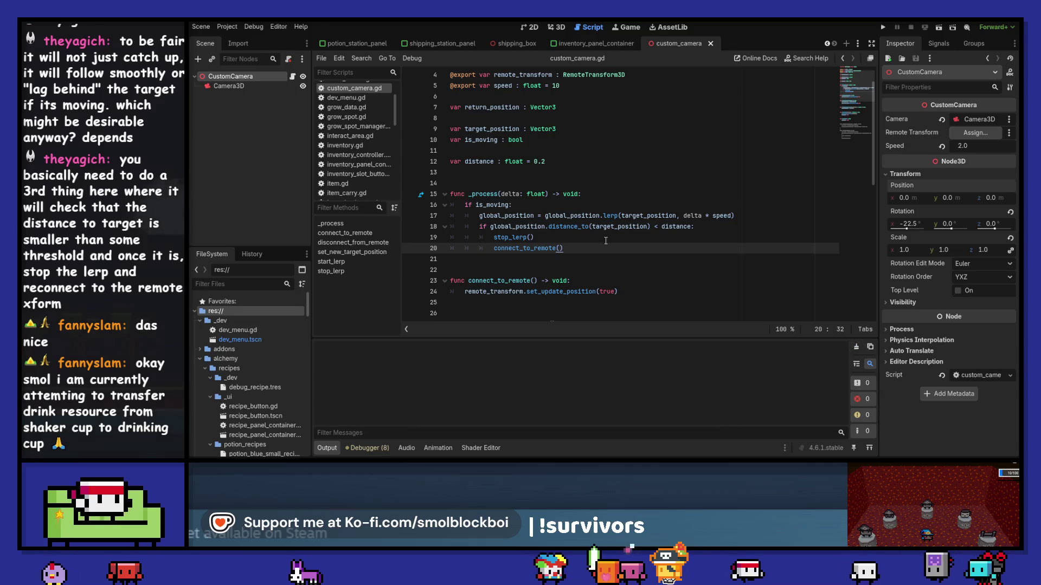
key(ctrl+s)
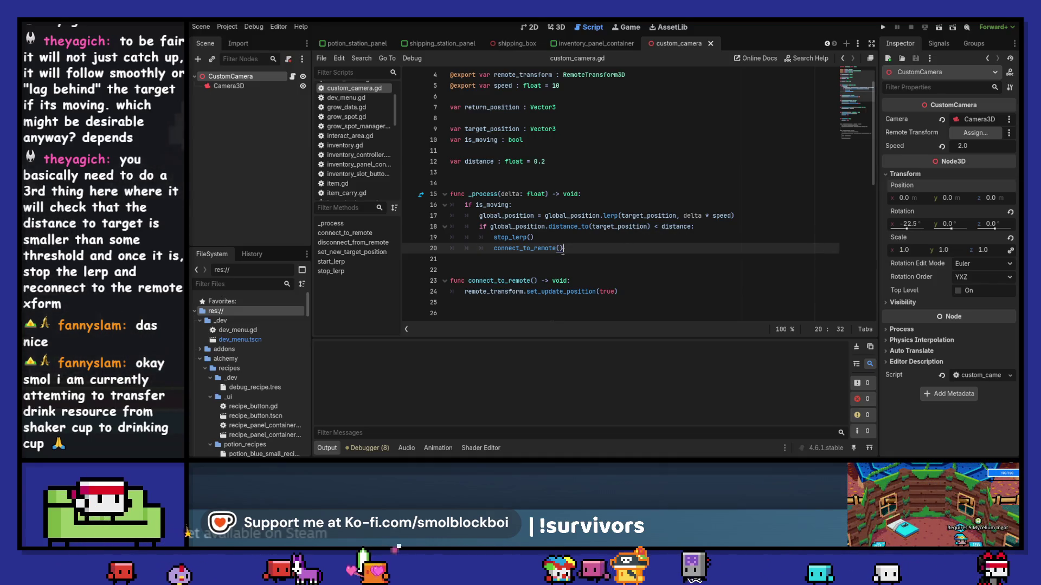
Review the script's lerp, target_position uses and the distance_to check on line 18
scroll(580, 247, down, 2)
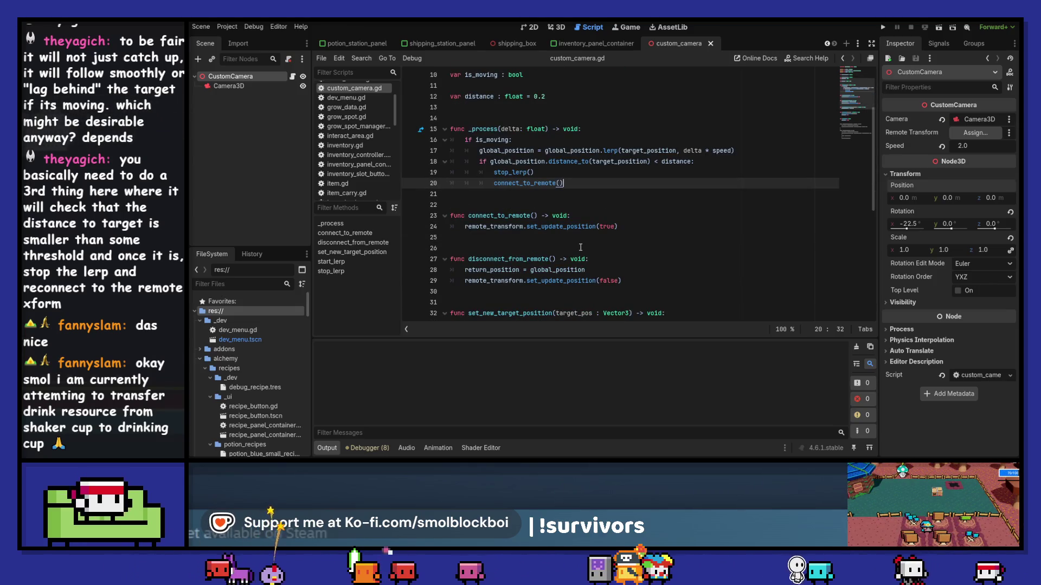
scroll(603, 189, down, 1)
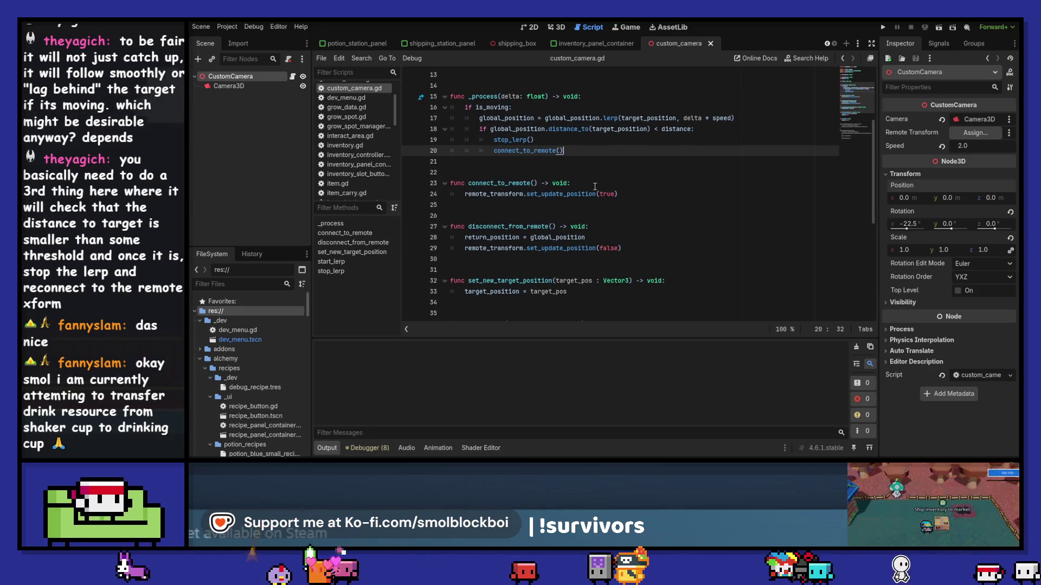
scroll(595, 187, down, 3)
scroll(595, 187, down, 2)
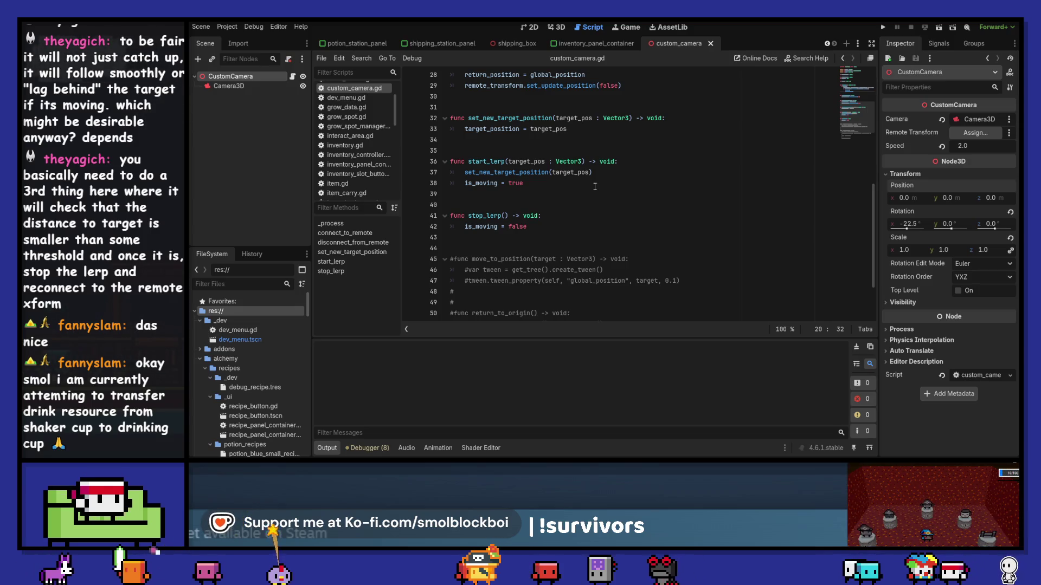
scroll(595, 186, up, 7)
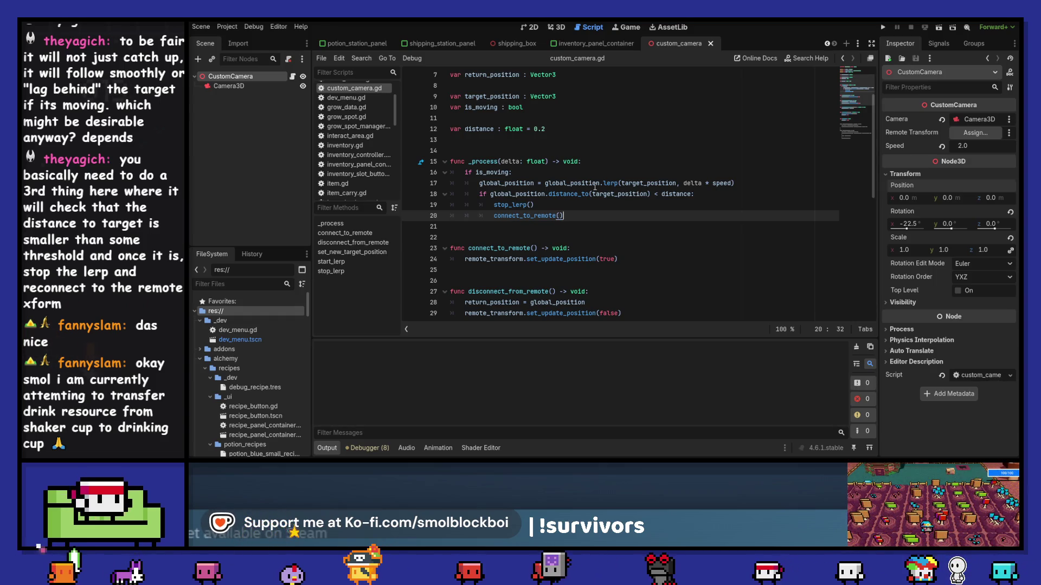
mouse_move(614, 182)
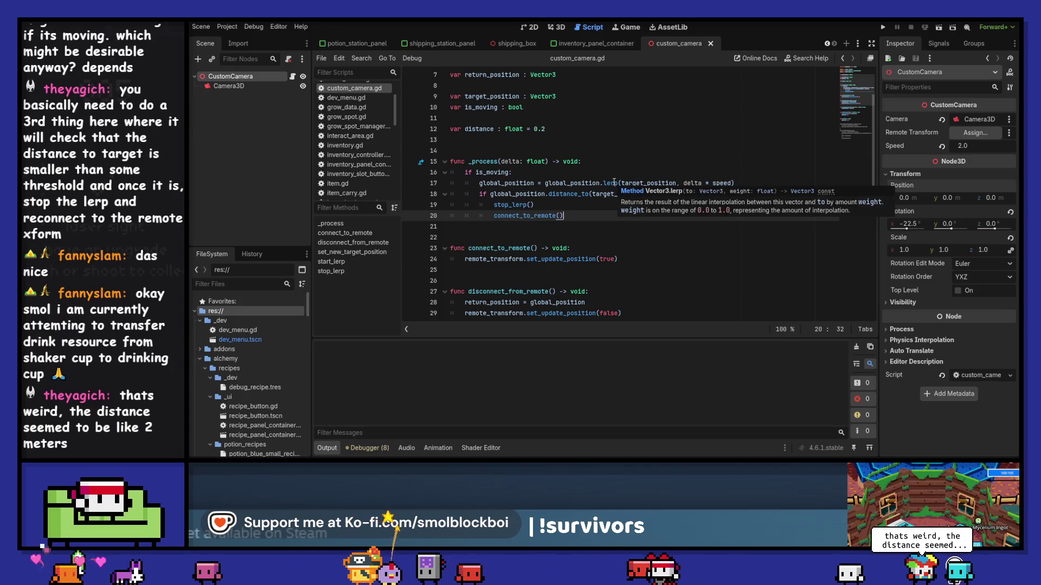
double_click(633, 184)
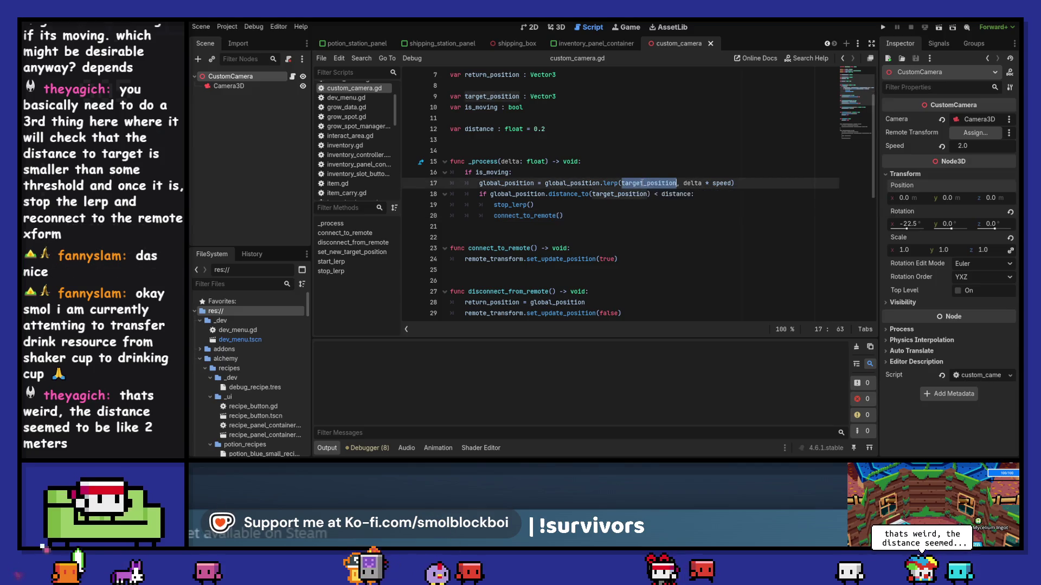
mouse_move(661, 195)
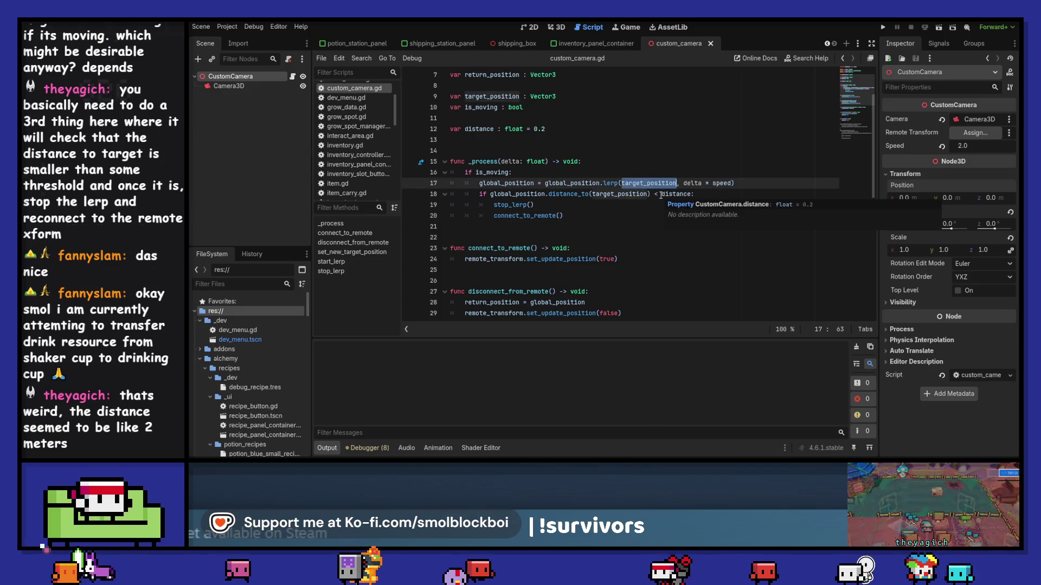
scroll(660, 196, down, 5)
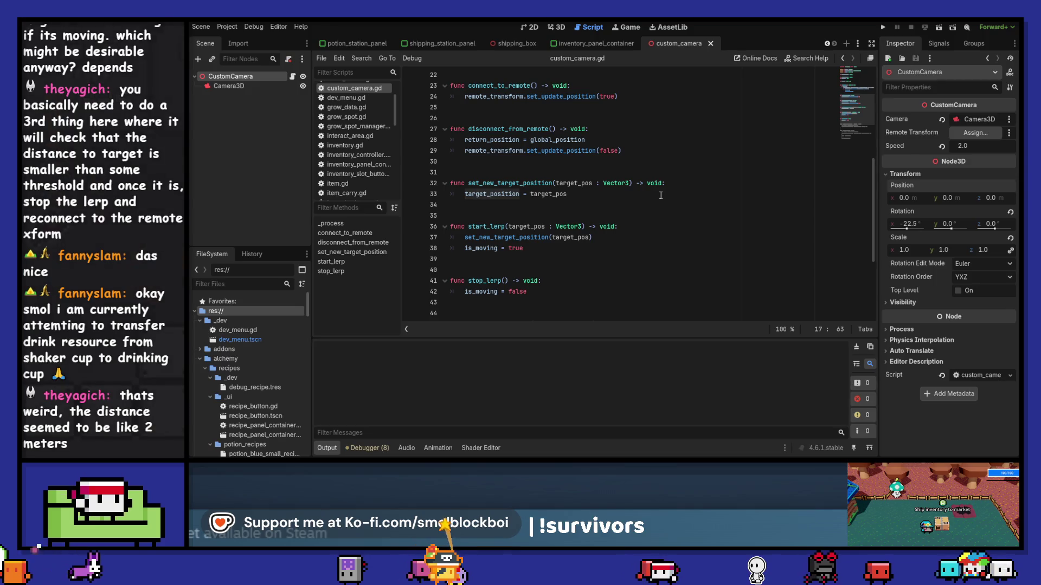
scroll(660, 196, up, 1)
scroll(660, 195, up, 6)
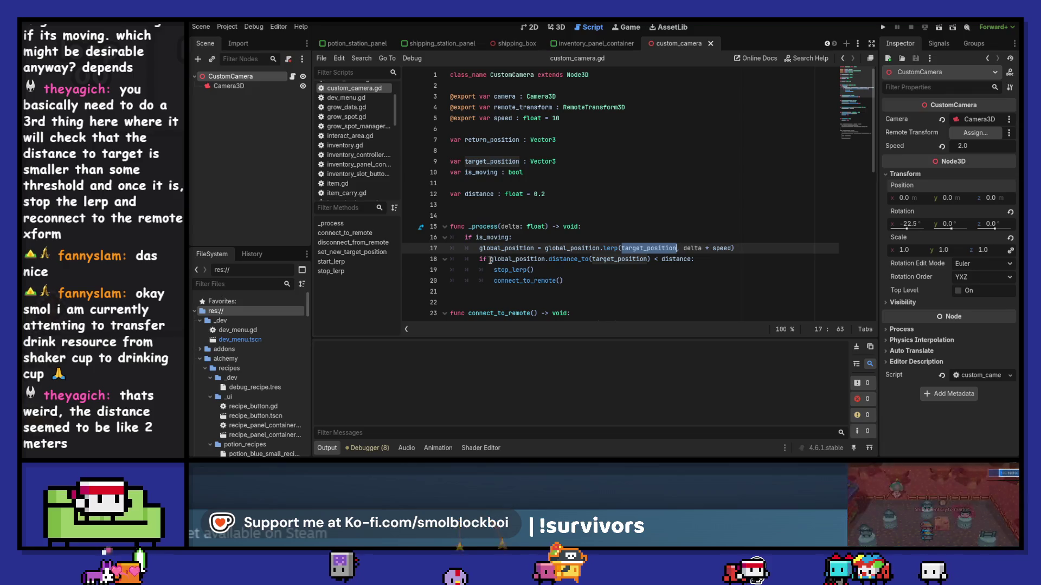
drag(491, 259, 652, 259)
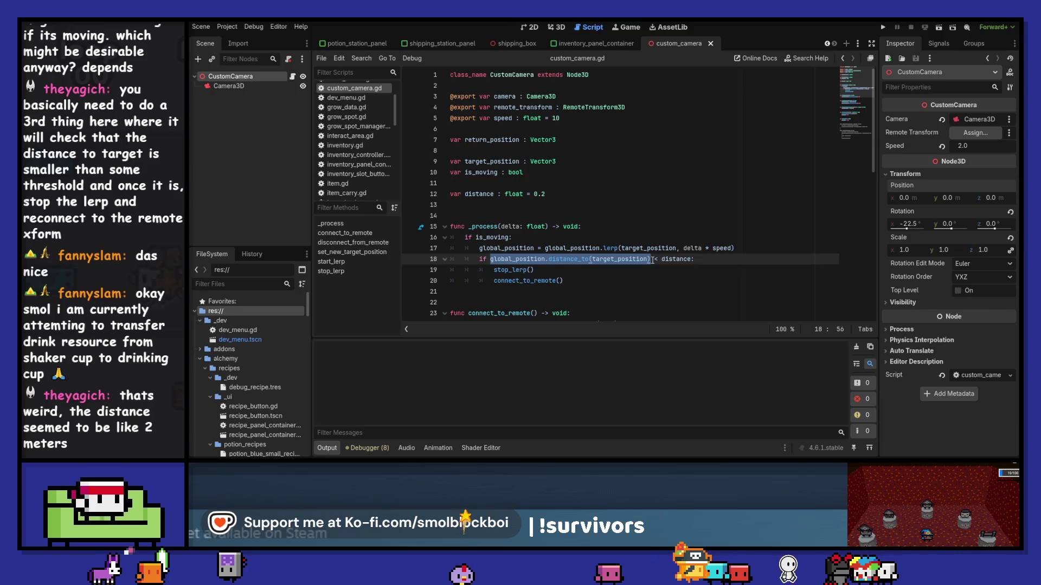
Search all scripts for start_lerp and open its call in shipping_box.gd
key(ctrl+shift+f)
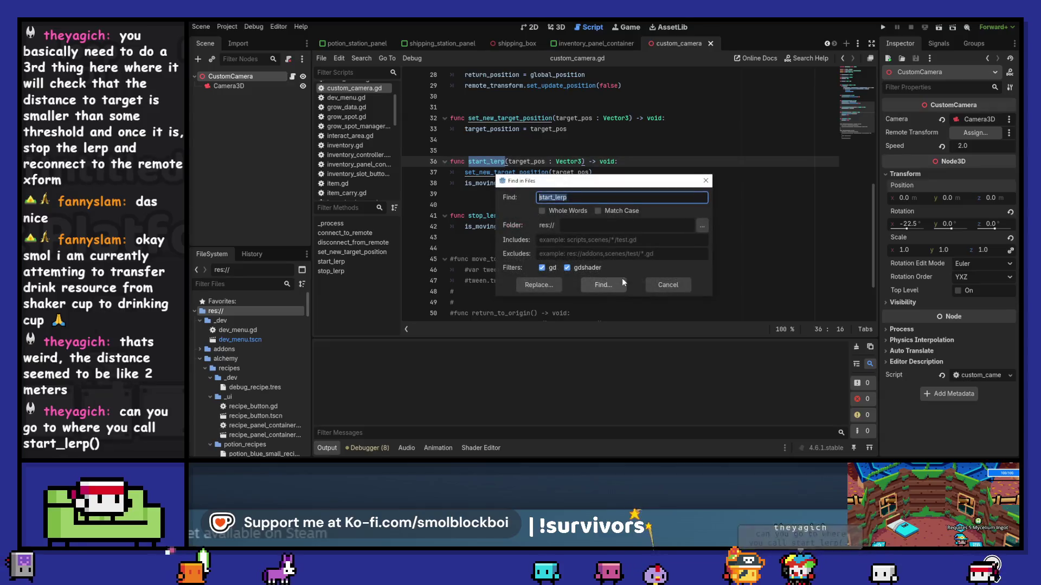
click(622, 279)
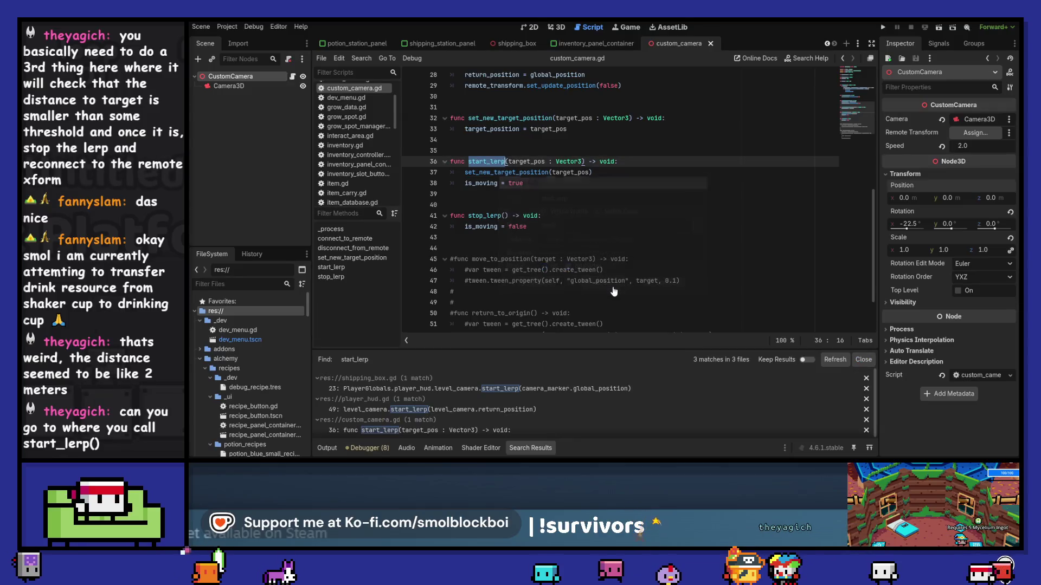
click(622, 388)
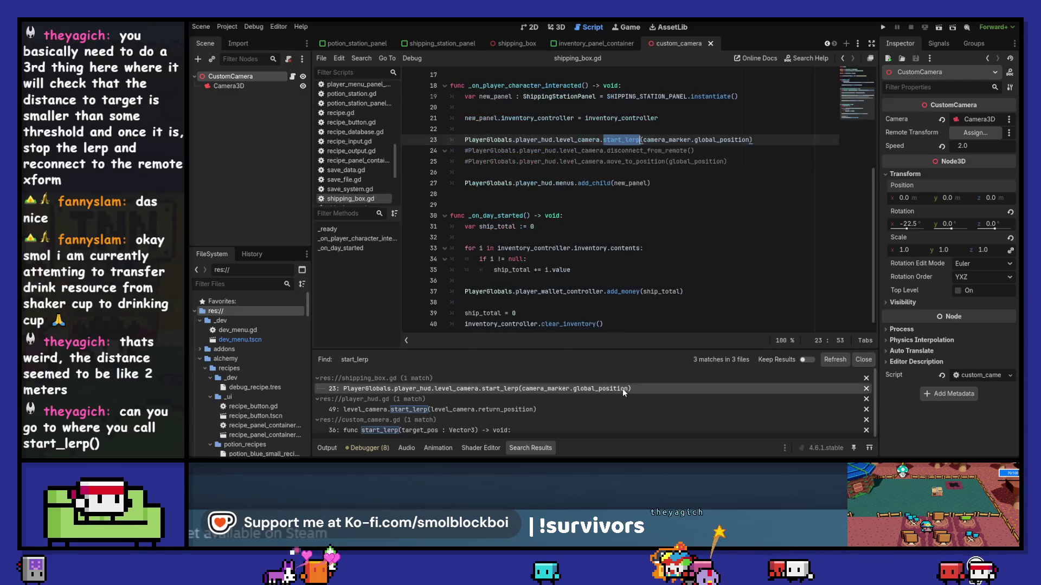
scroll(720, 271, up, 2)
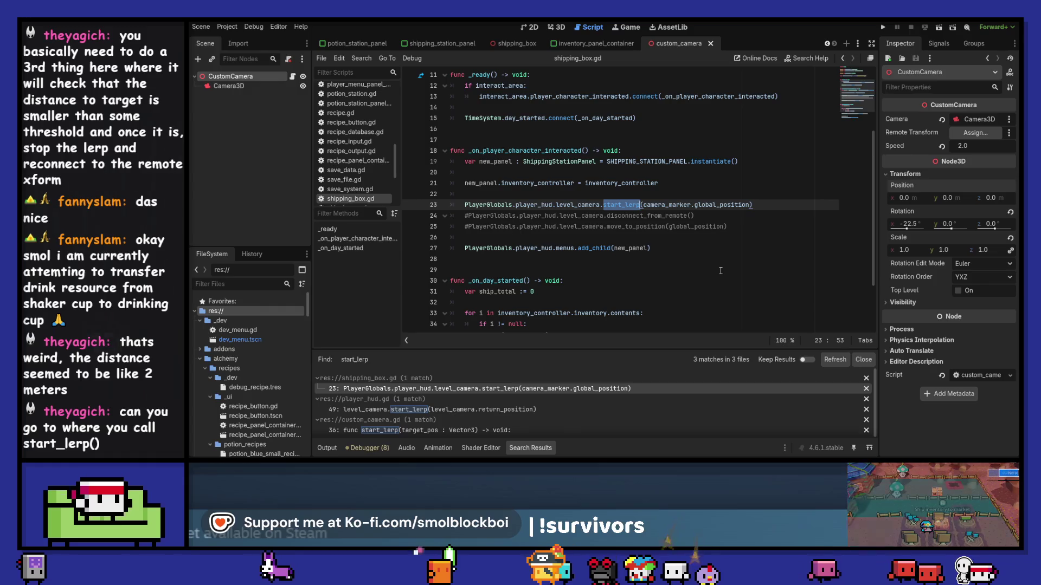
scroll(720, 270, up, 3)
scroll(720, 270, down, 1)
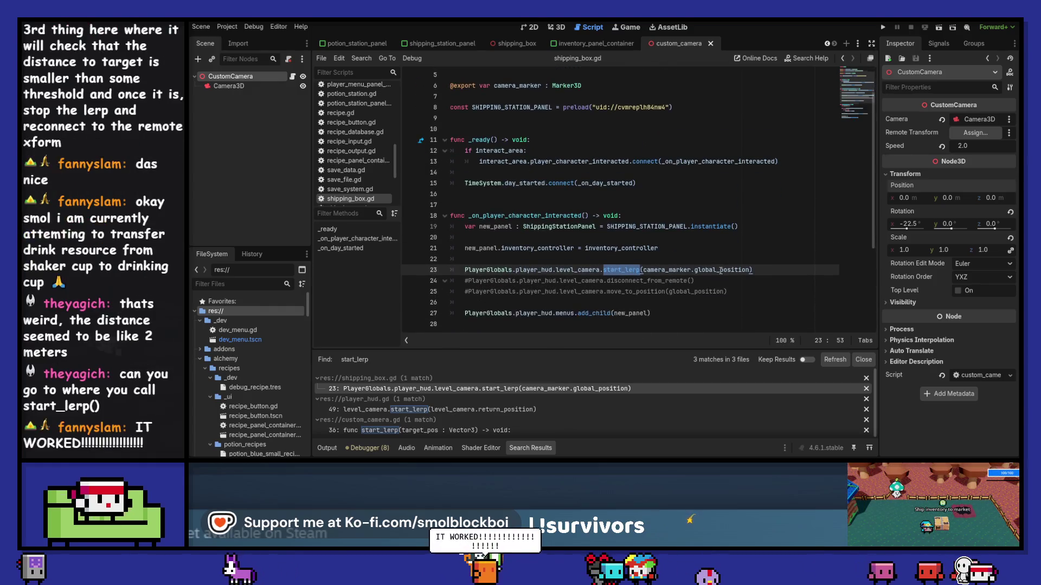
scroll(720, 271, down, 1)
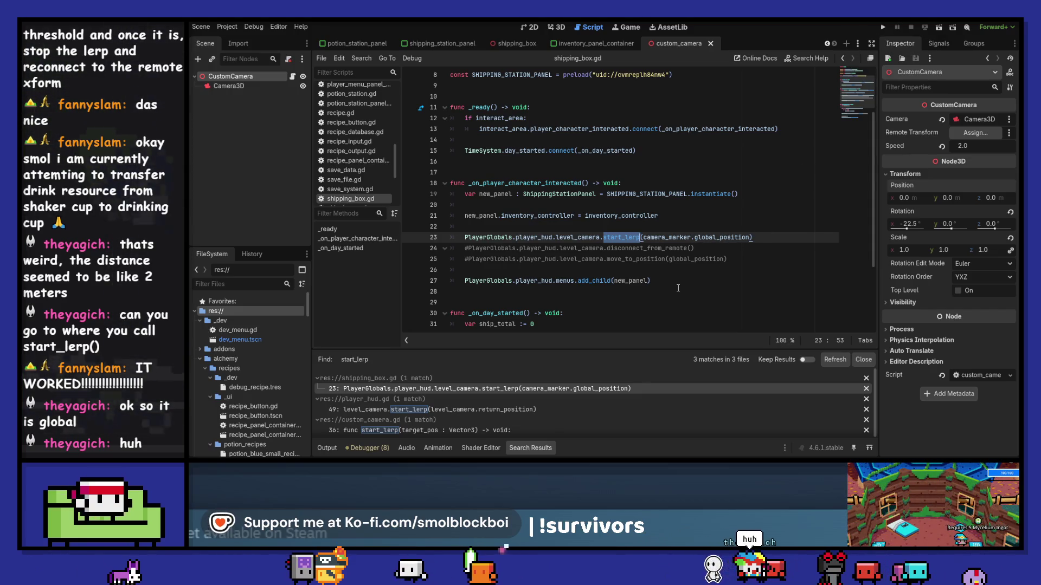
Follow level_camera to CustomCamera's start_lerp, inspect the CustomCamera node, then return to player_hud.gd line 49
ctrl+click(579, 242)
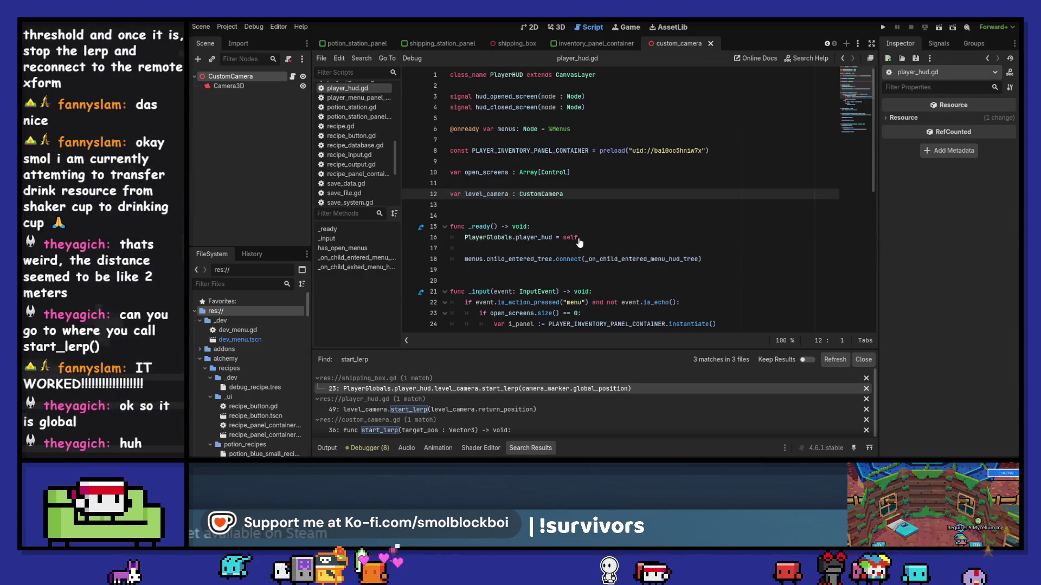
ctrl+click(544, 194)
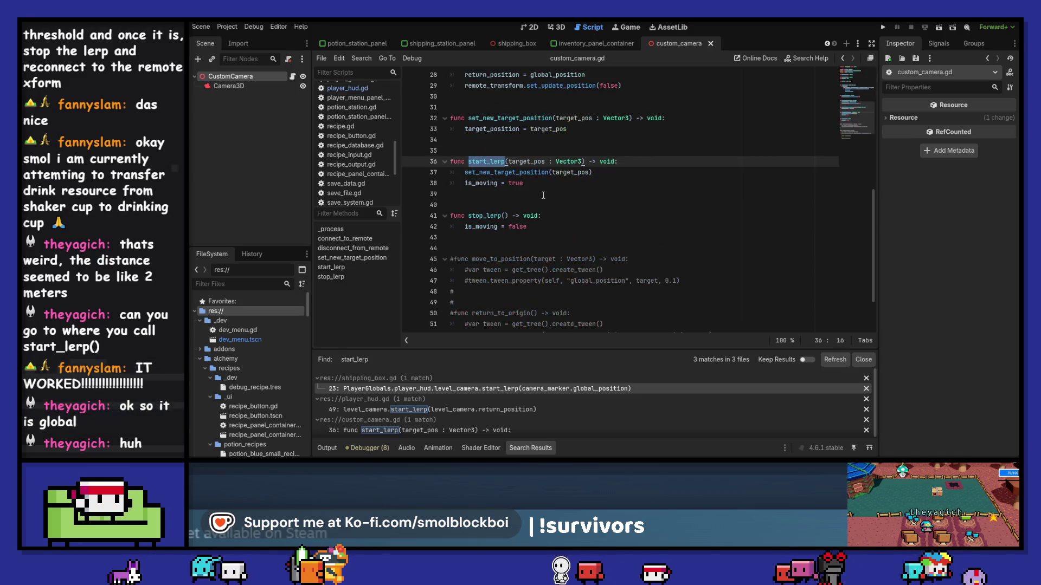
click(223, 79)
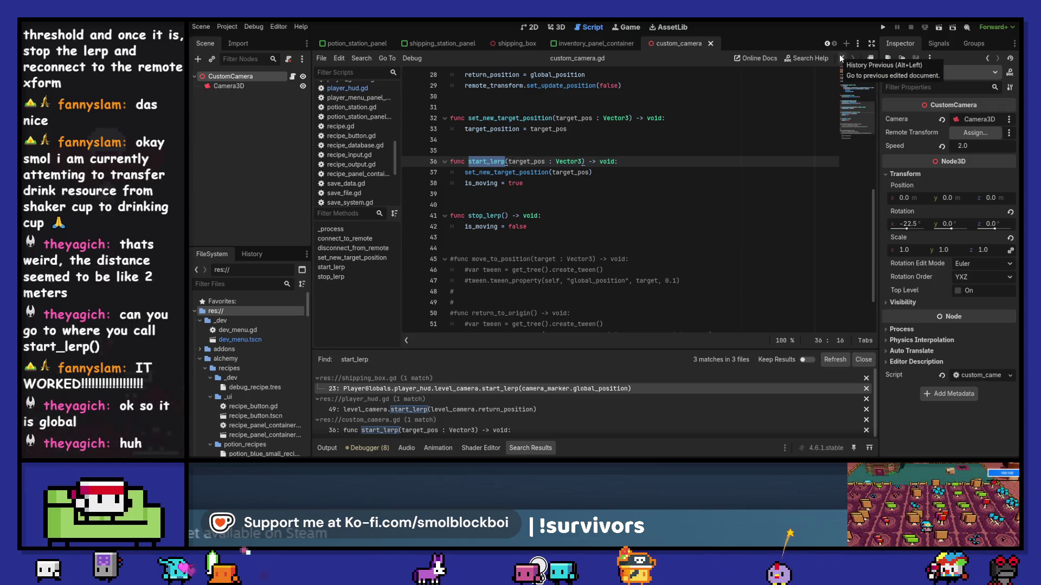
click(840, 58)
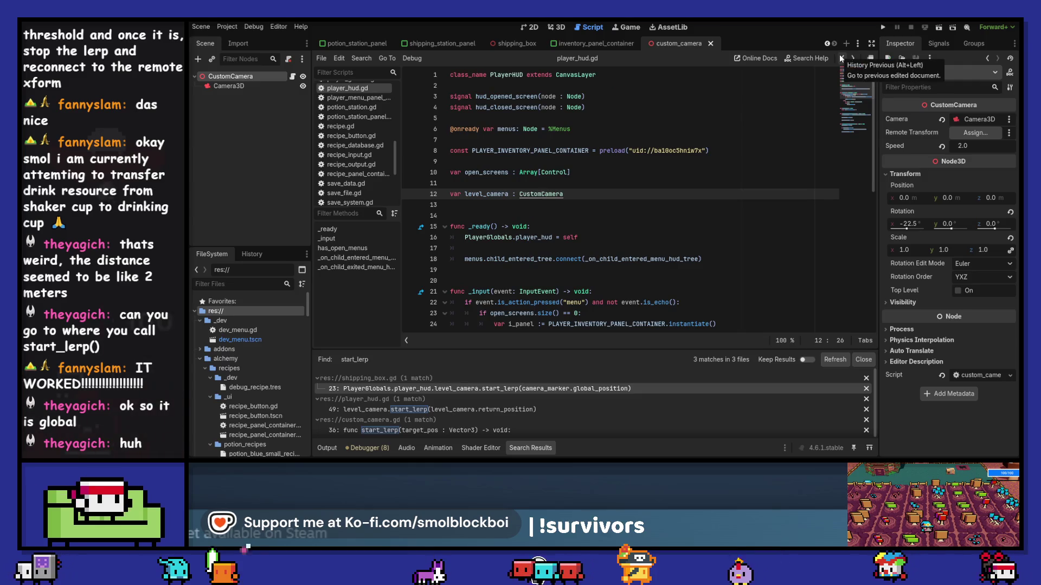
click(840, 58)
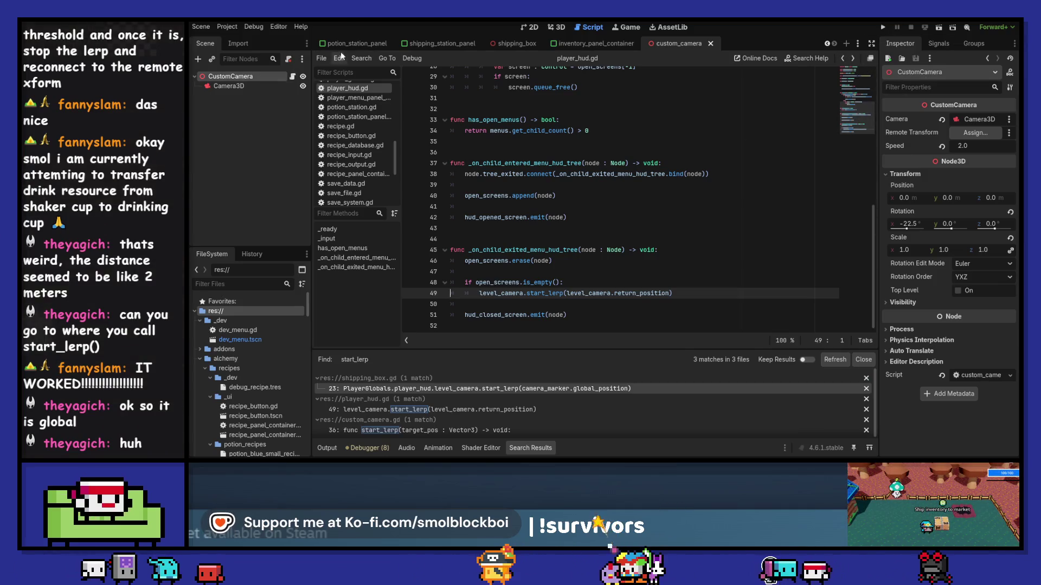
Open the start_lerp definition in custom_camera.gd from the search results and go to _process
click(377, 430)
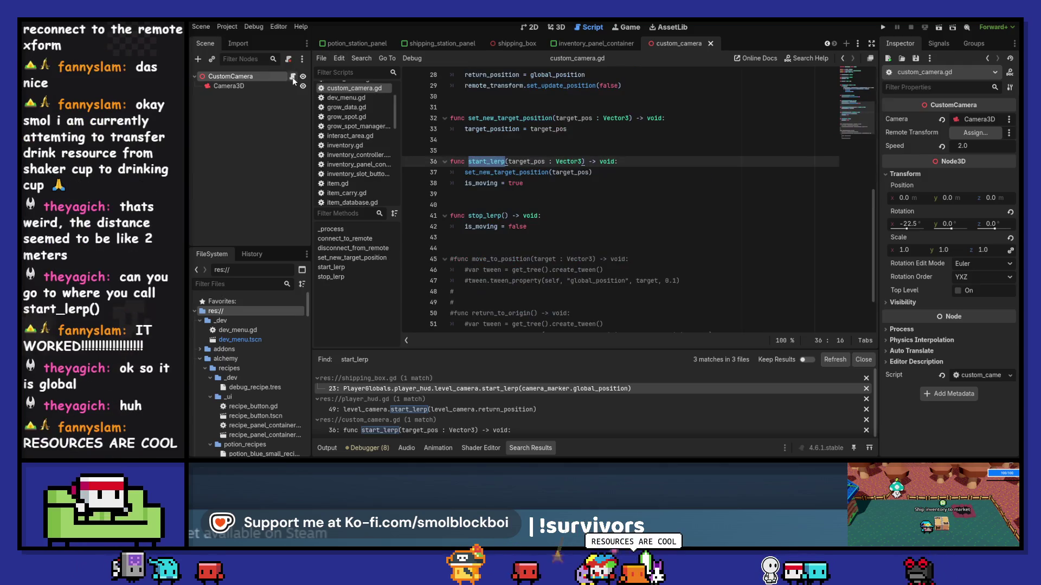
scroll(645, 203, up, 4)
scroll(639, 192, up, 3)
click(638, 215)
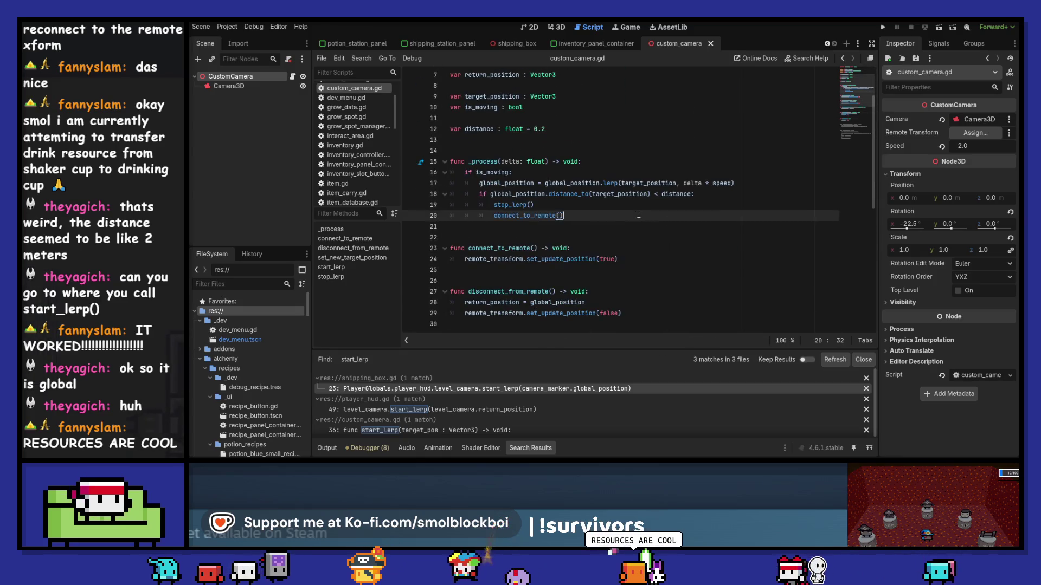
scroll(639, 214, down, 1)
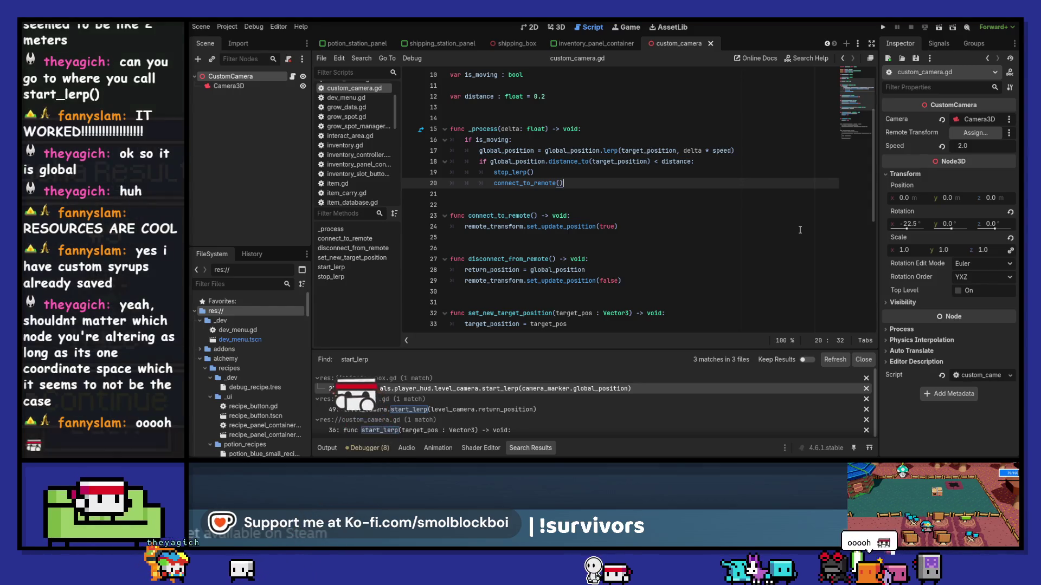
scroll(799, 229, up, 1)
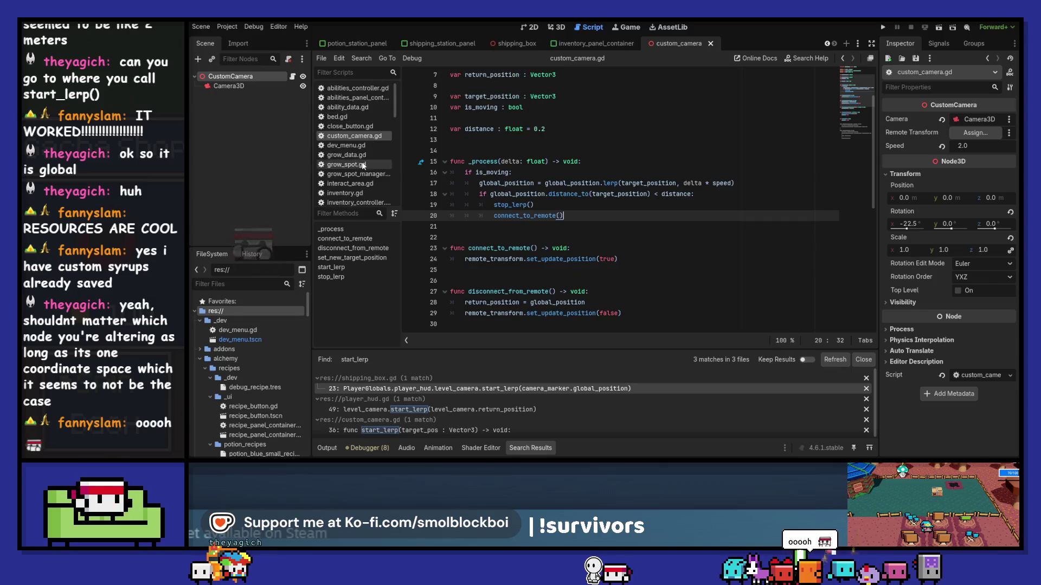
Open save_file.gd and look over its GrowData and PlayerData references
scroll(333, 154, up, 1)
scroll(325, 173, down, 10)
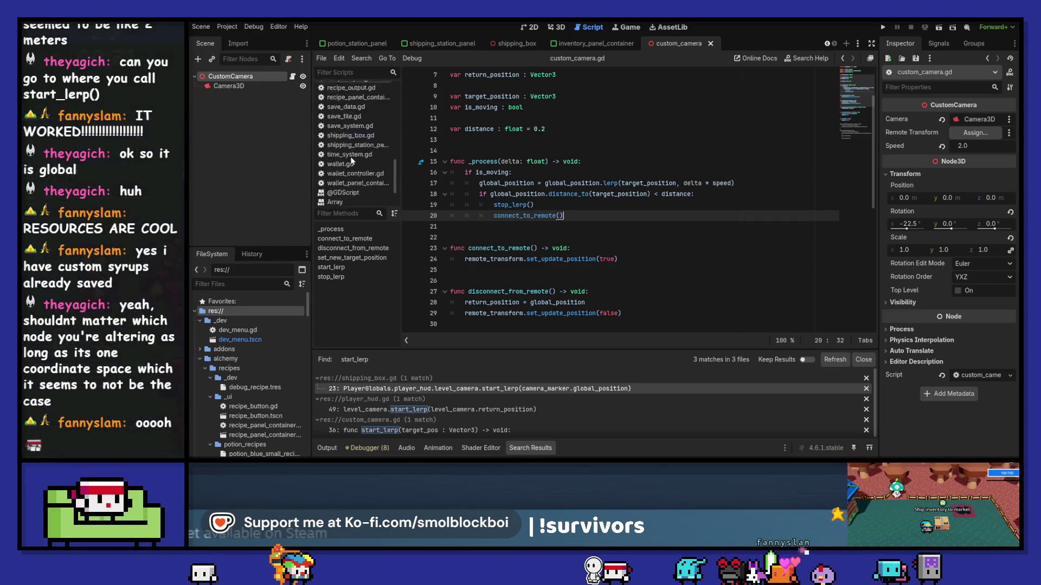
click(365, 115)
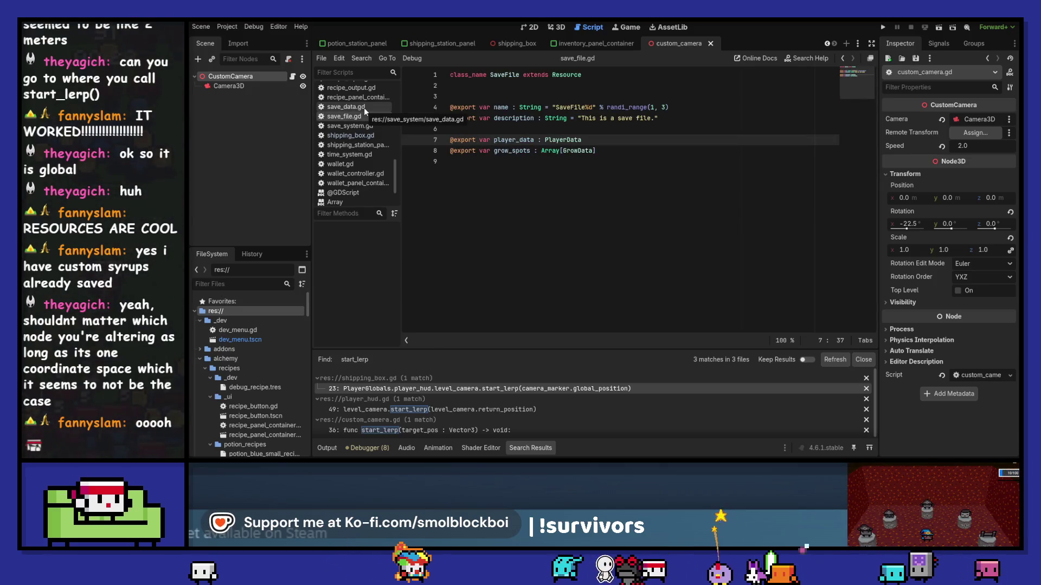
double_click(578, 151)
double_click(563, 140)
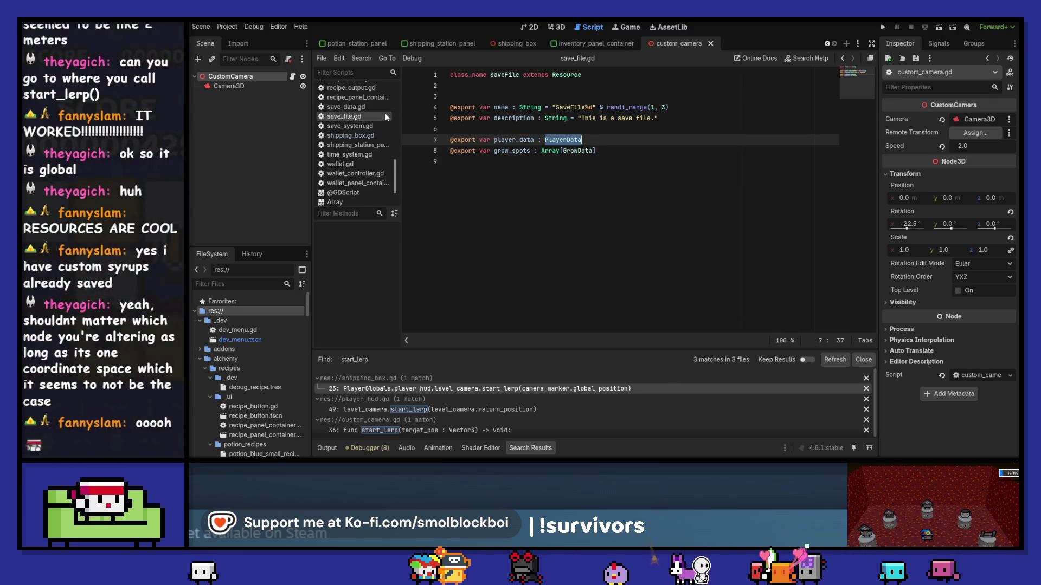
key(ctrl+shift+comma)
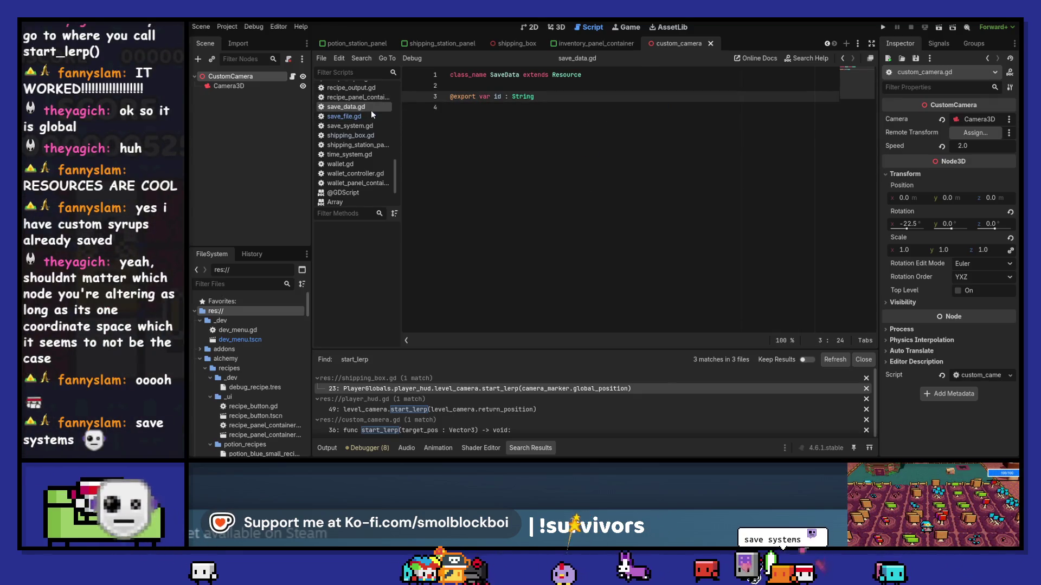
Open save_system.gd and read through it, including the ResourceLoader call on line 24
click(377, 127)
scroll(636, 193, down, 3)
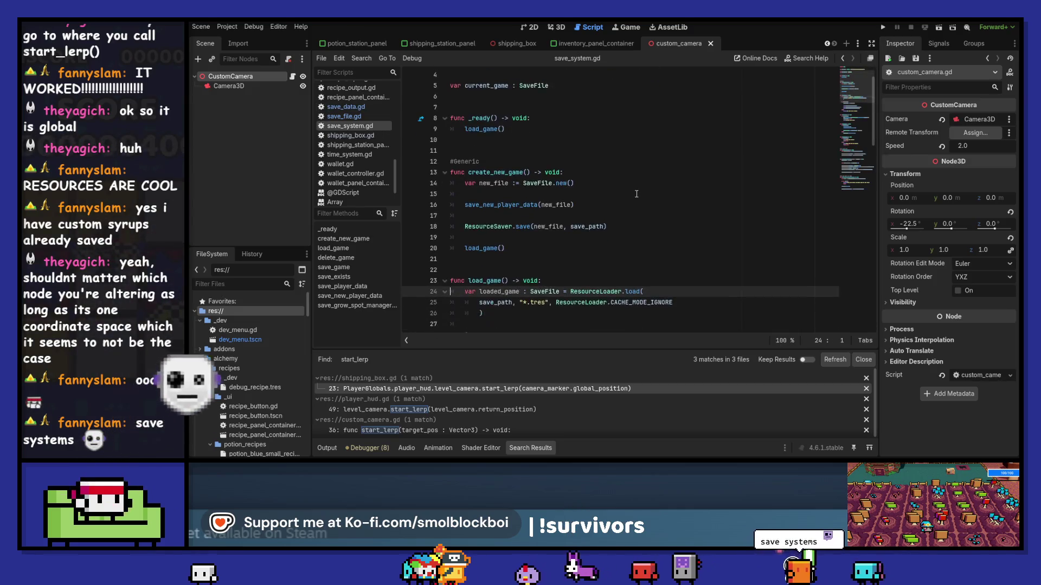
scroll(636, 194, down, 1)
scroll(636, 193, down, 1)
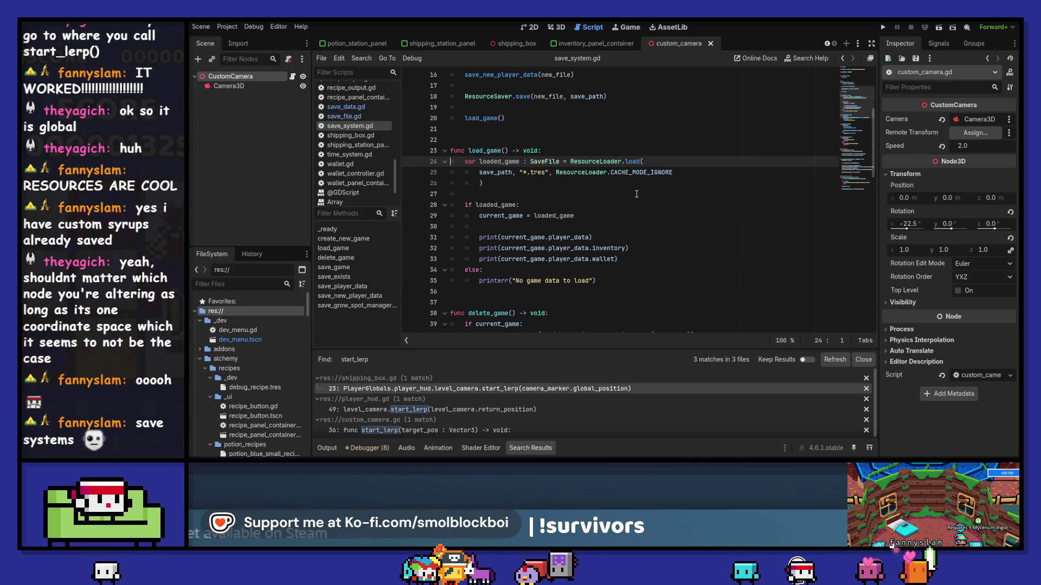
scroll(637, 193, down, 1)
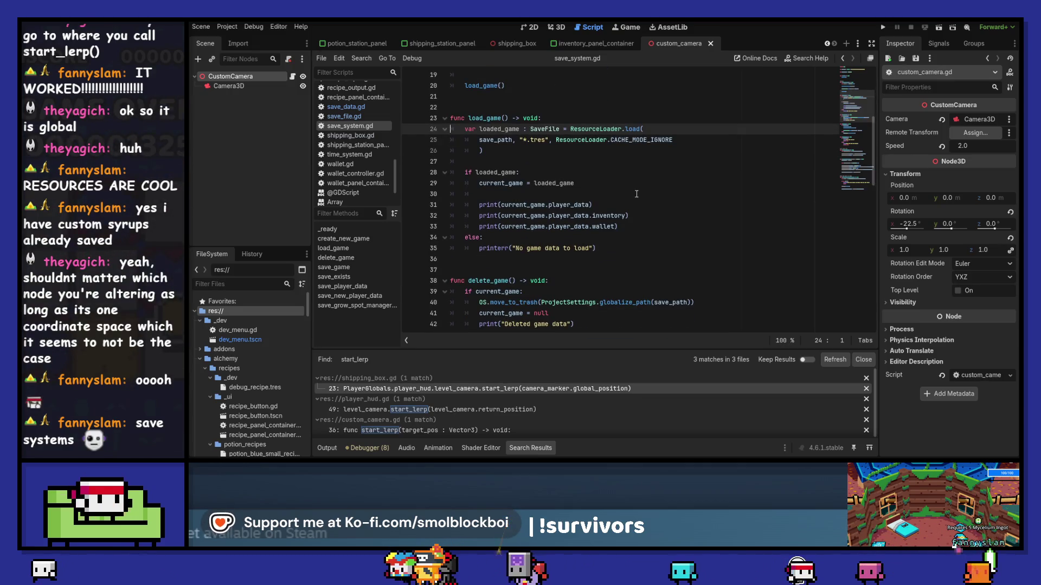
double_click(595, 129)
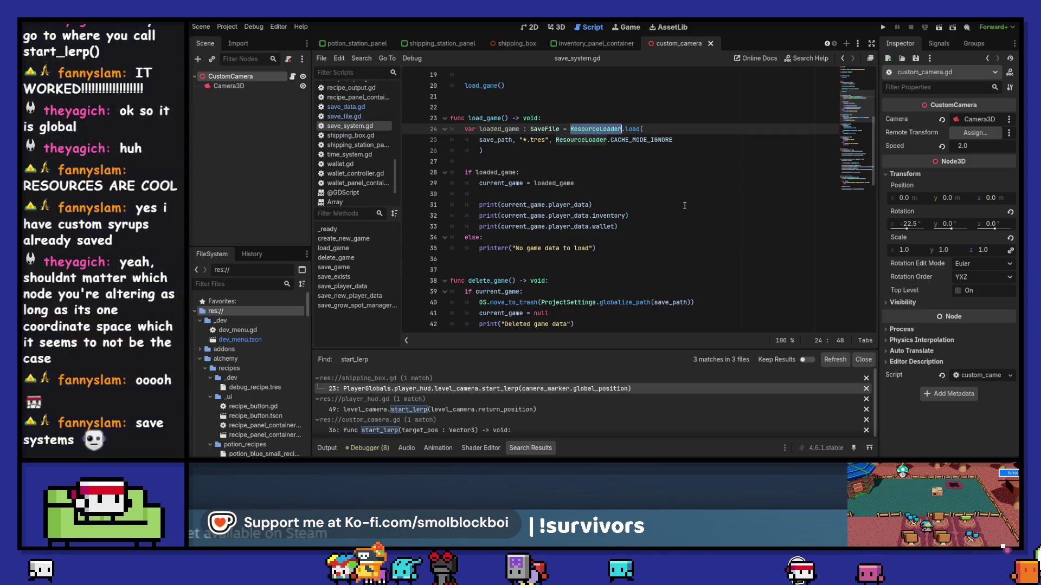
scroll(684, 205, down, 3)
scroll(684, 205, down, 6)
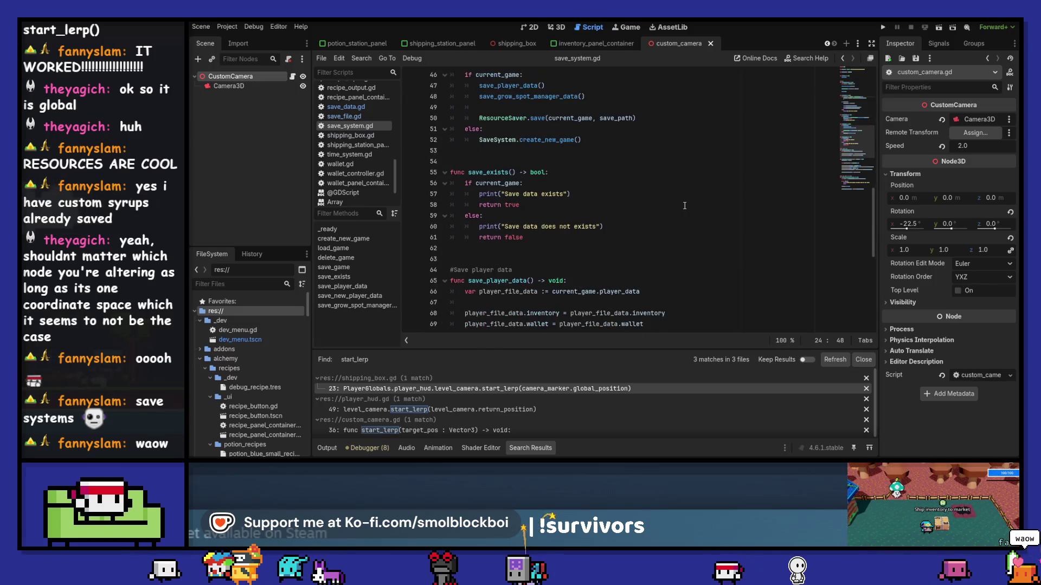
scroll(684, 205, down, 3)
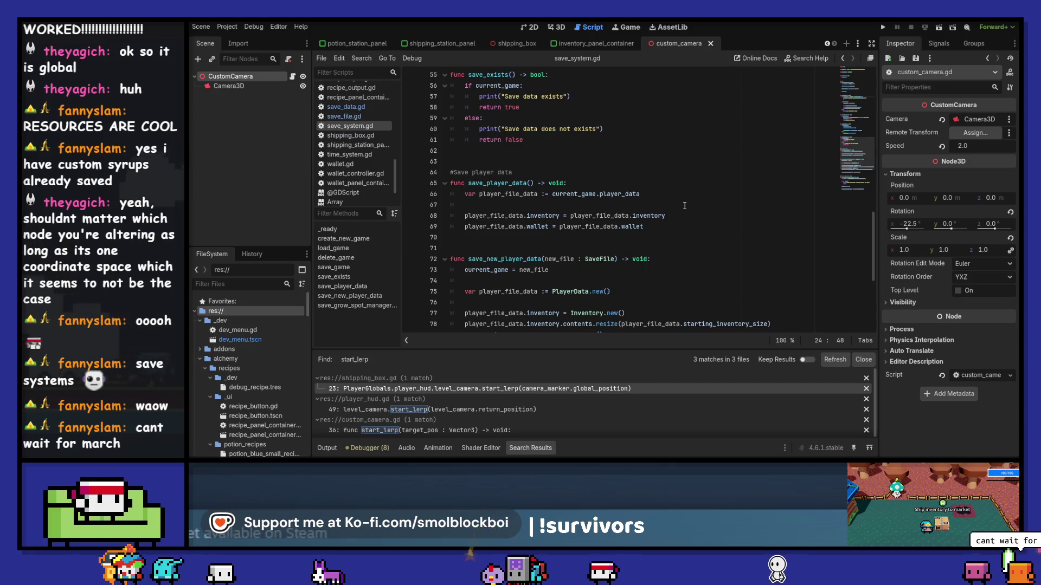
scroll(684, 205, down, 4)
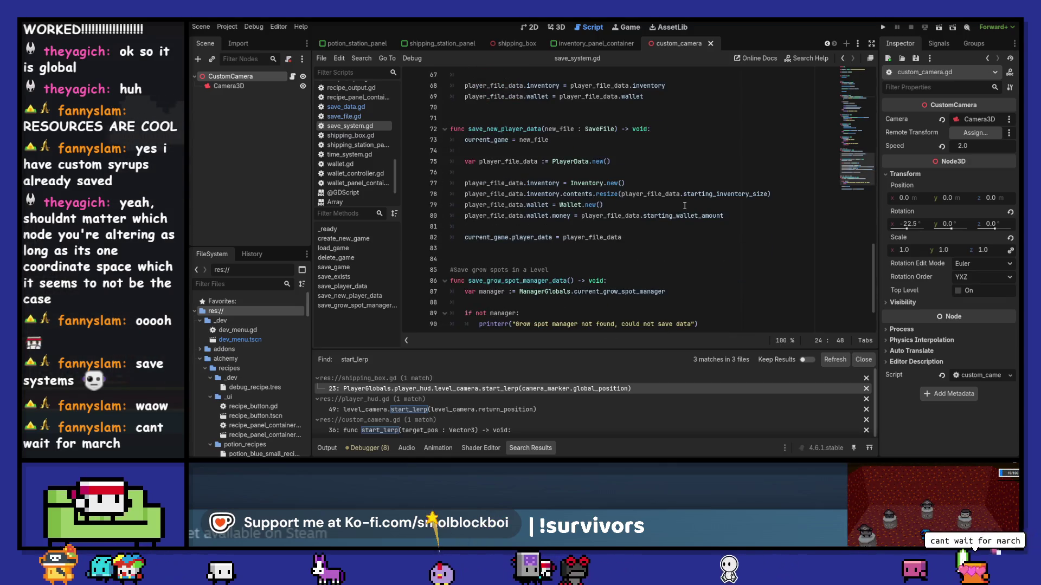
scroll(684, 205, down, 2)
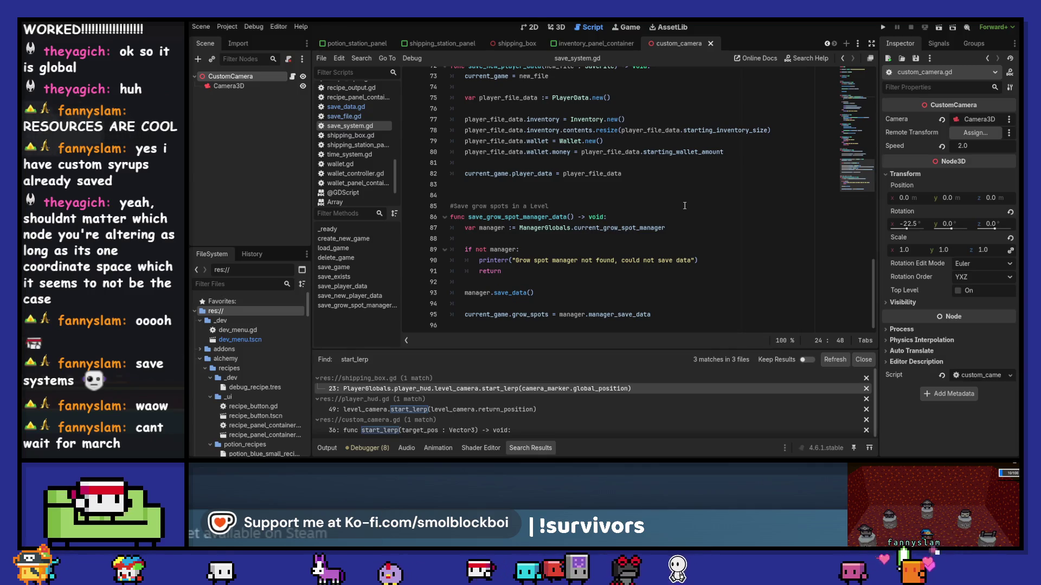
scroll(372, 193, down, 1)
right_click(372, 193)
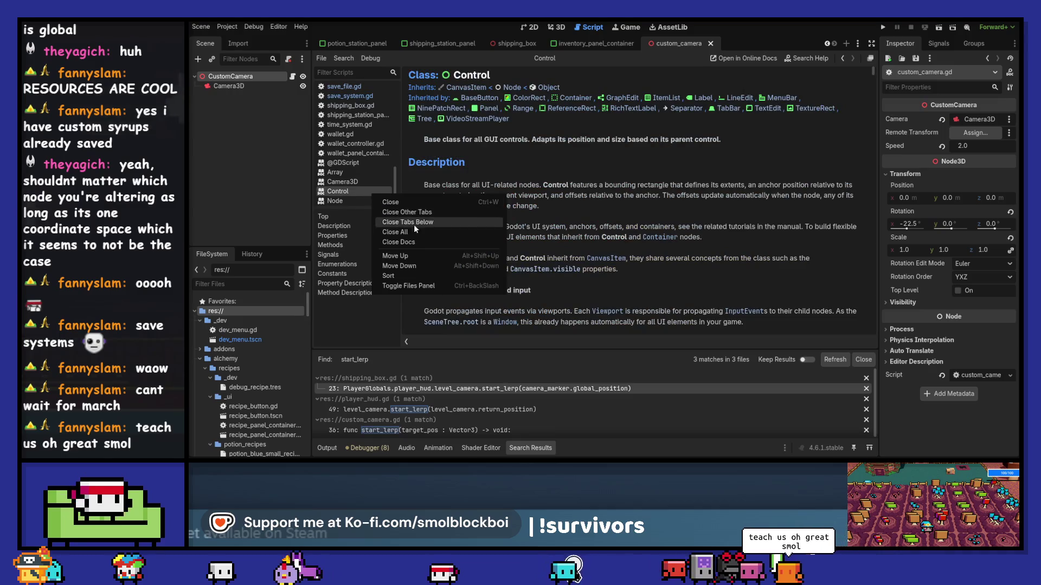
click(417, 242)
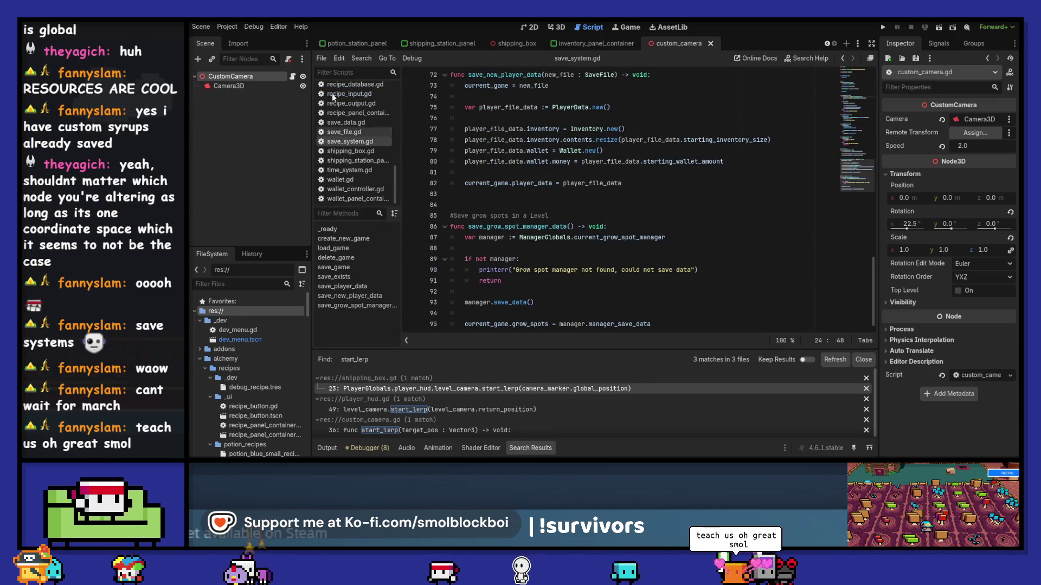
click(292, 76)
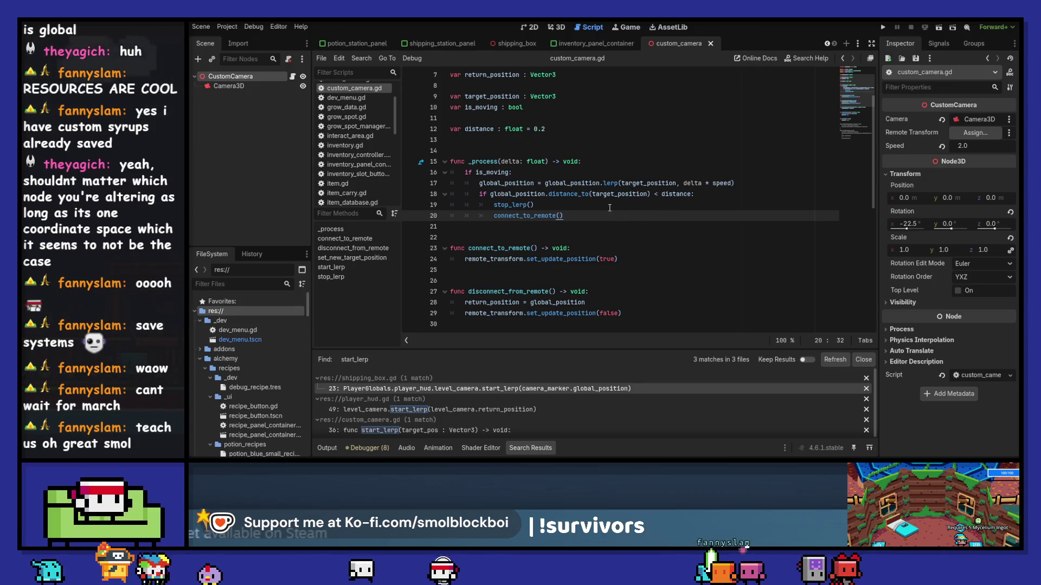
Review global_position, target_position and set_new_target_position usages in custom_camera.gd
double_click(520, 182)
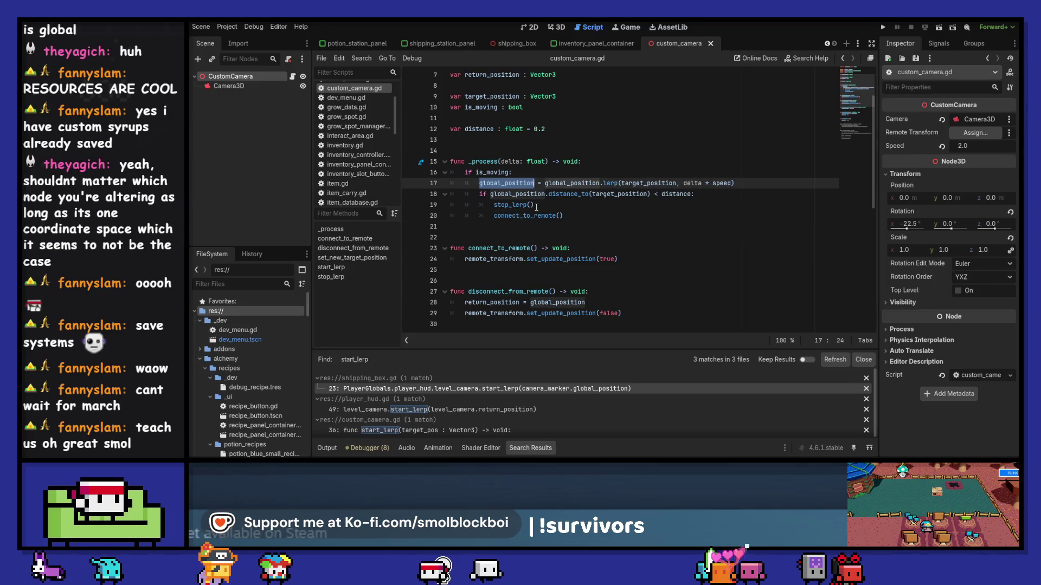
scroll(536, 207, up, 2)
double_click(509, 161)
scroll(738, 228, down, 4)
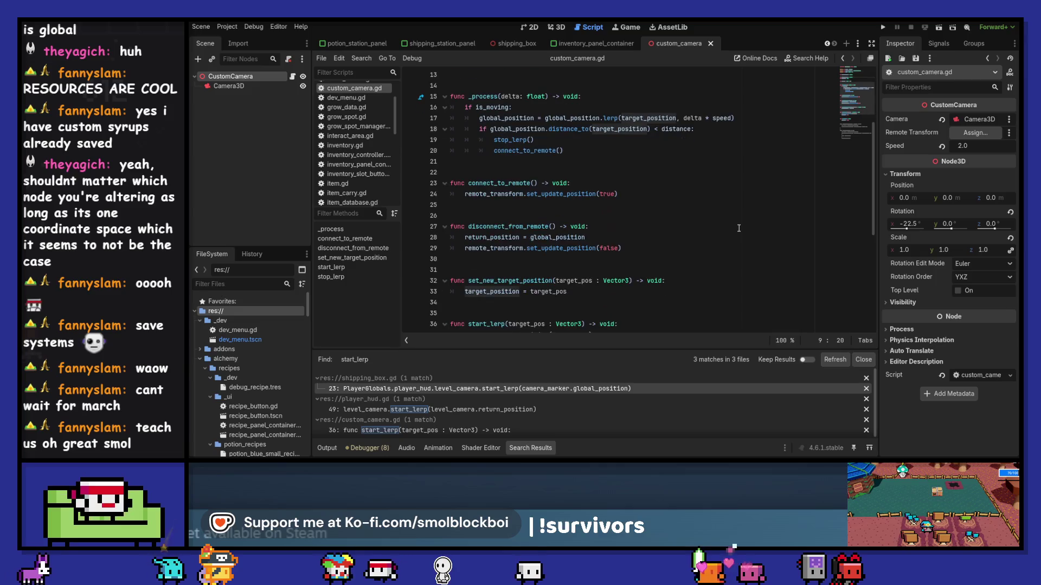
double_click(494, 282)
scroll(598, 264, down, 2)
Search all project files for start_lerp
key(ctrl+shift+f)
key(Escape)
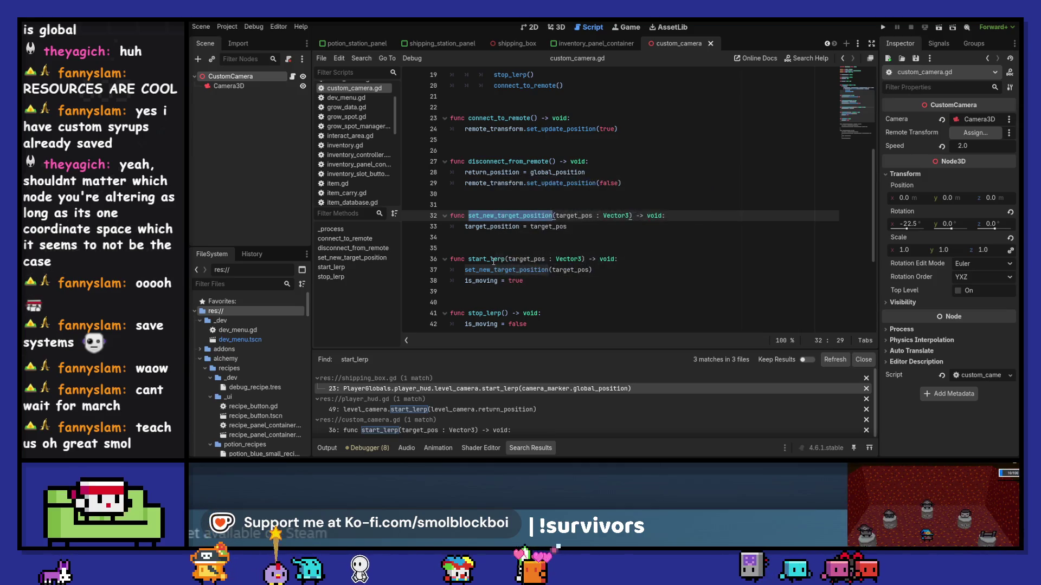
double_click(493, 262)
key(ctrl+shift+f)
key(Return)
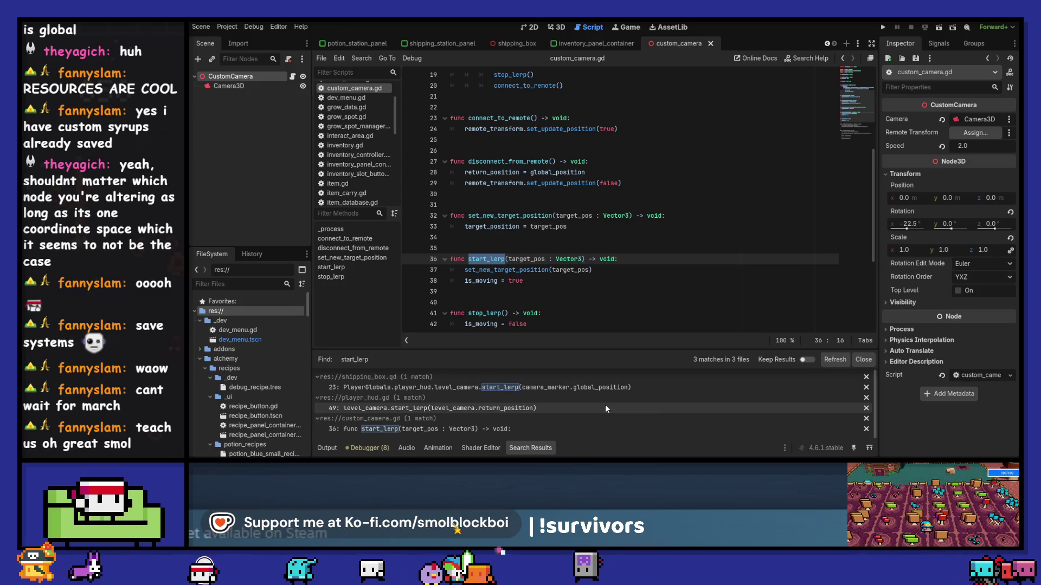
Check the start_lerp calls in player_hud.gd line 49 and shipping_box.gd
click(605, 405)
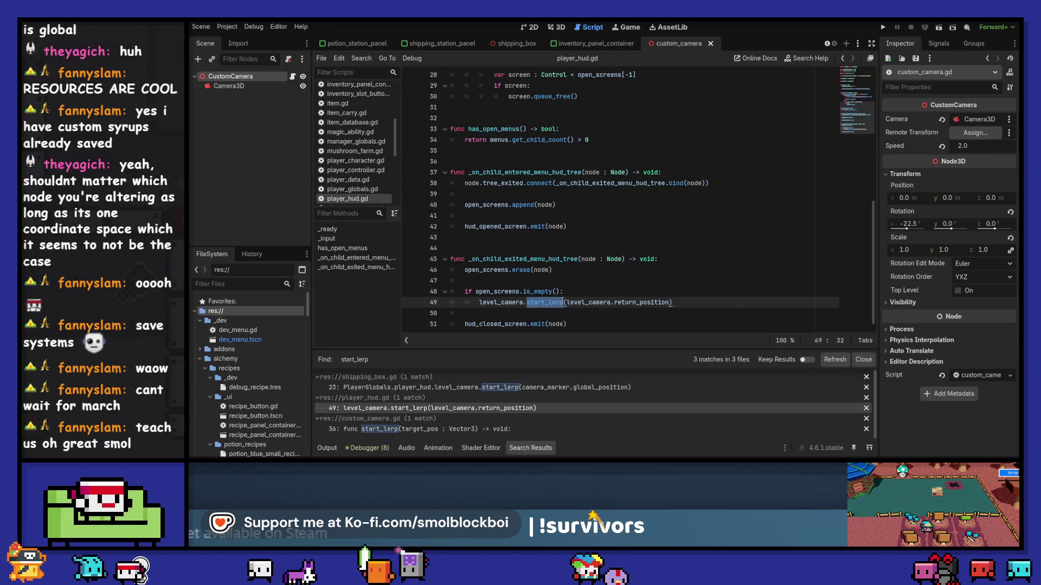
mouse_move(657, 305)
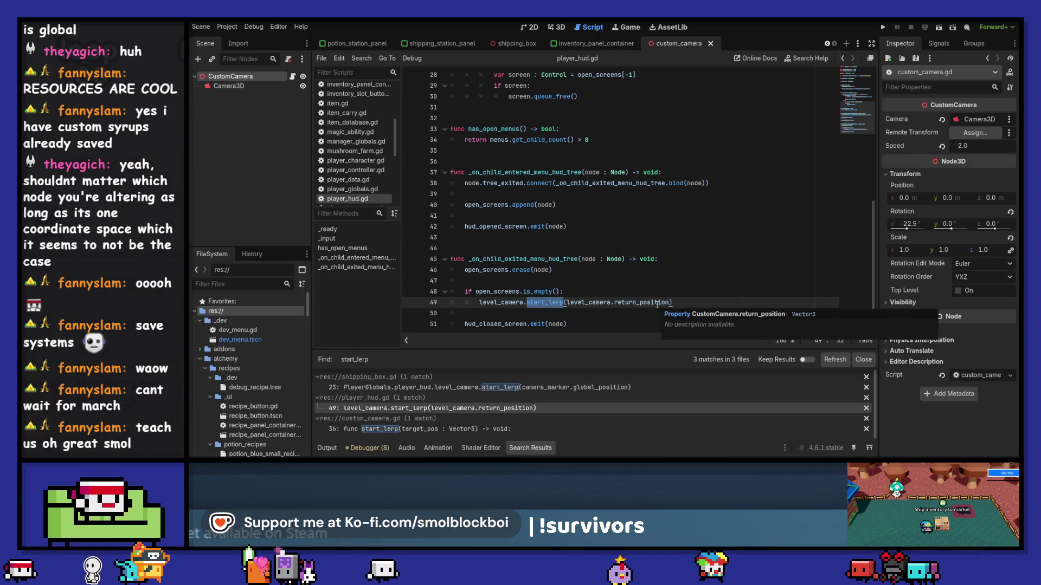
click(590, 388)
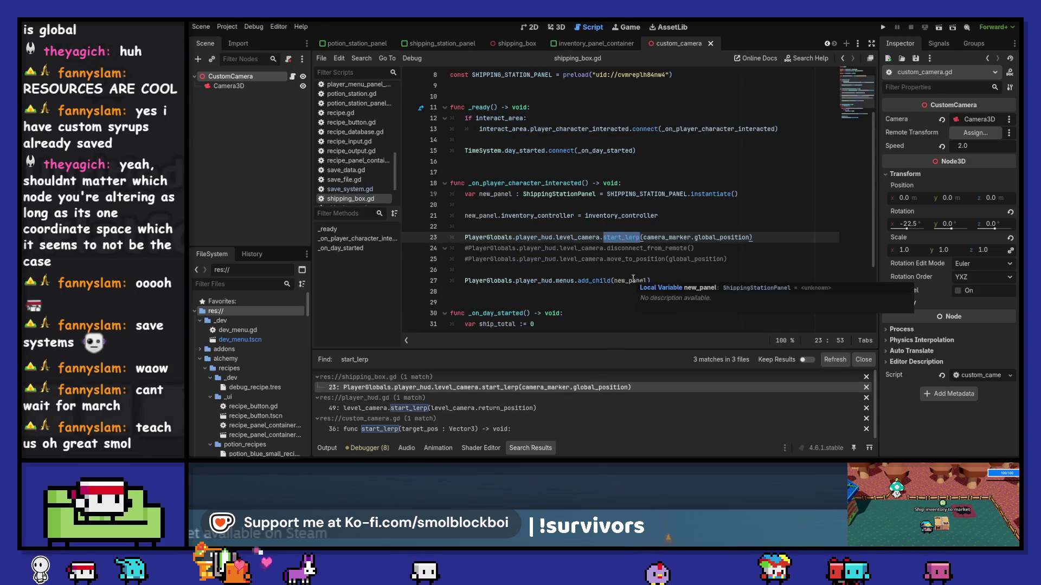
click(520, 409)
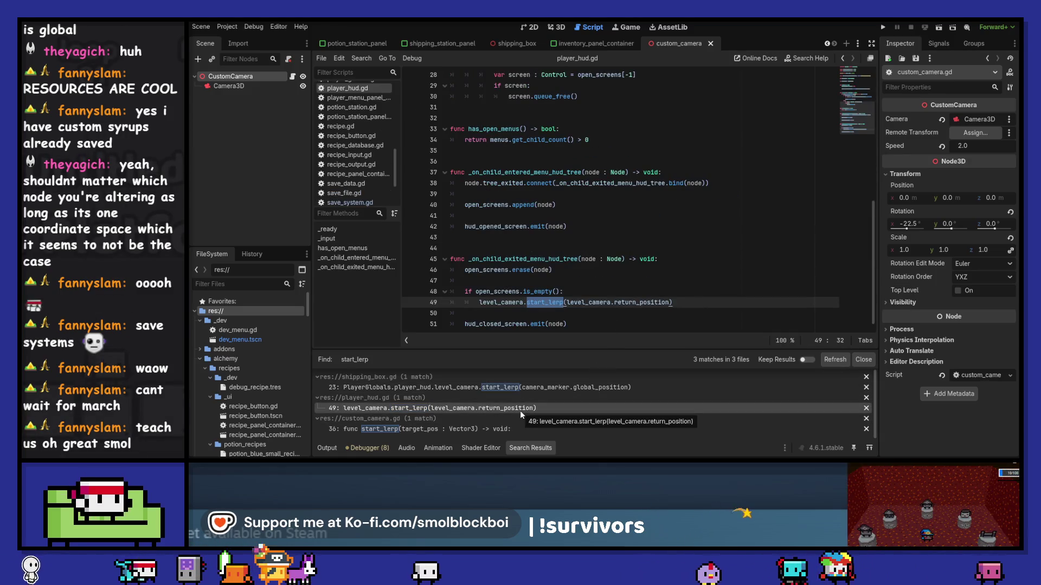
click(523, 387)
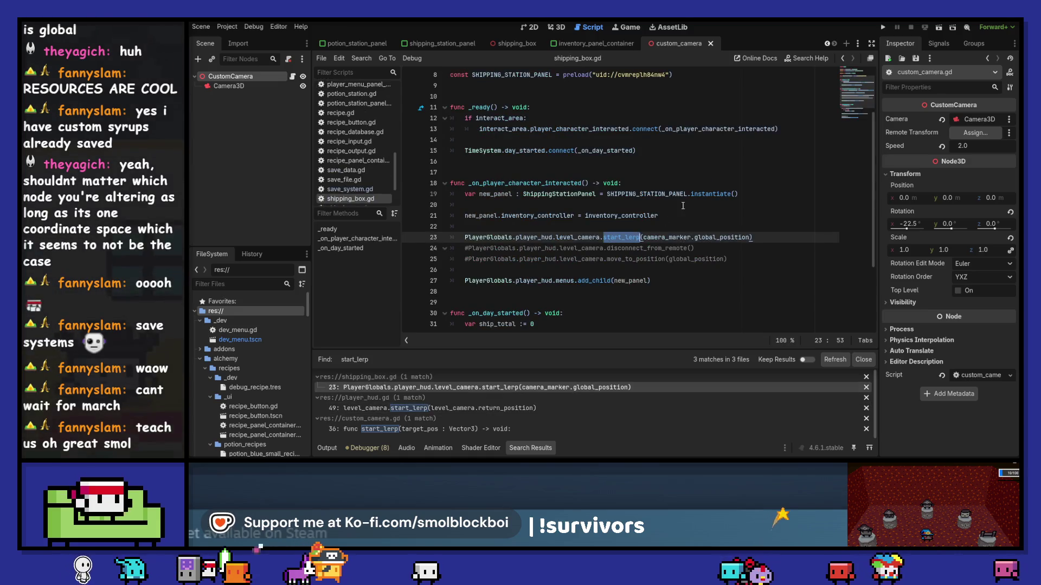
scroll(682, 206, up, 2)
scroll(682, 205, up, 1)
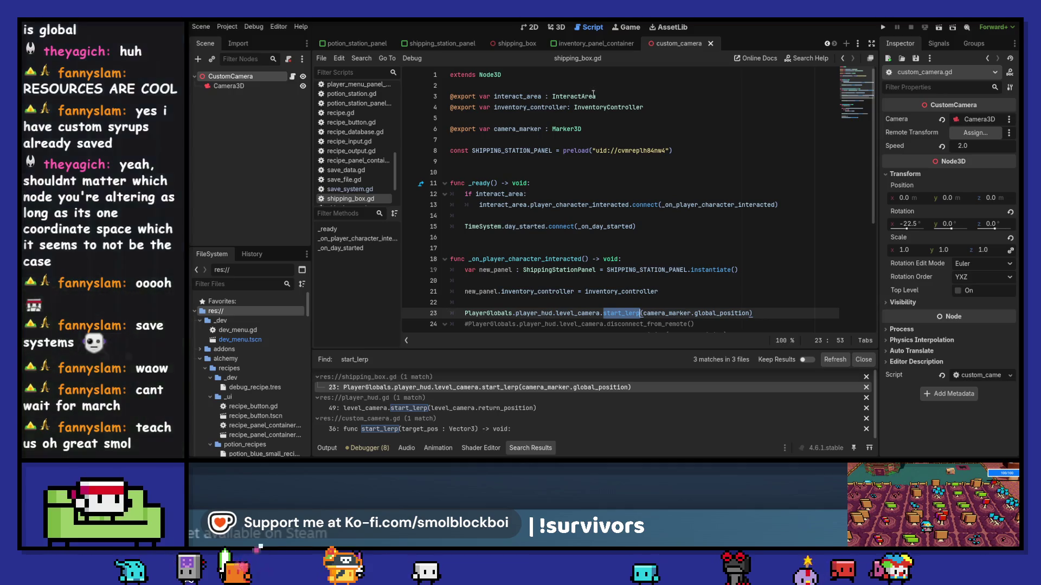
Return to custom_camera.gd and go to line 28 where return_position is stored
click(292, 77)
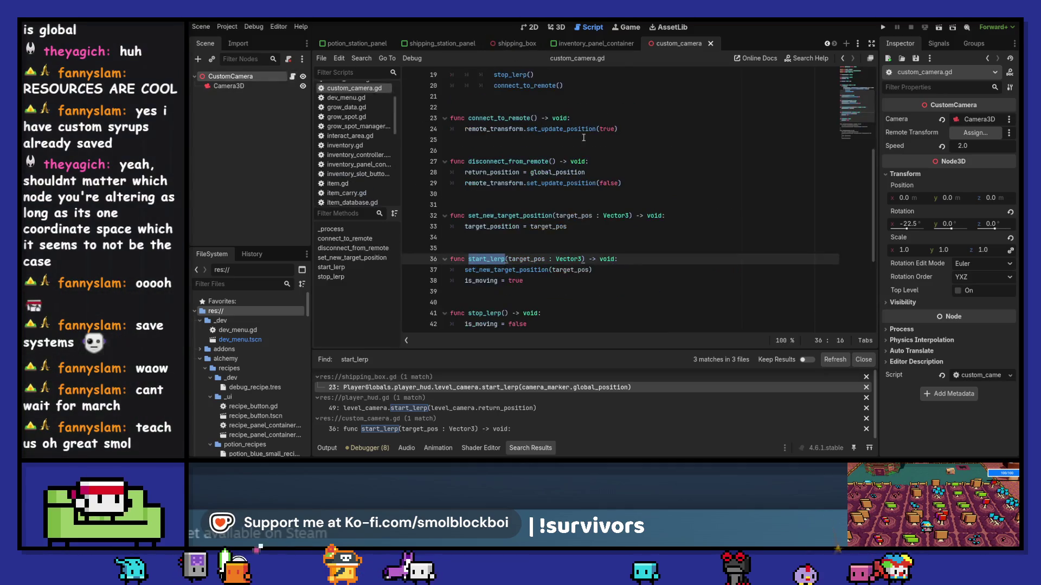
scroll(615, 159, up, 5)
double_click(488, 140)
scroll(650, 191, down, 5)
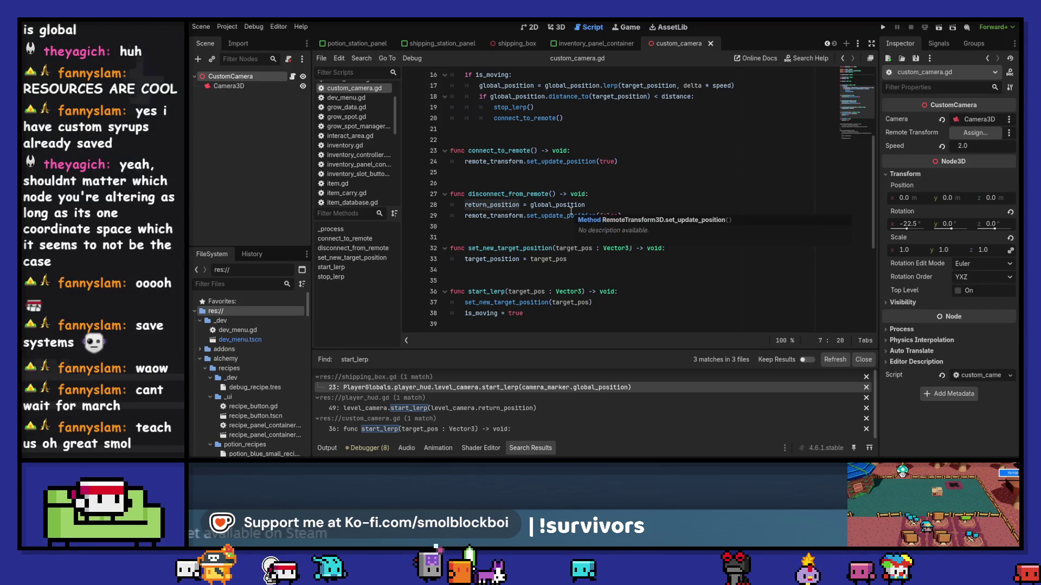
click(631, 205)
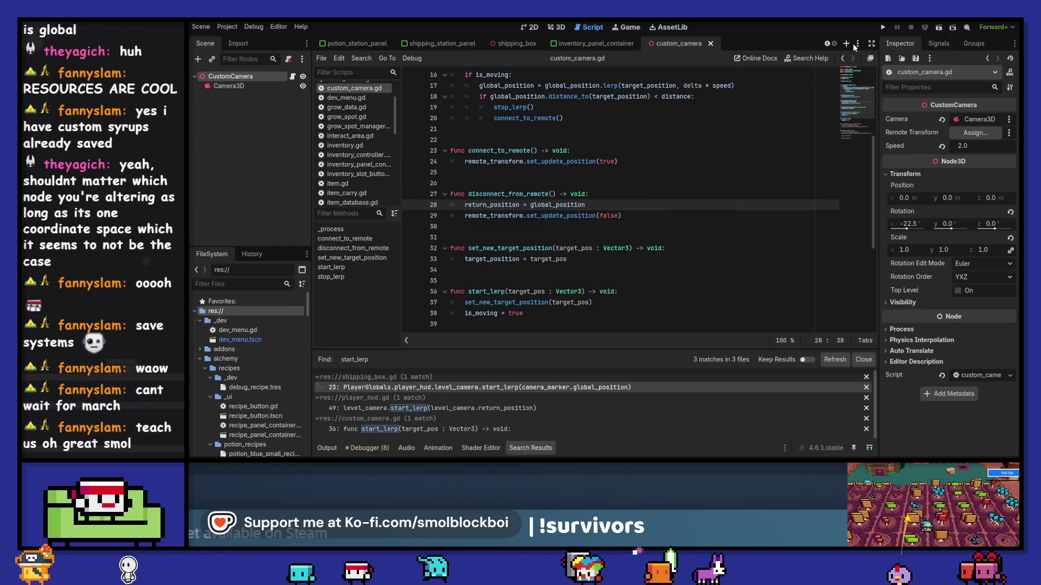
Open the mushroom_farm scene in the 3D view and select CustomCamera
click(555, 27)
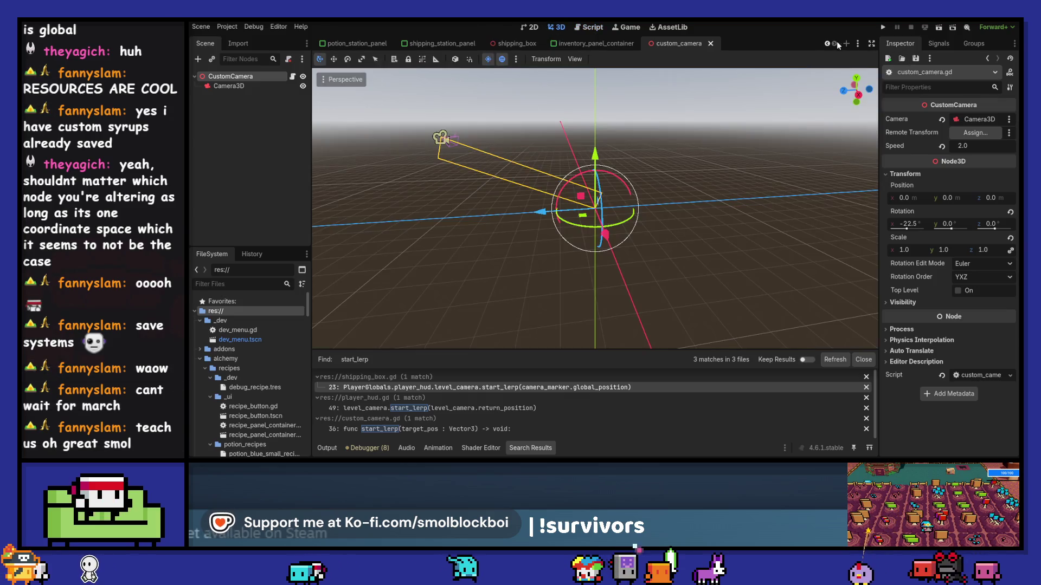
click(868, 47)
click(893, 60)
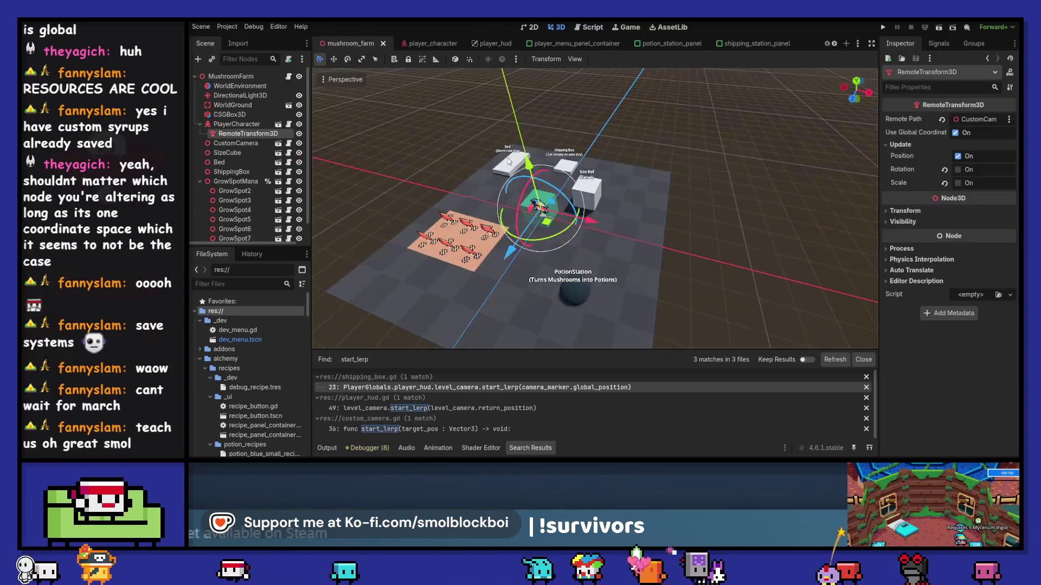
click(222, 144)
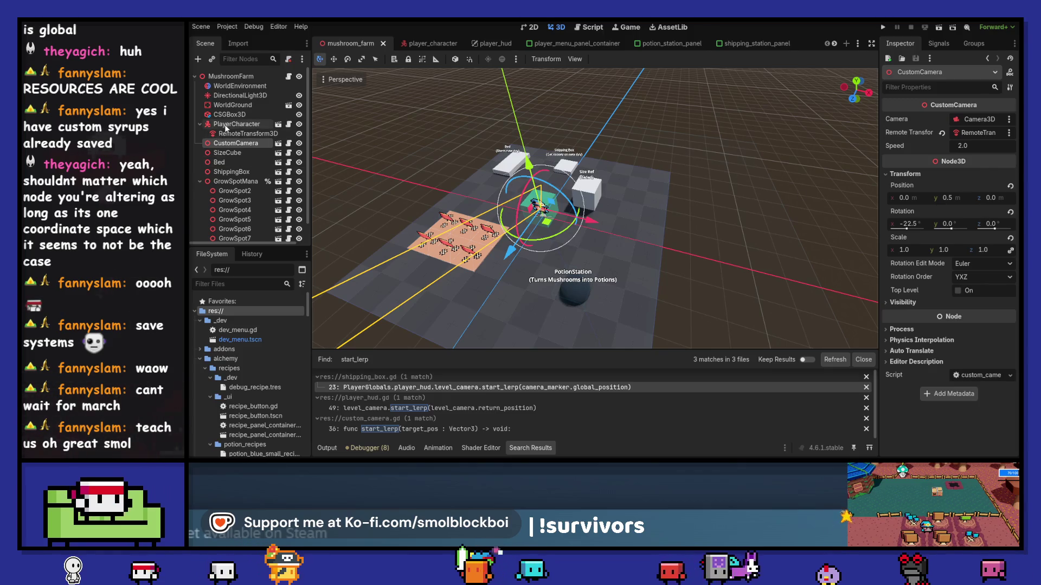
Revert the accidental PlayerCharacter move, save, and run the project
click(225, 124)
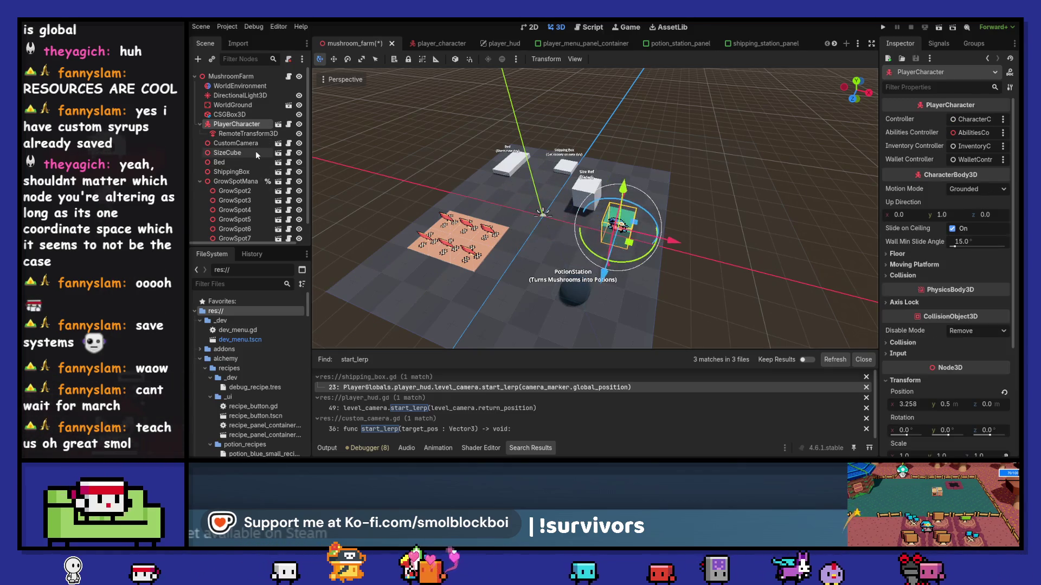
click(236, 143)
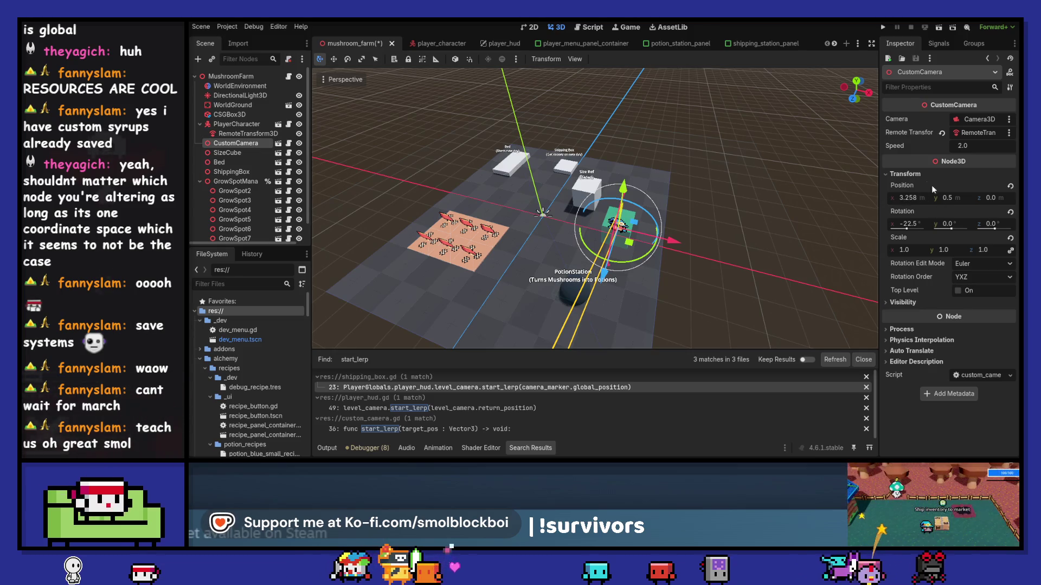
key(ctrl+s)
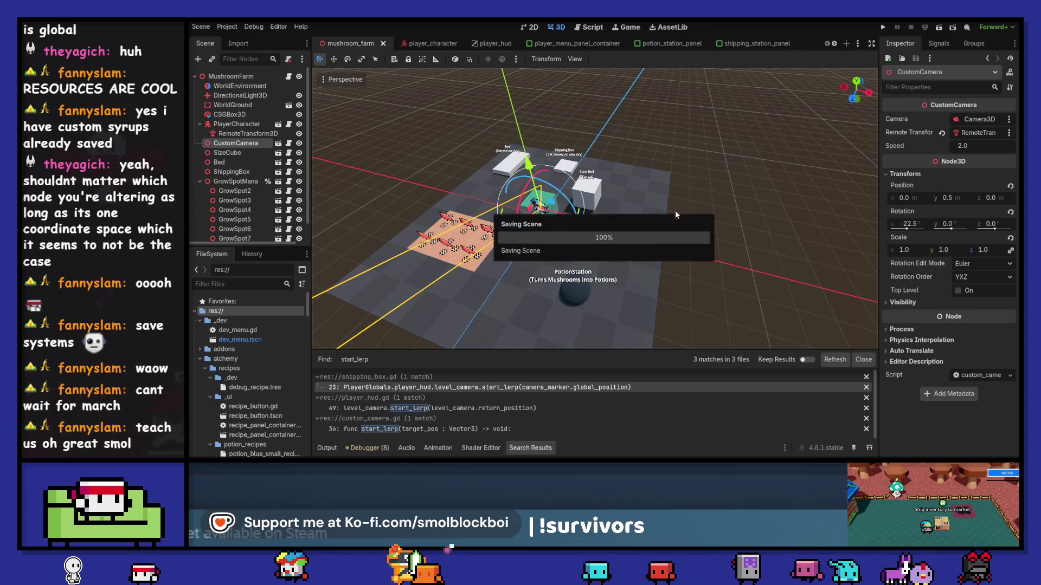
click(883, 27)
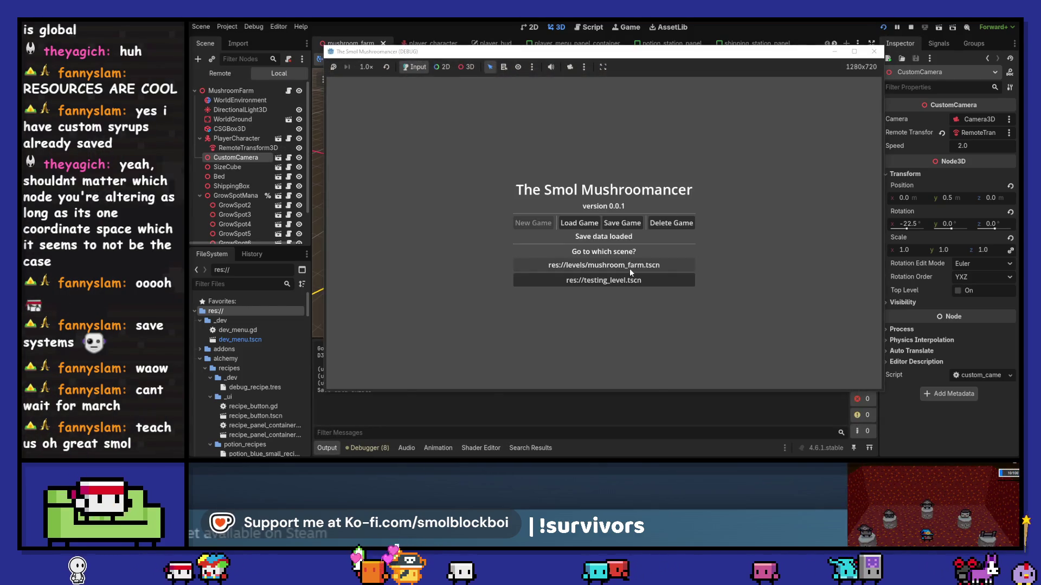
Load res://levels/mushroom_farm.tscn from the dev menu and walk the player right past Size Ref
click(631, 272)
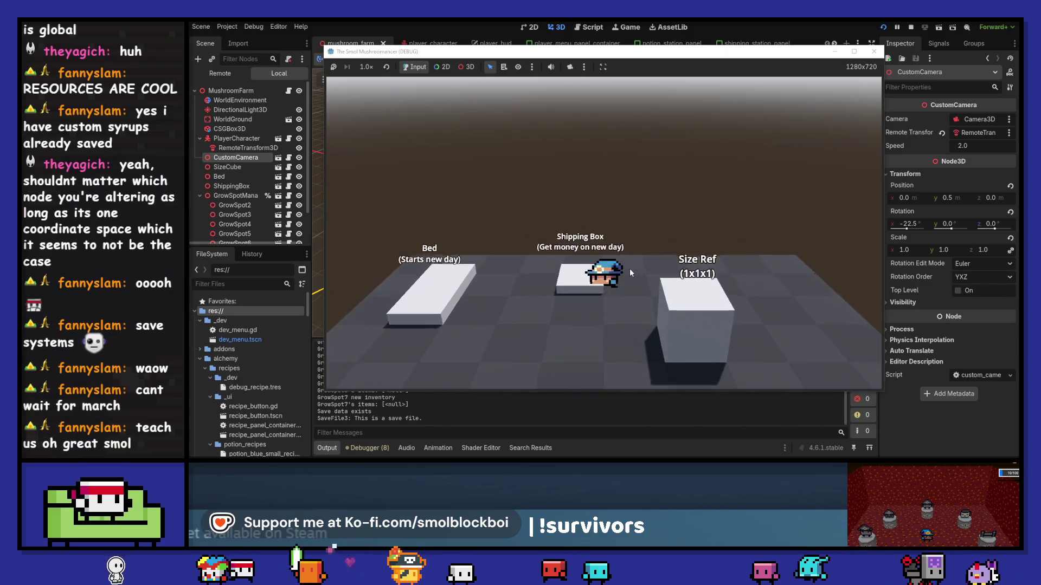
key(d)
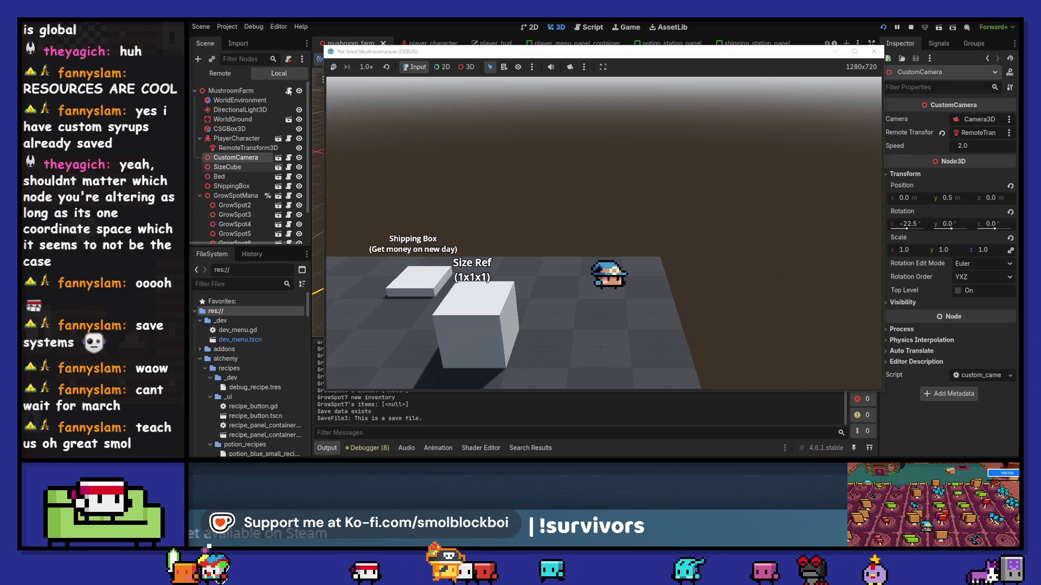
click(216, 76)
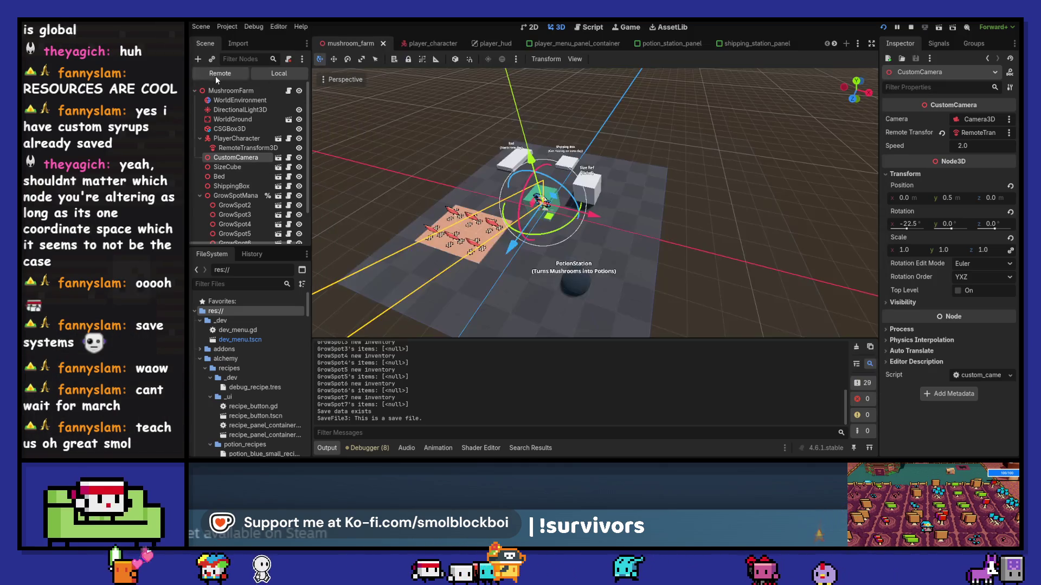
Inspect the live CustomCamera, seeing Is Moving still on, then stop and open mushroom_farm.gd
click(201, 158)
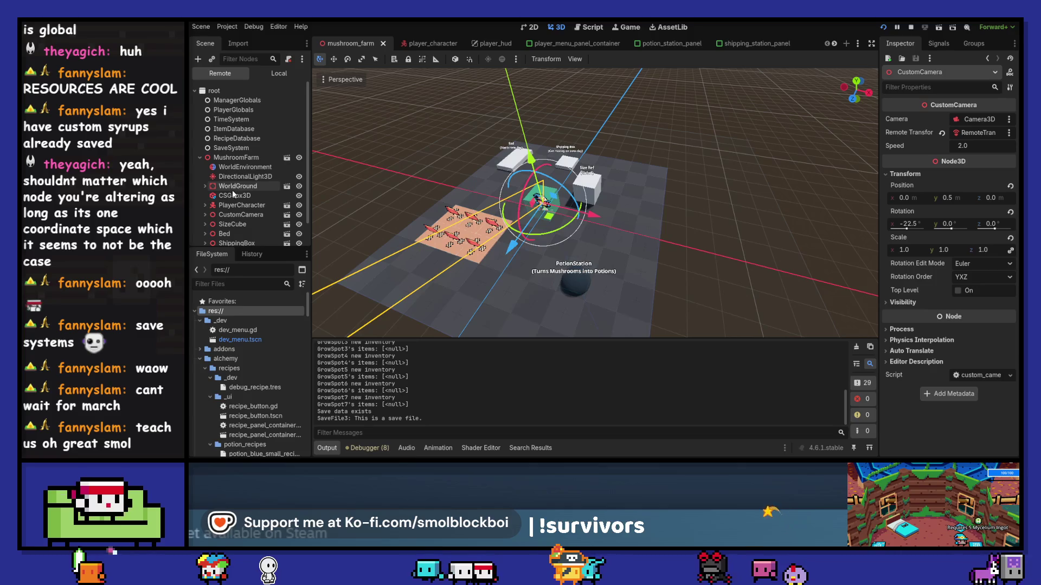
scroll(216, 206, down, 1)
click(236, 190)
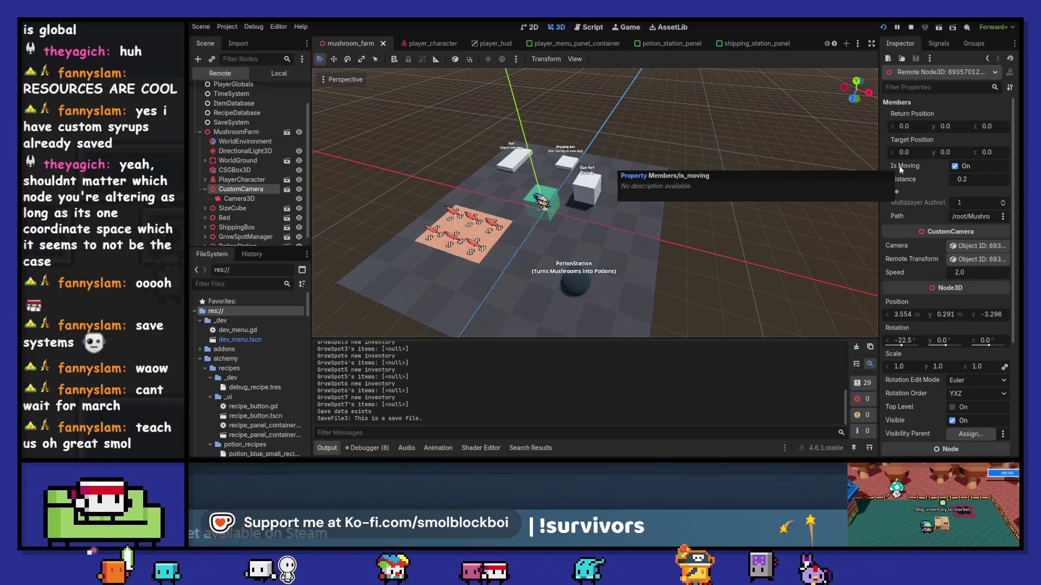
click(911, 26)
click(578, 28)
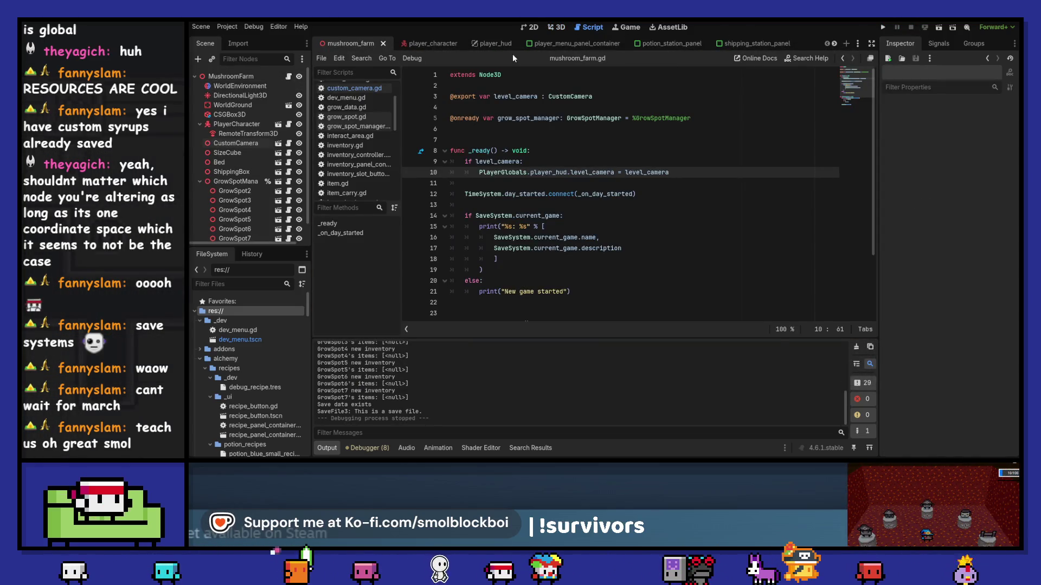
Follow shipping_box.gd's start_lerp into custom_camera.gd and open the custom_camera scene at _process
scroll(825, 44, down, 3)
click(638, 46)
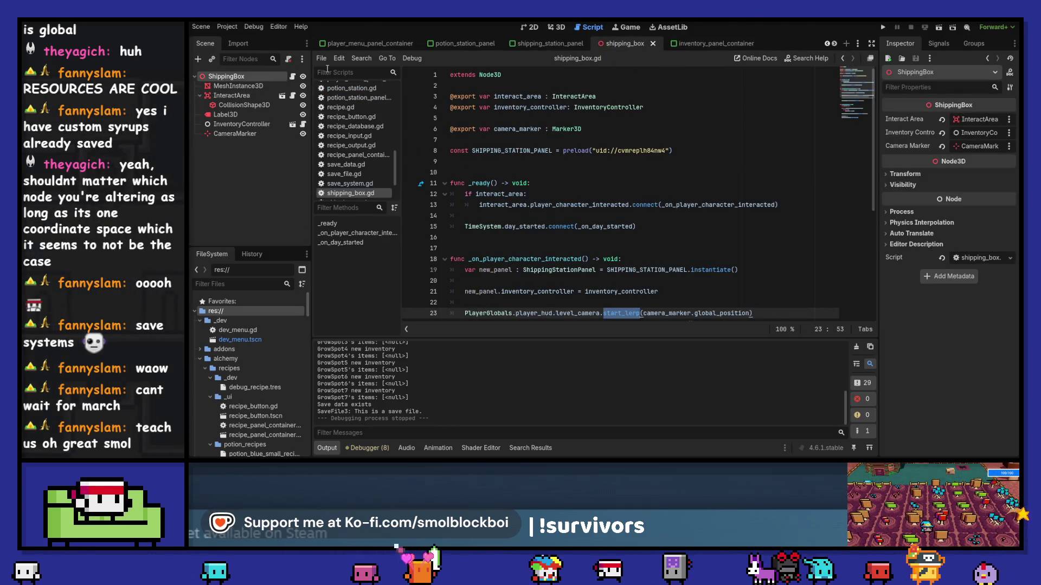
scroll(619, 194, down, 4)
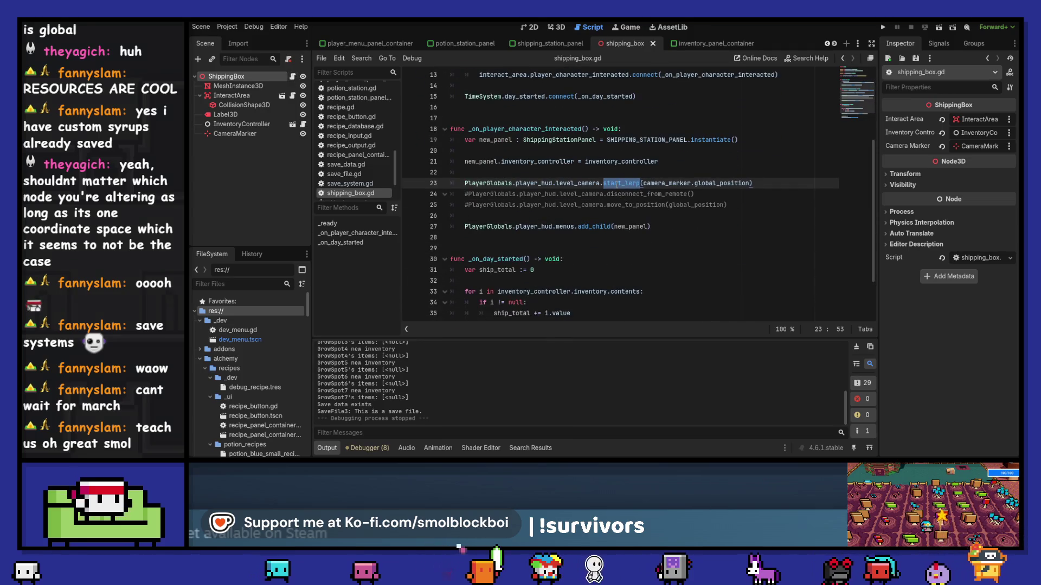
ctrl+click(619, 184)
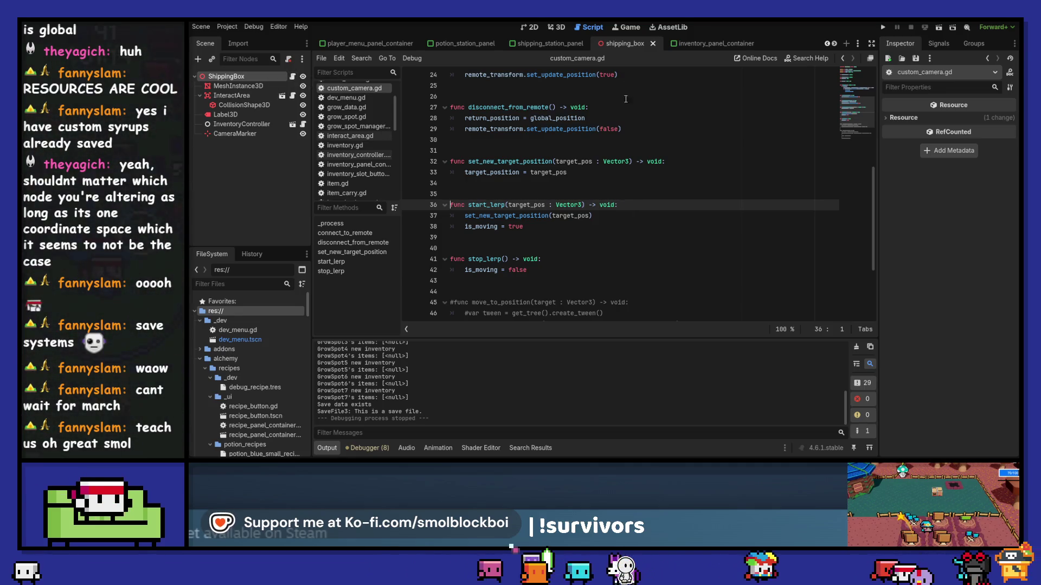
click(857, 45)
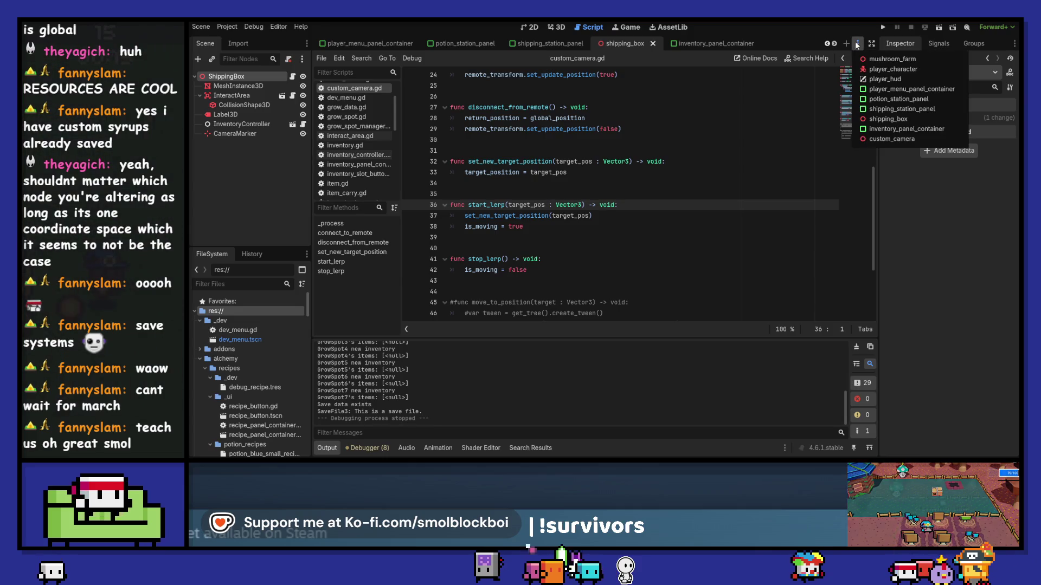
click(879, 135)
scroll(664, 218, up, 5)
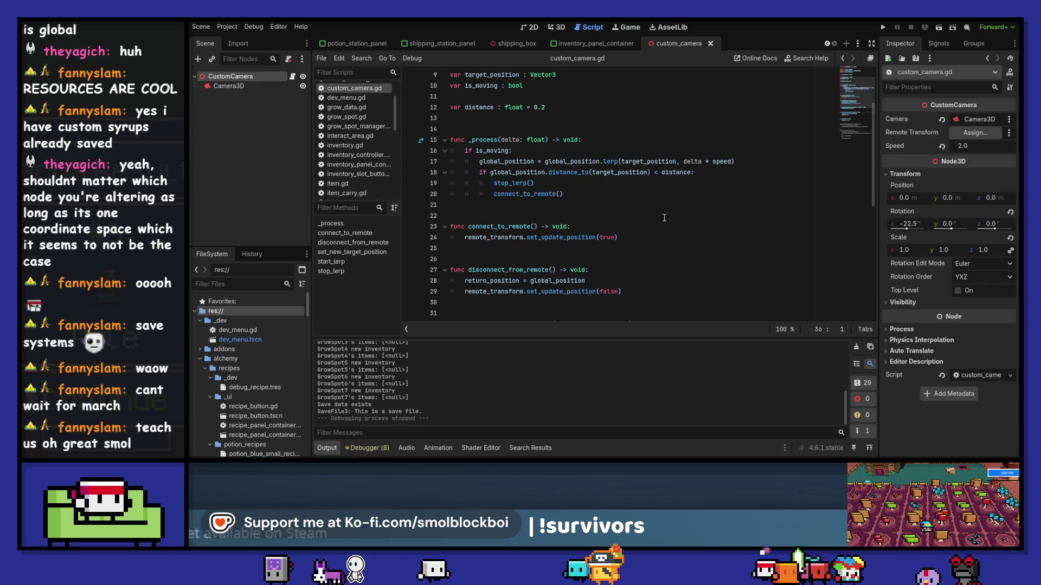
Add print(global_position) after the lerp line in _process, save, and run with F5
double_click(493, 151)
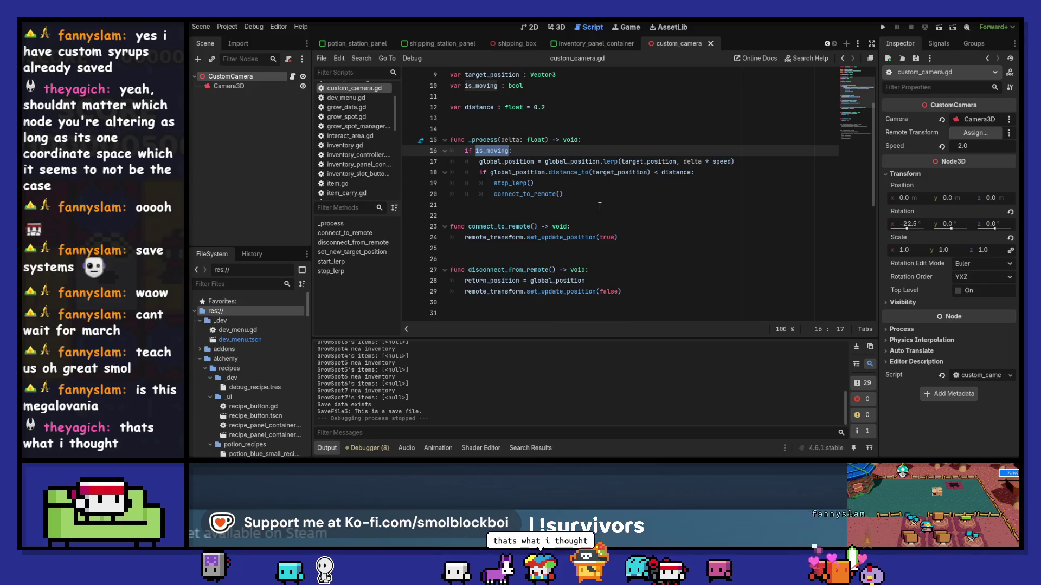
click(789, 161)
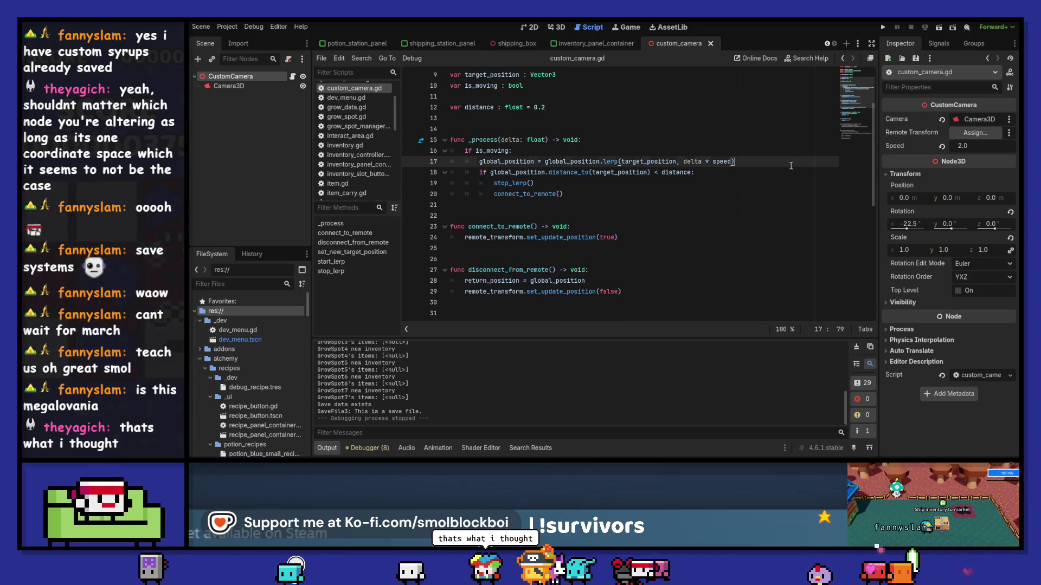
key(Return)
key(Return)
key(Up)
text(gl)
key(BackSpace)
key(BackSpace)
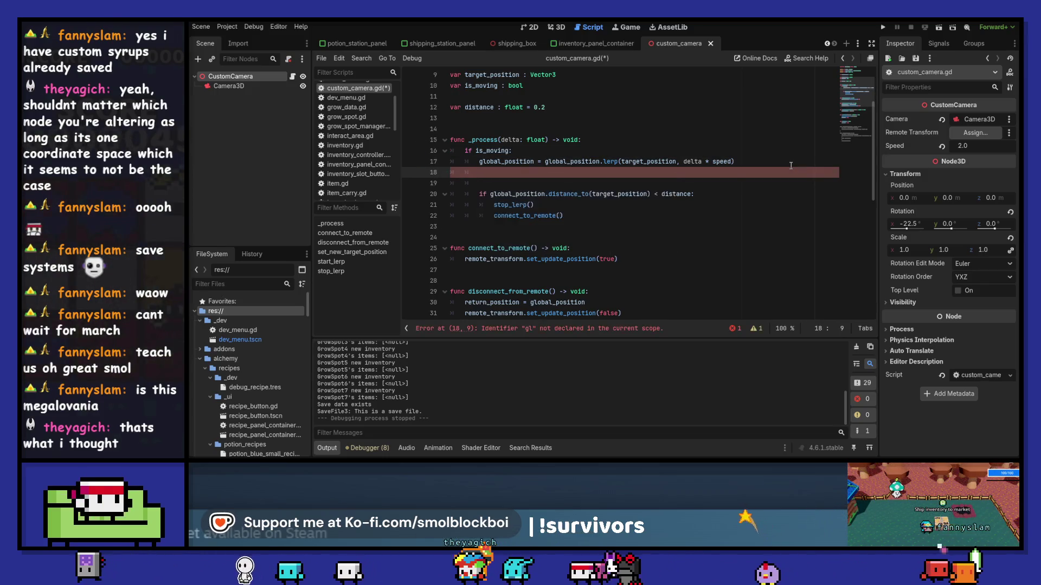
text(print(glob)
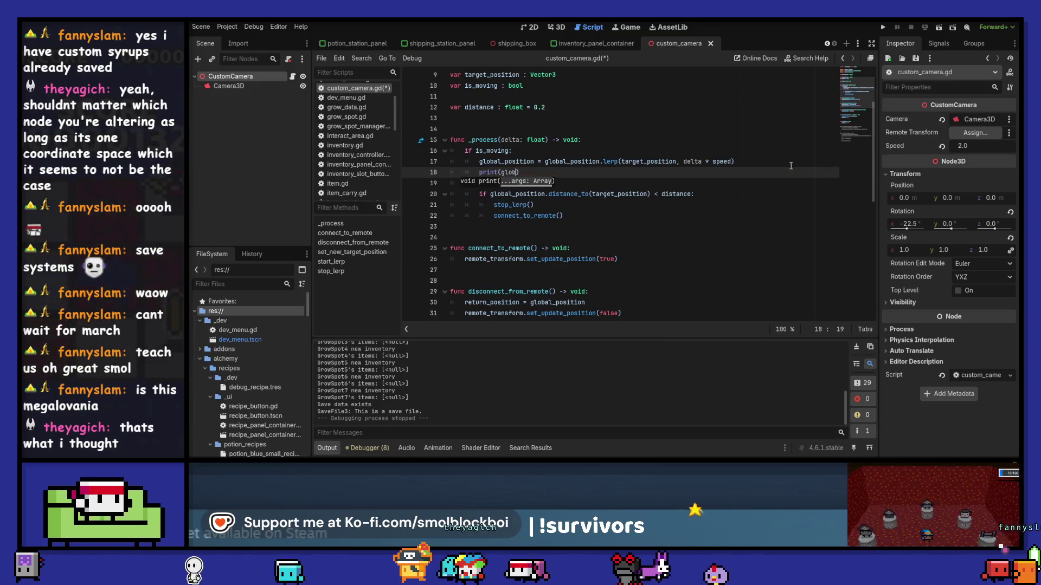
text(al)
key(Down)
key(Return)
key(ctrl+s)
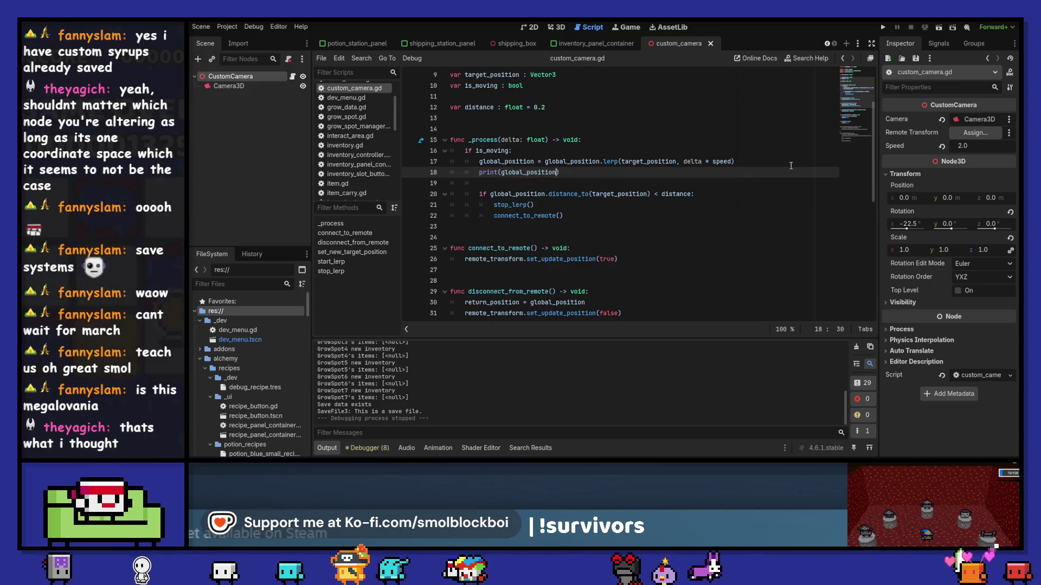
key(F5)
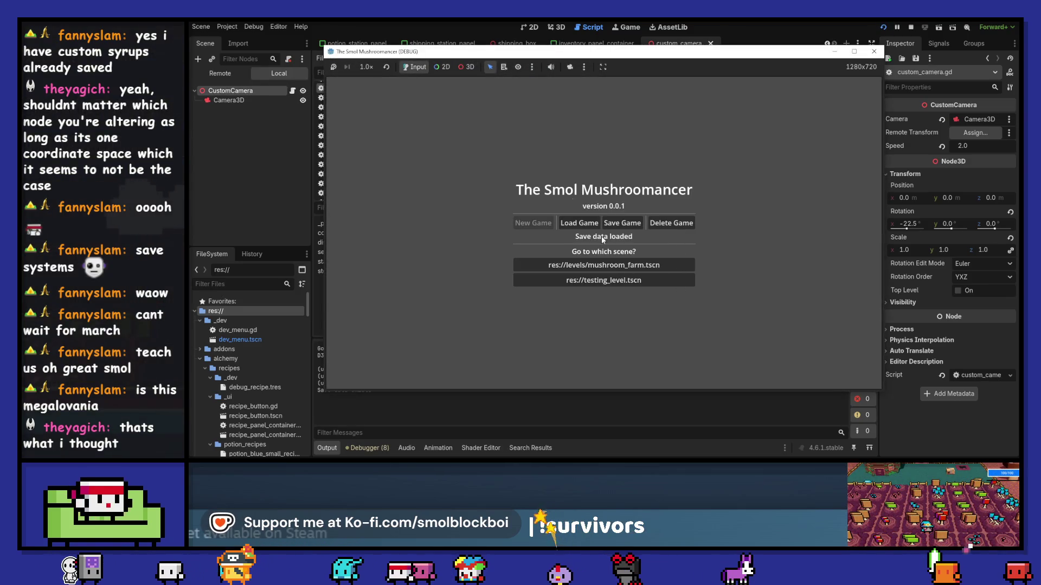
Play the mushroom_farm level, close the Shipping panel, then close the game window
click(626, 265)
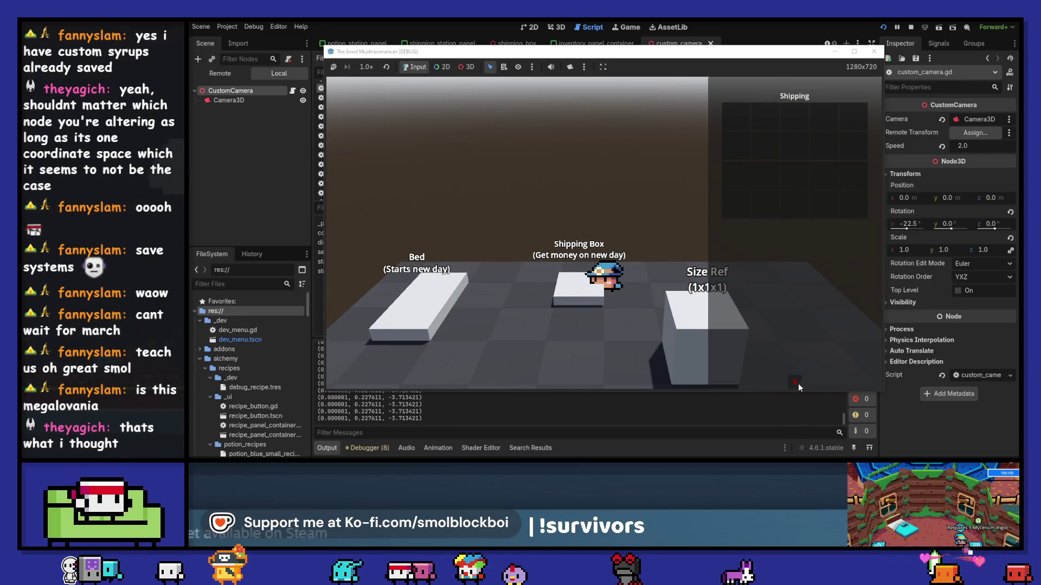
click(796, 382)
mouse_move(680, 53)
mouse_down()
mouse_move(751, 31)
mouse_move(799, 32)
mouse_up()
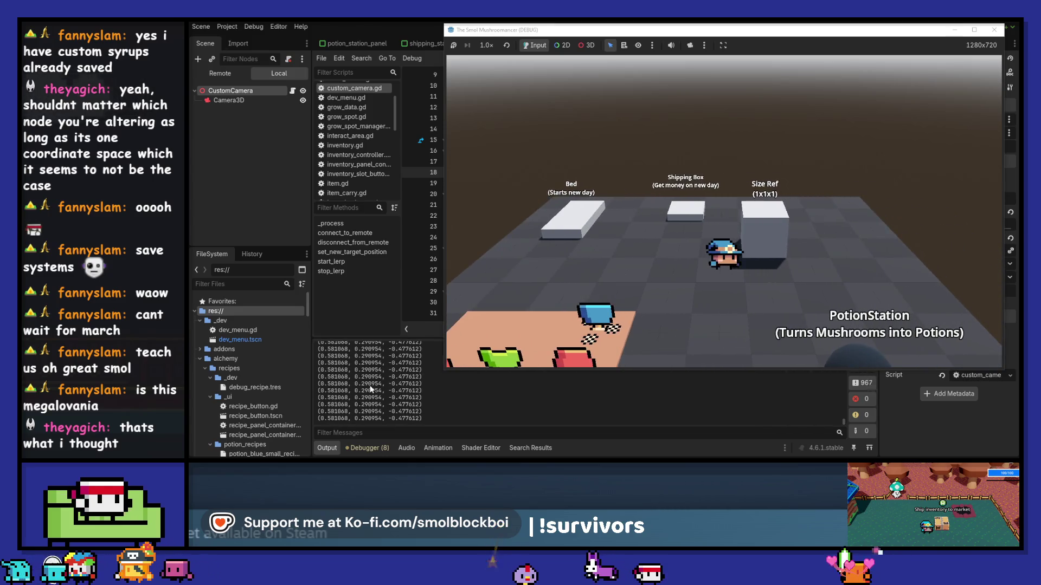
click(995, 31)
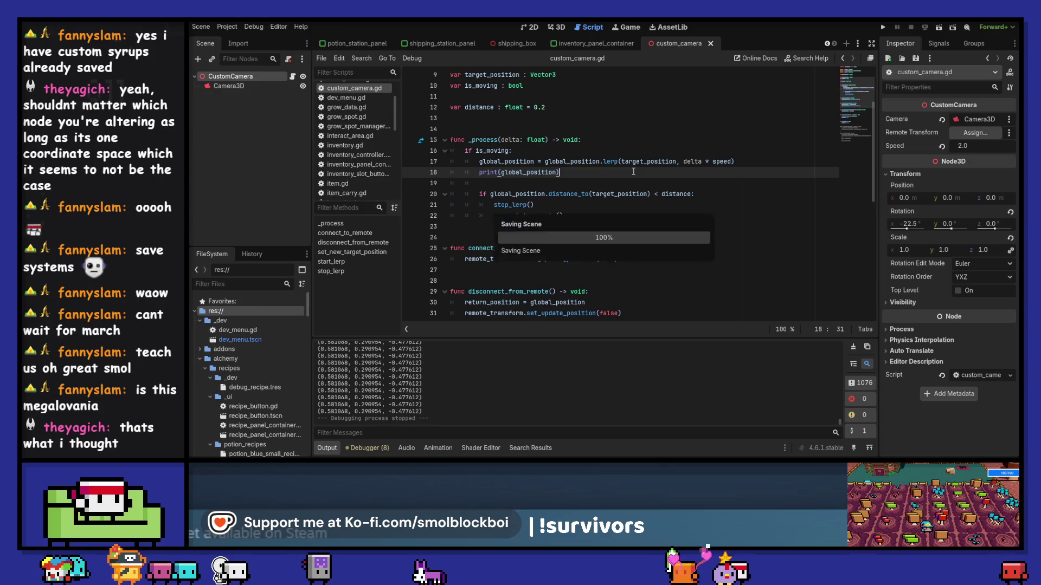
After reading the Vector3 lerp docs, replace delta * speed on line 17 with 0.5 and run
ctrl+click(611, 161)
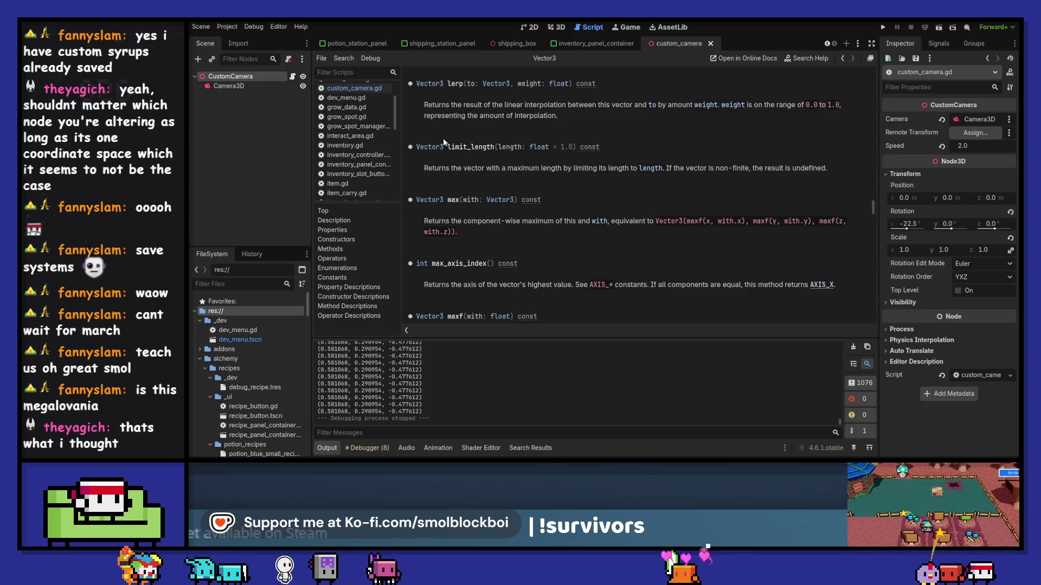
click(293, 78)
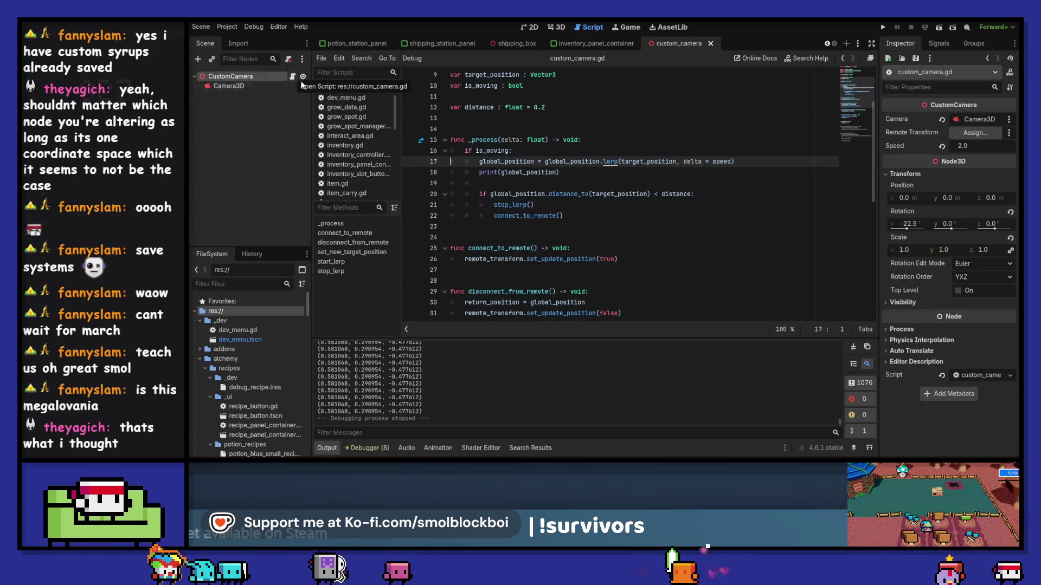
ctrl+click(610, 162)
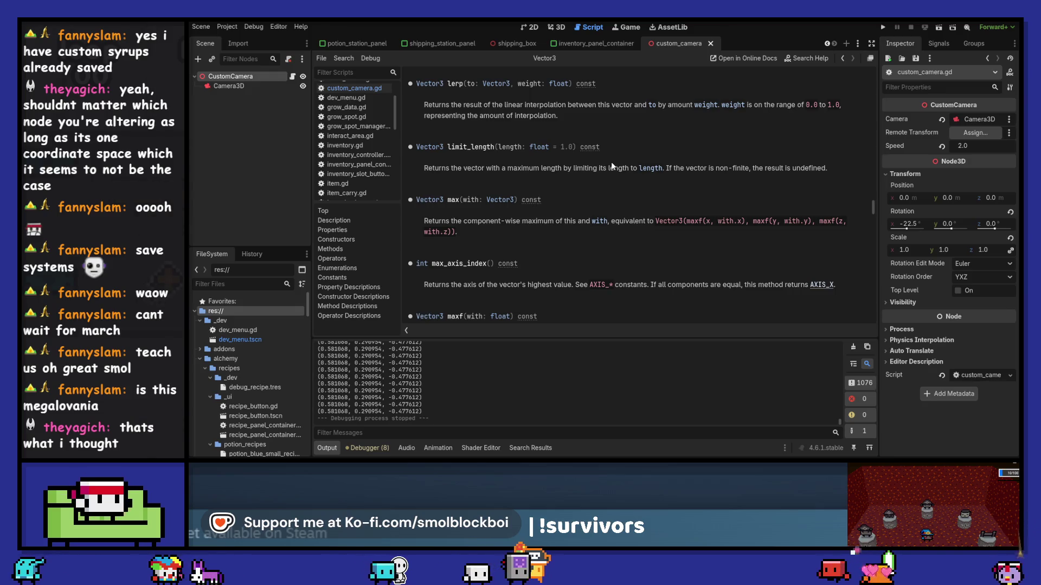
key(alt+Left)
drag(683, 161, 732, 161)
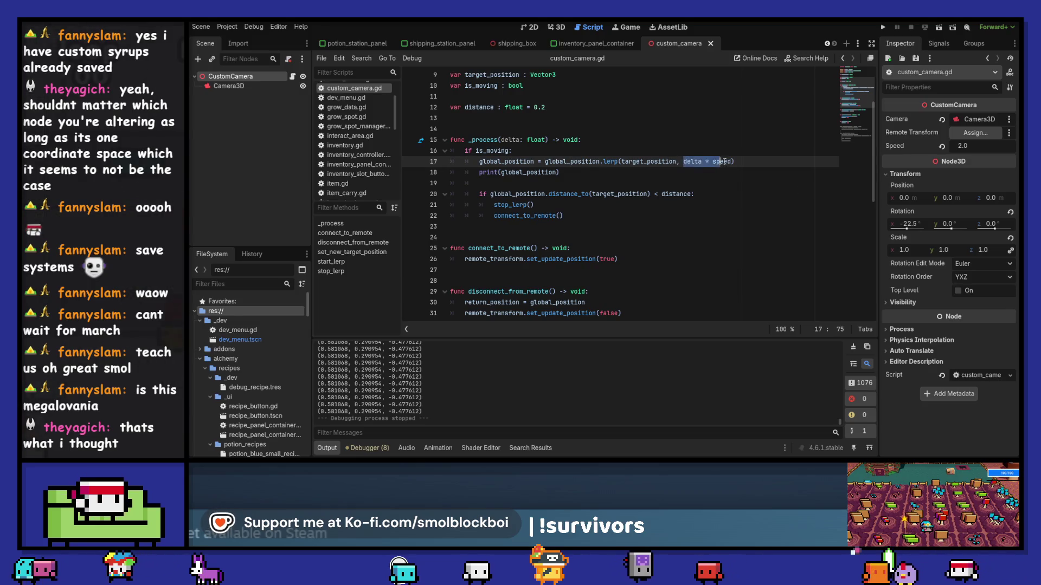
text(0.5)
key(F5)
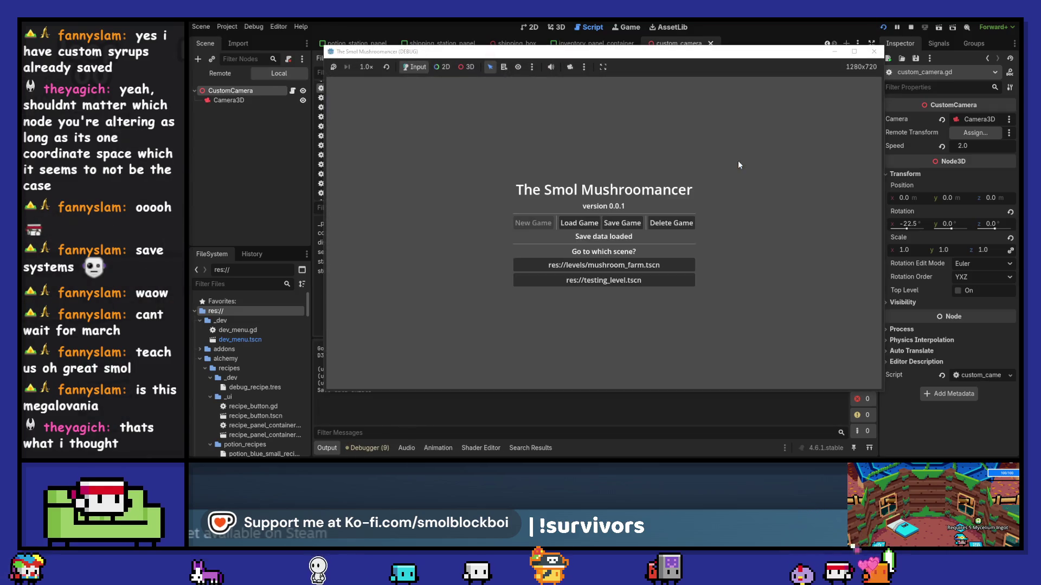
Load the level and walk the character on, off and around the Shipping Box
click(670, 264)
key(w)
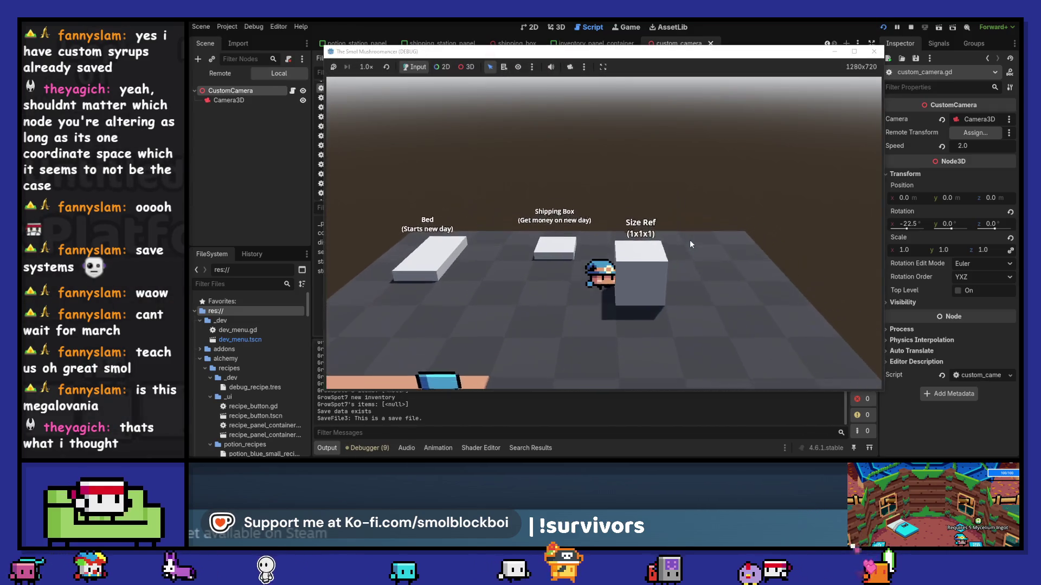
key(a)
key(s)
key(d)
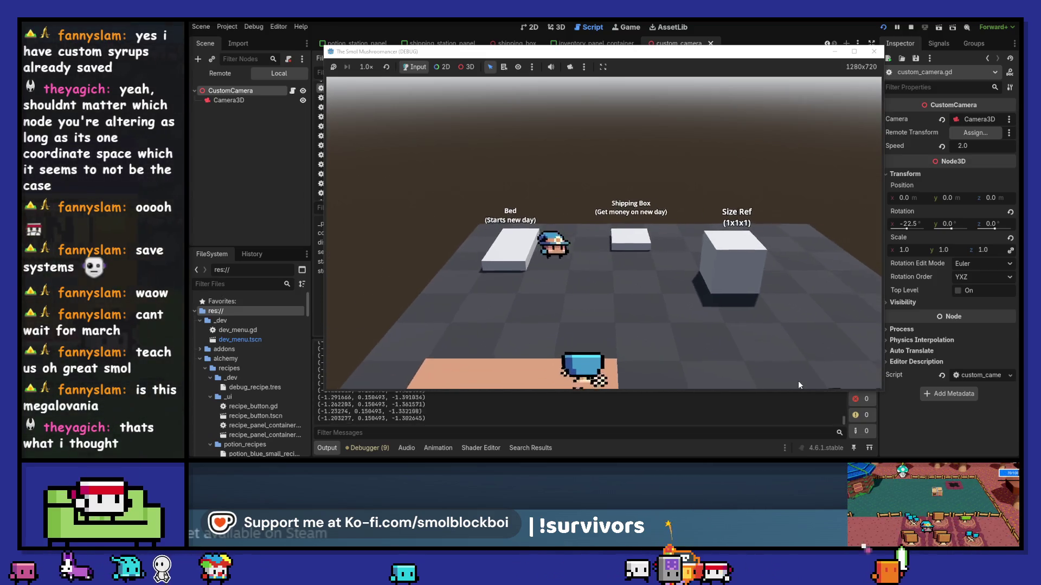
key(d)
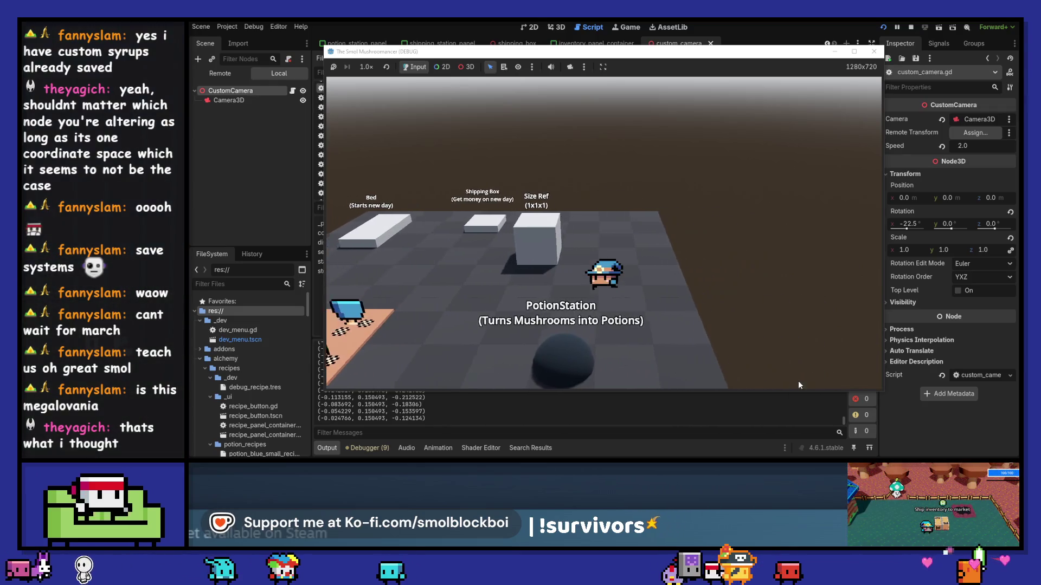
key(a)
key(s)
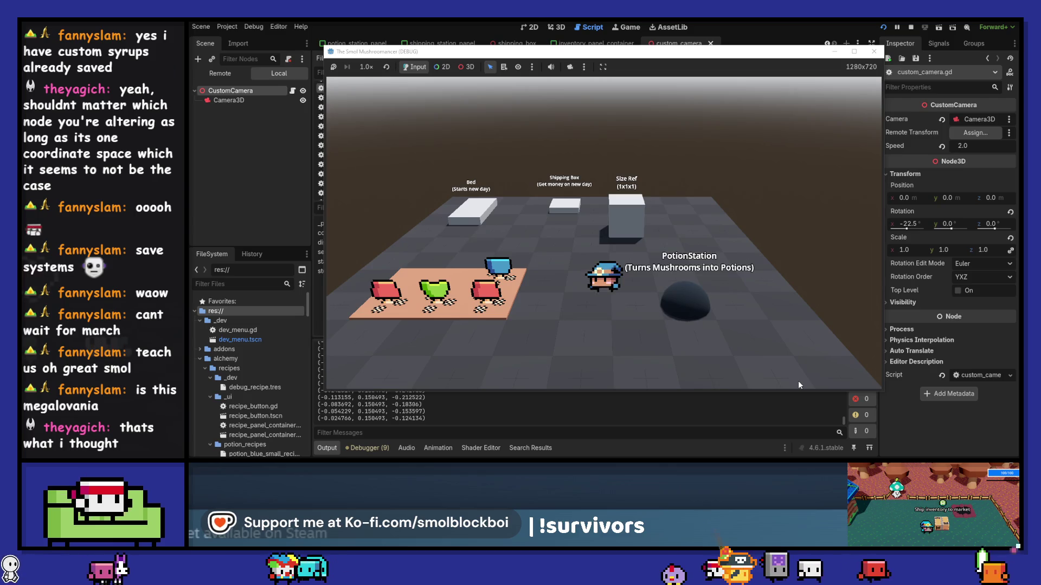
key(d)
key(w)
key(a)
key(s)
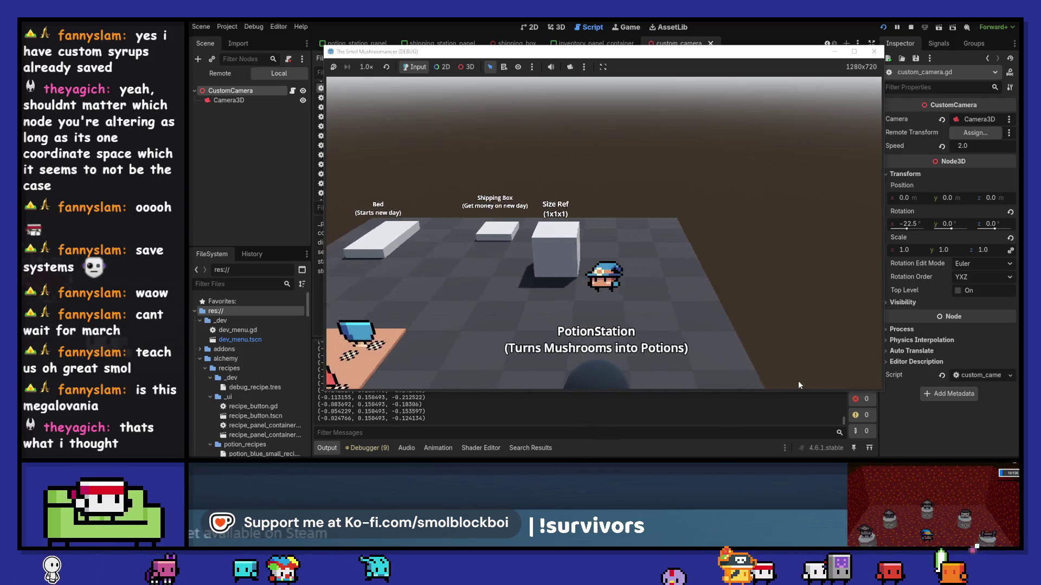
key(d)
key(w)
key(w)
key(a)
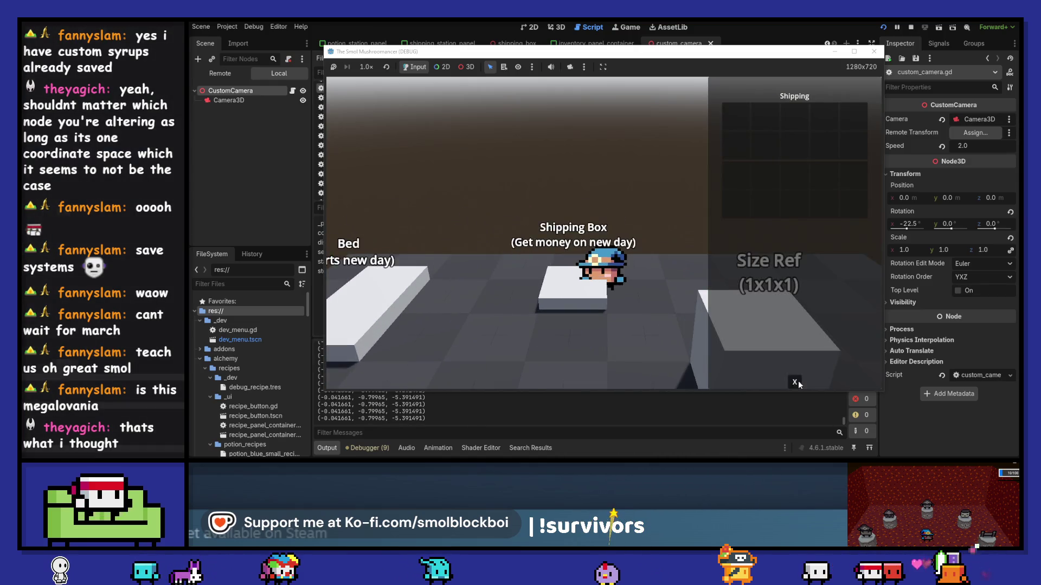
Close the Shipping panel, walk past the Bed and PotionStation back to the box, then stop with F8
click(795, 382)
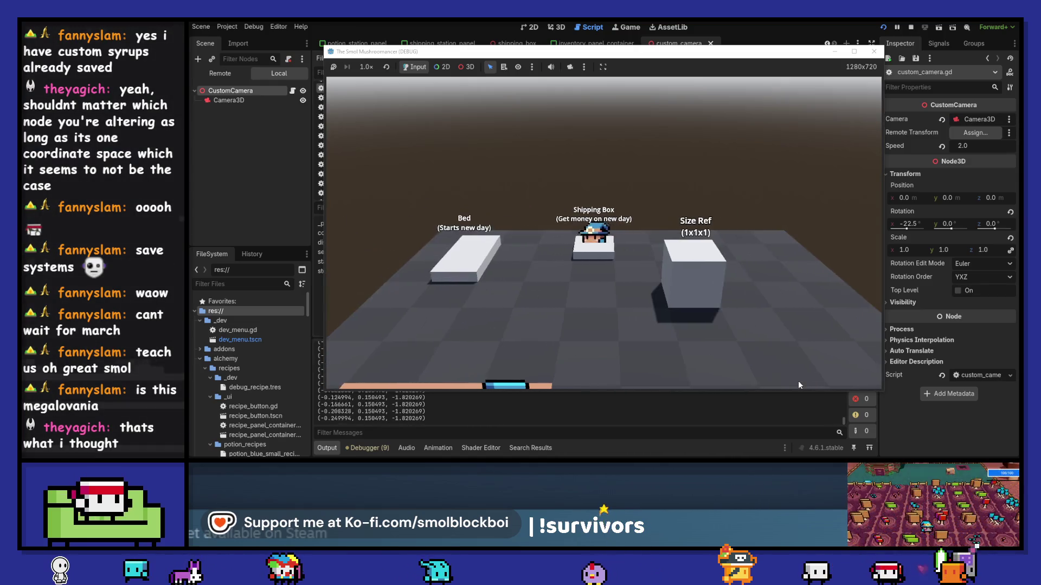
key(a)
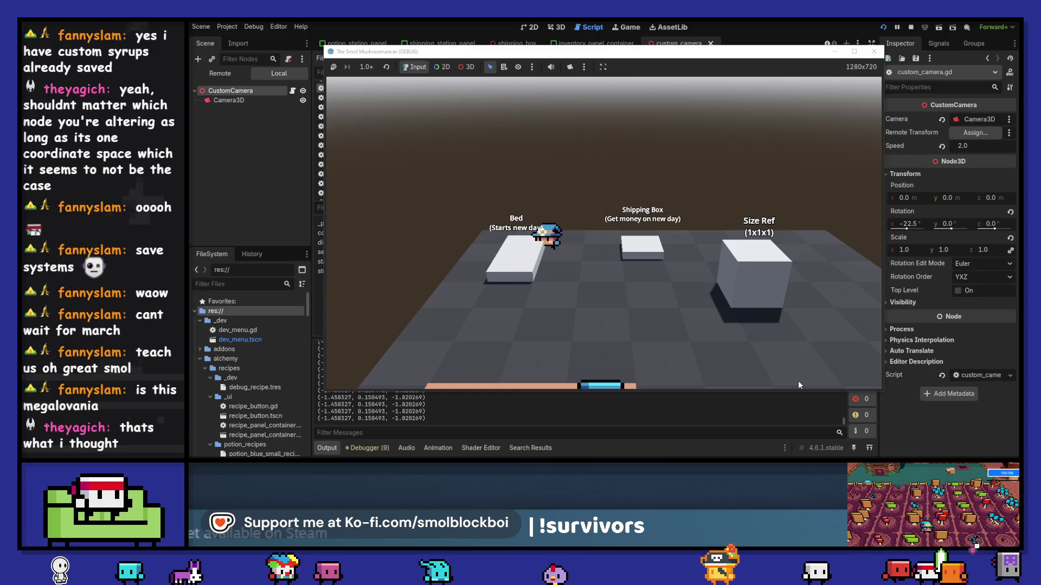
key(s)
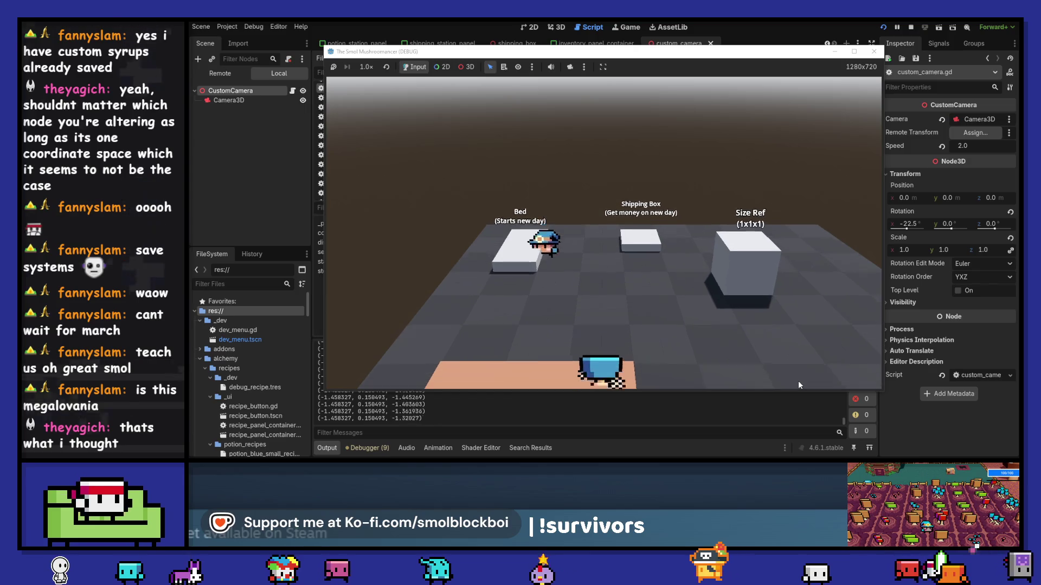
key(d)
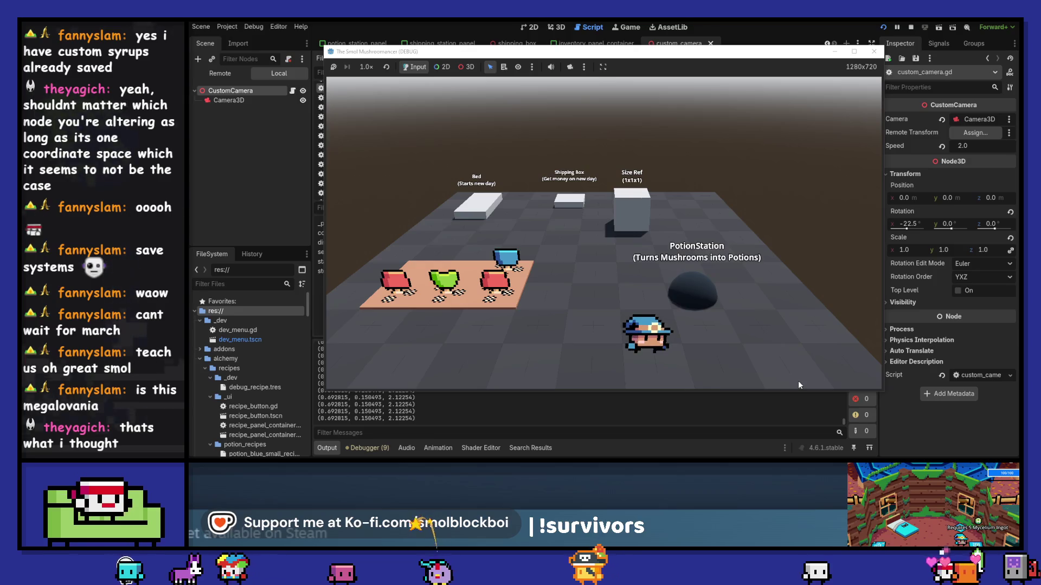
key(w)
key(a)
key(w)
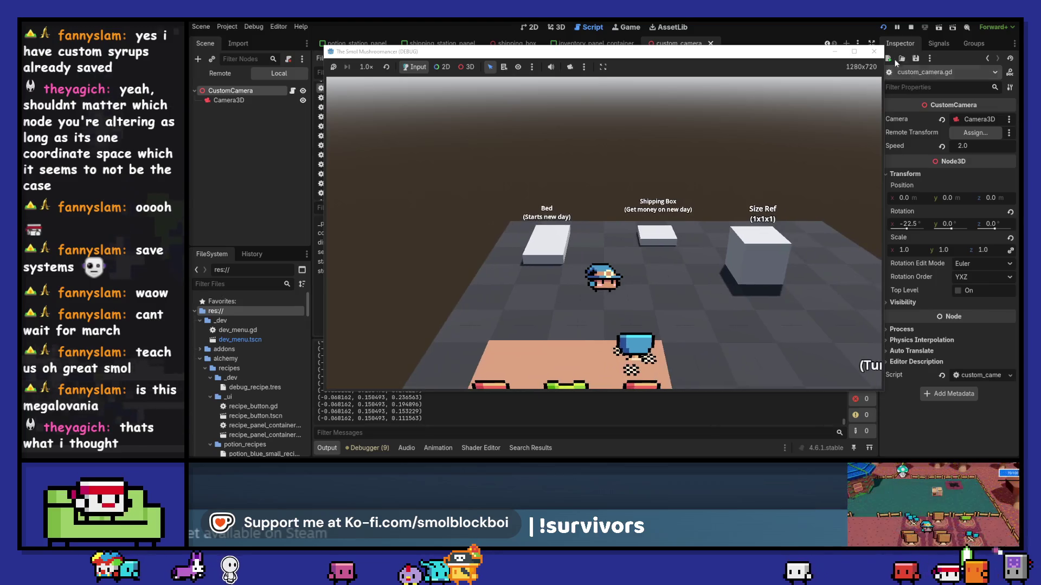
key(F8)
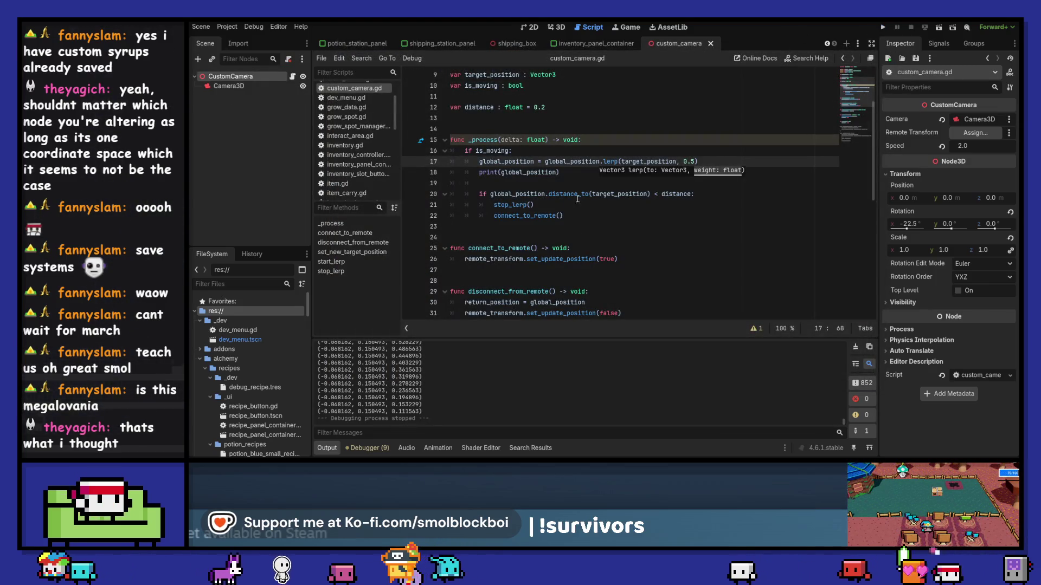
Undo the weight edit so line 17's lerp weight reads delta * speed again
key(Down)
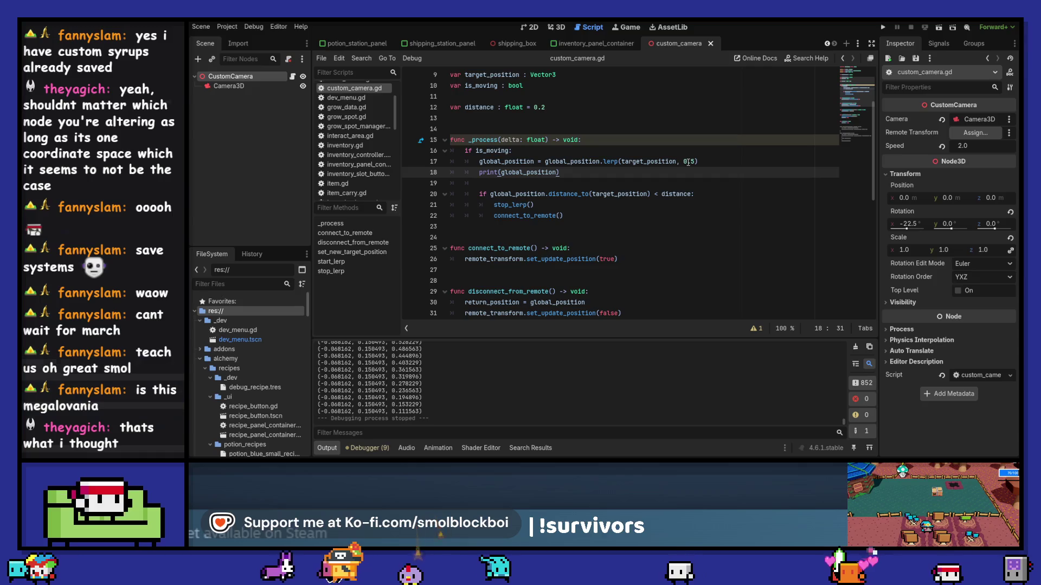
key(ctrl+z)
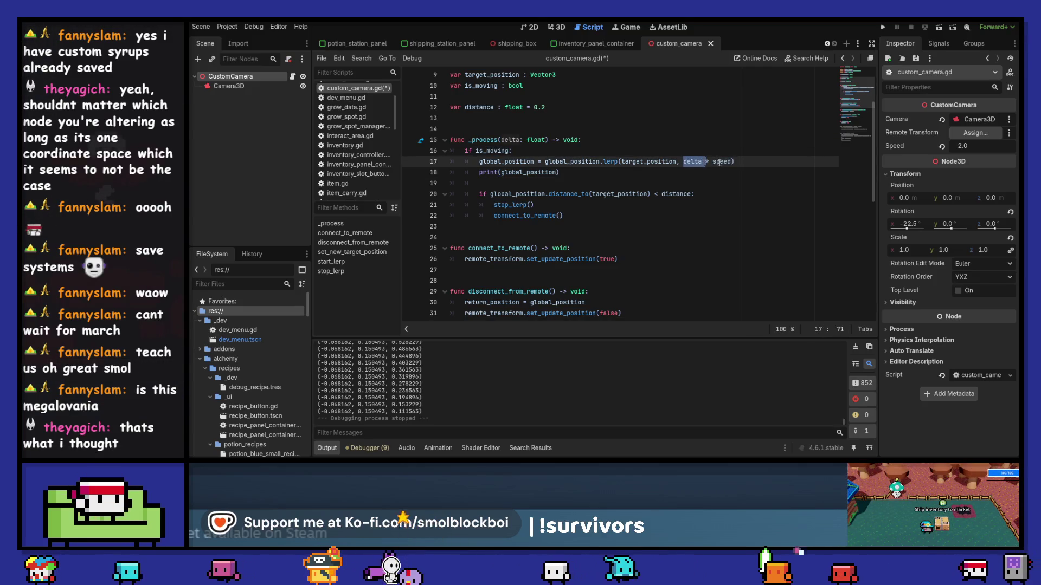
drag(683, 162, 731, 162)
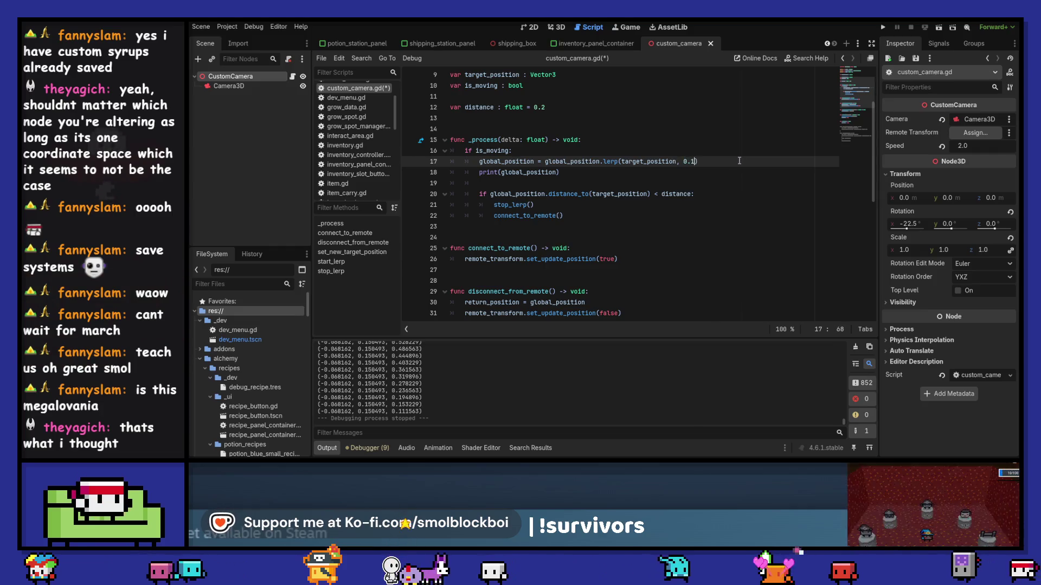
Test-run the level, stepping the character on and off the Shipping Box, then stop the game
key(F5)
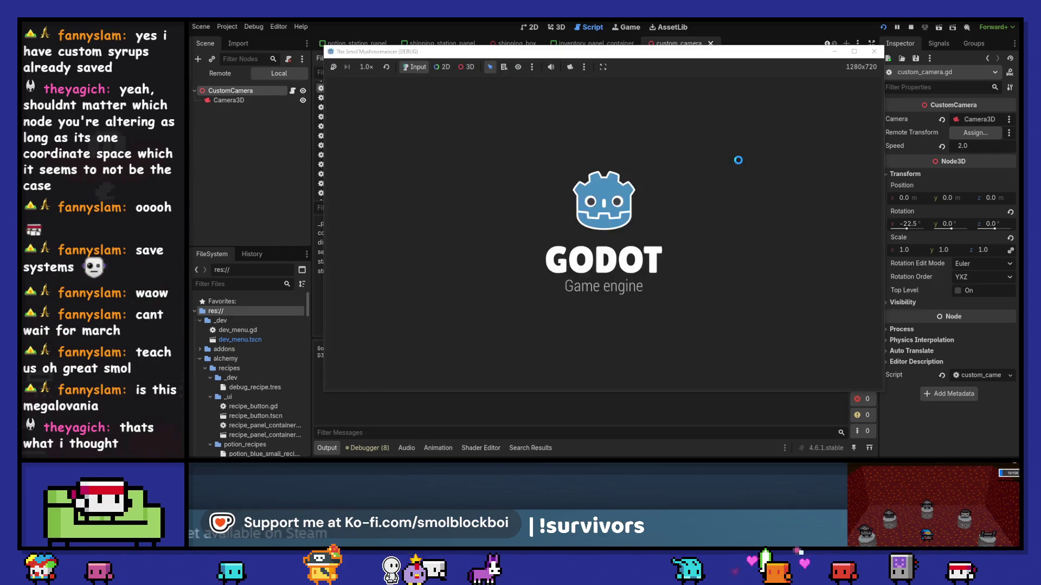
click(645, 263)
key(w)
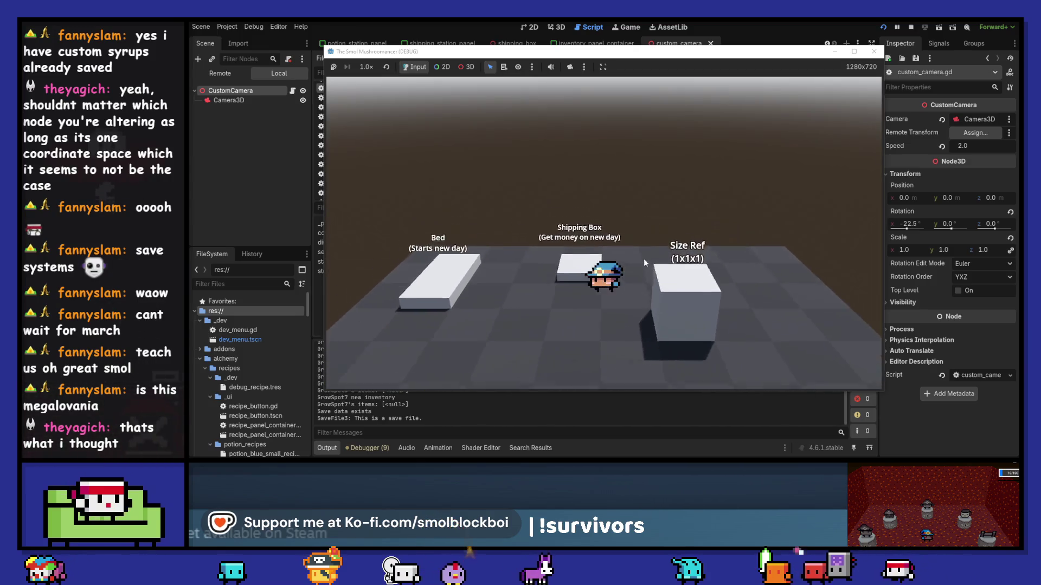
key(s)
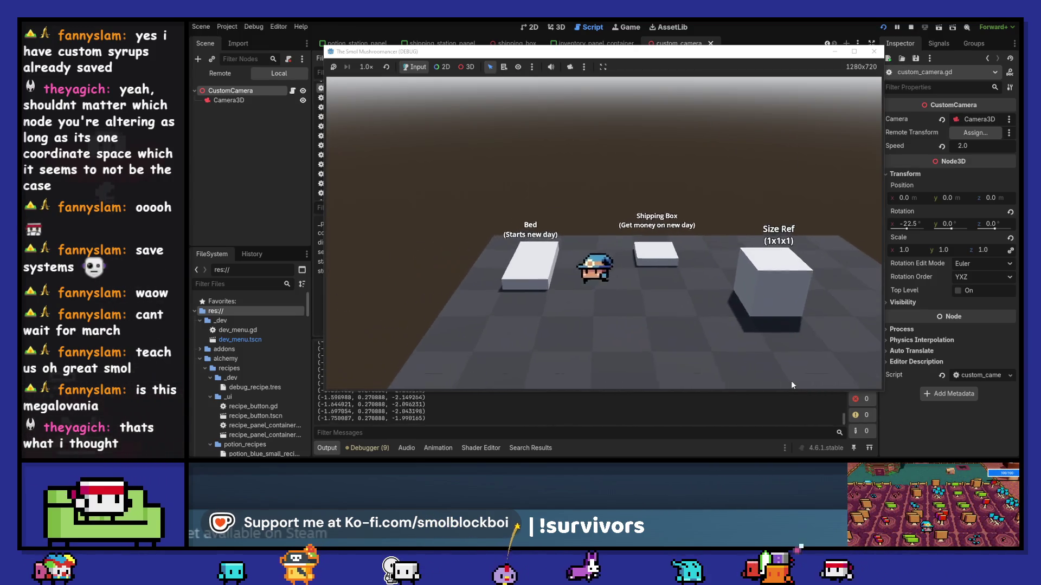
key(w)
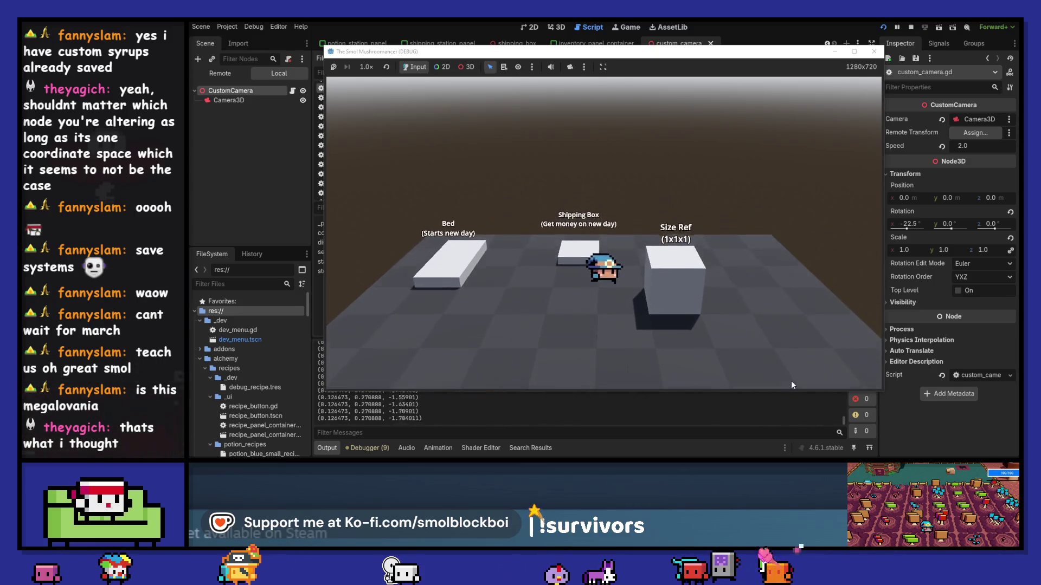
key(s)
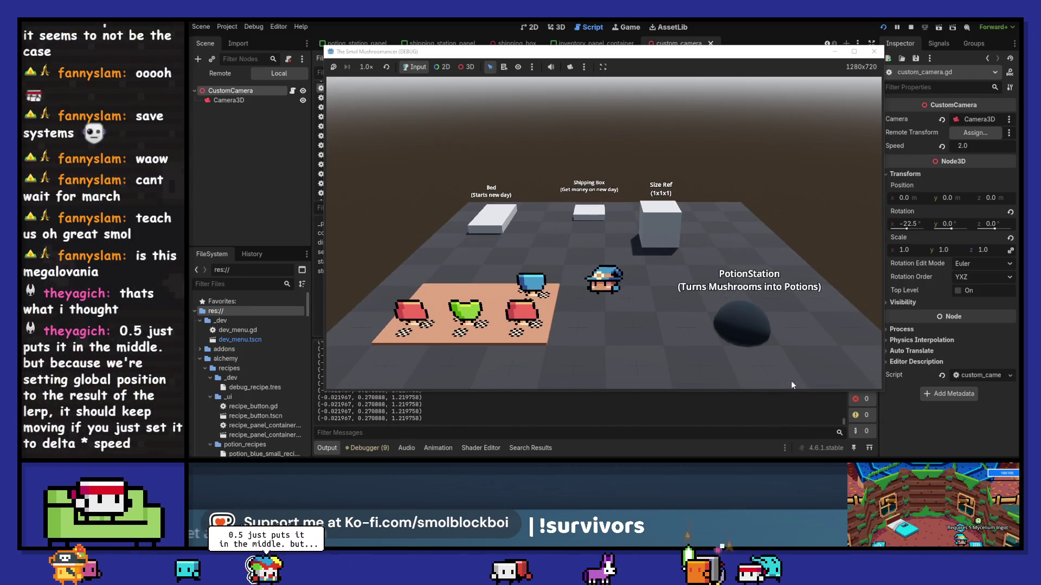
key(w)
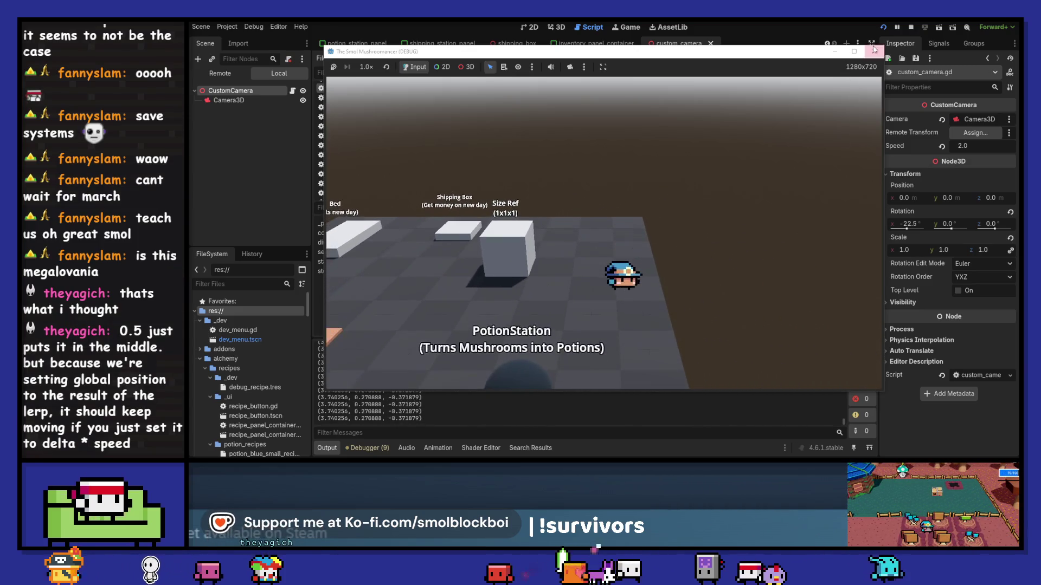
key(F8)
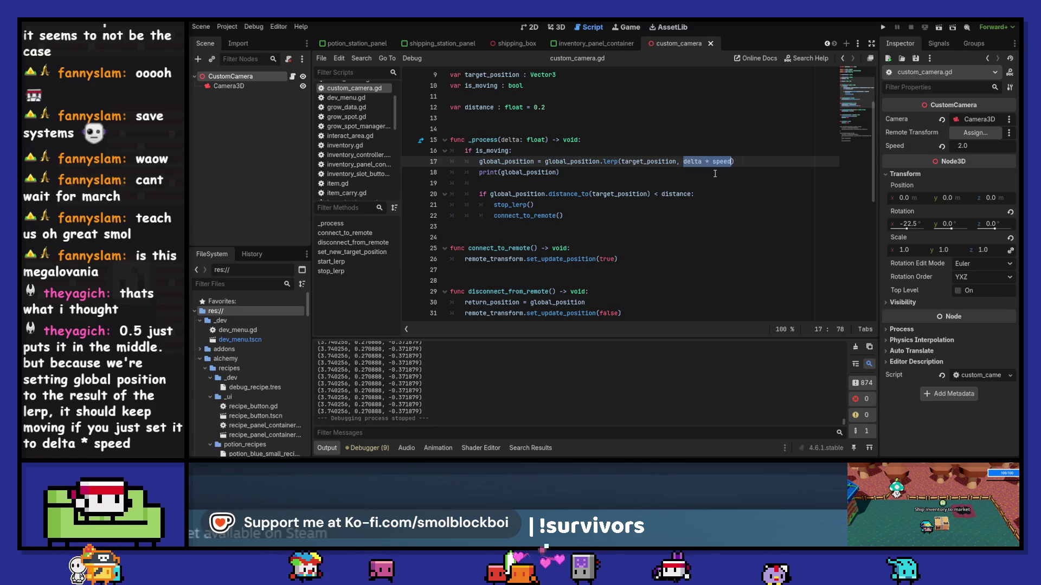
Run the game again, walk the player past the PotionStation to the shipping box, then stop
key(F5)
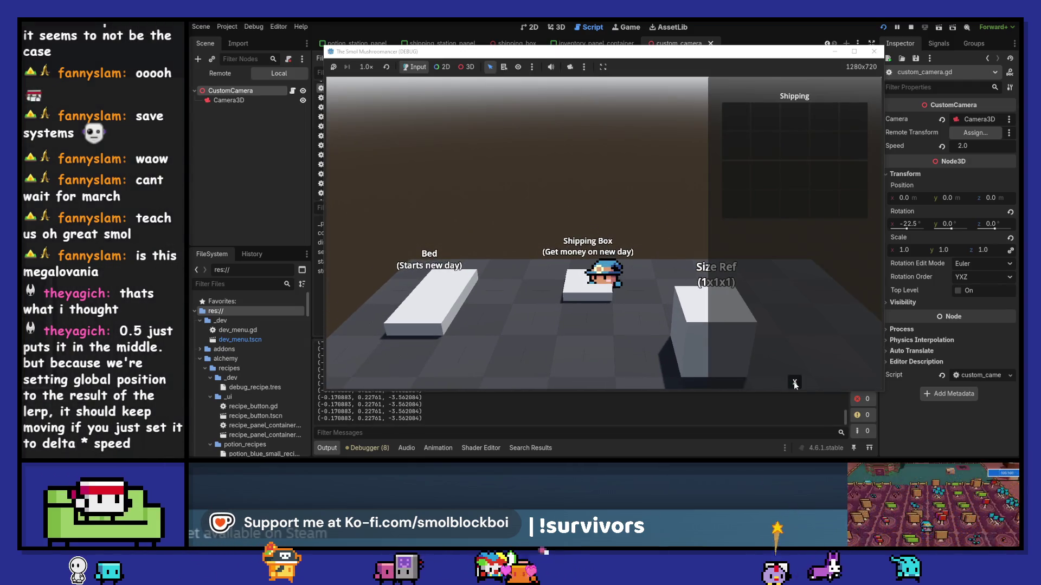
key(s)
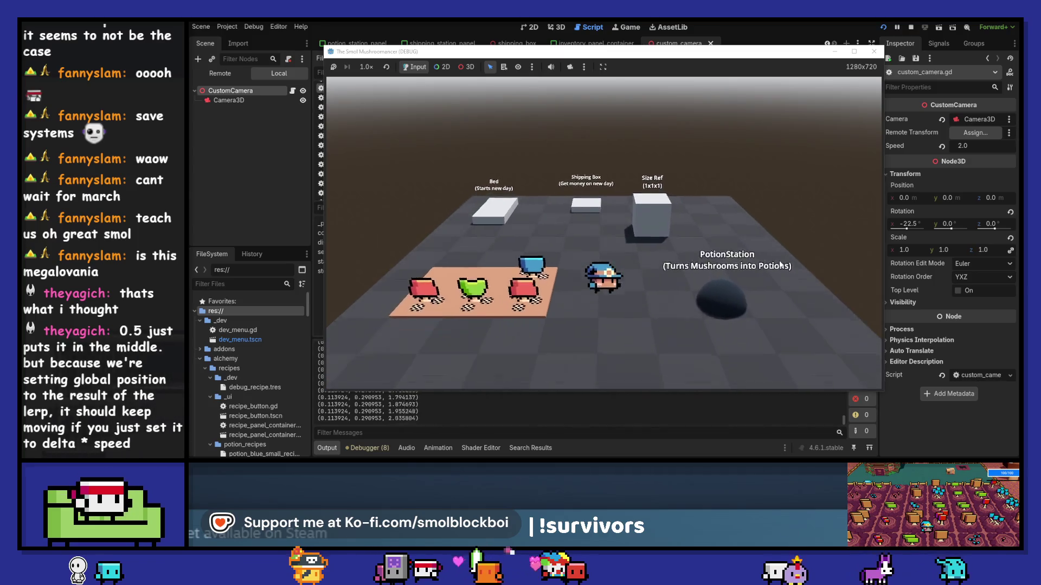
key(d)
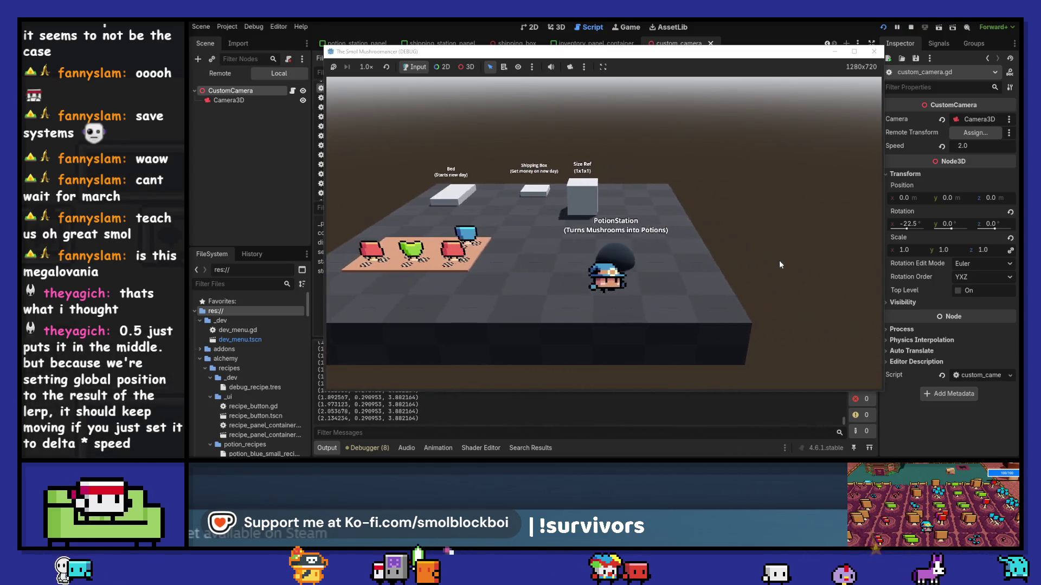
key(w)
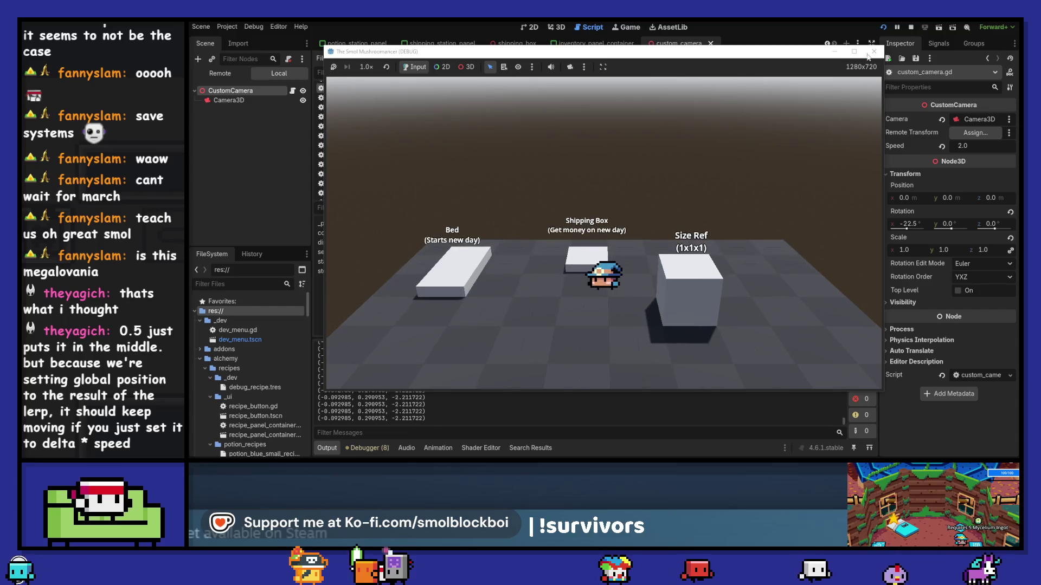
key(F8)
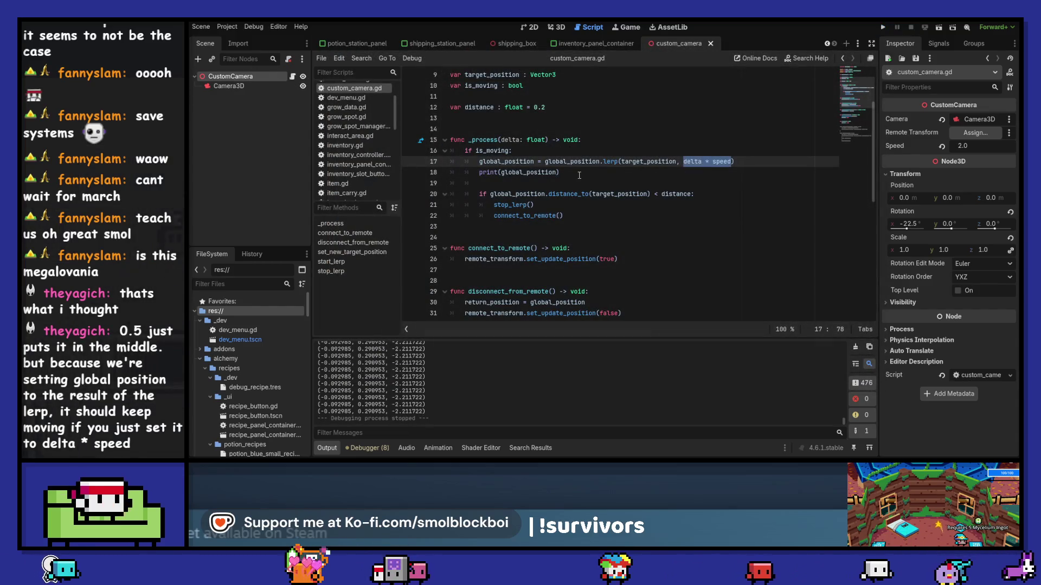
Print target_position instead of global_position, then test-run onto the shipping box, close Shipping and stop
double_click(667, 161)
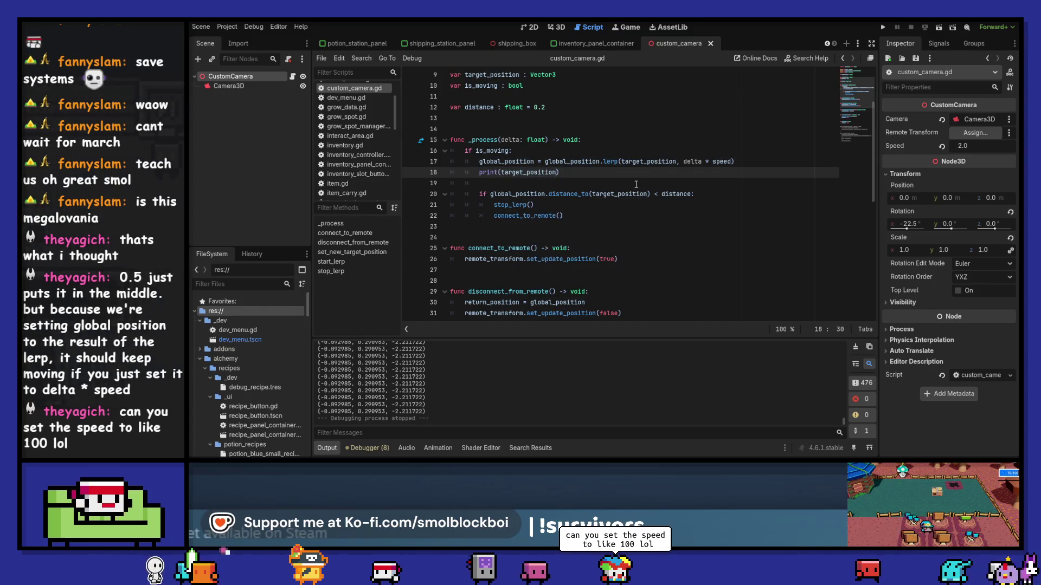
key(F5)
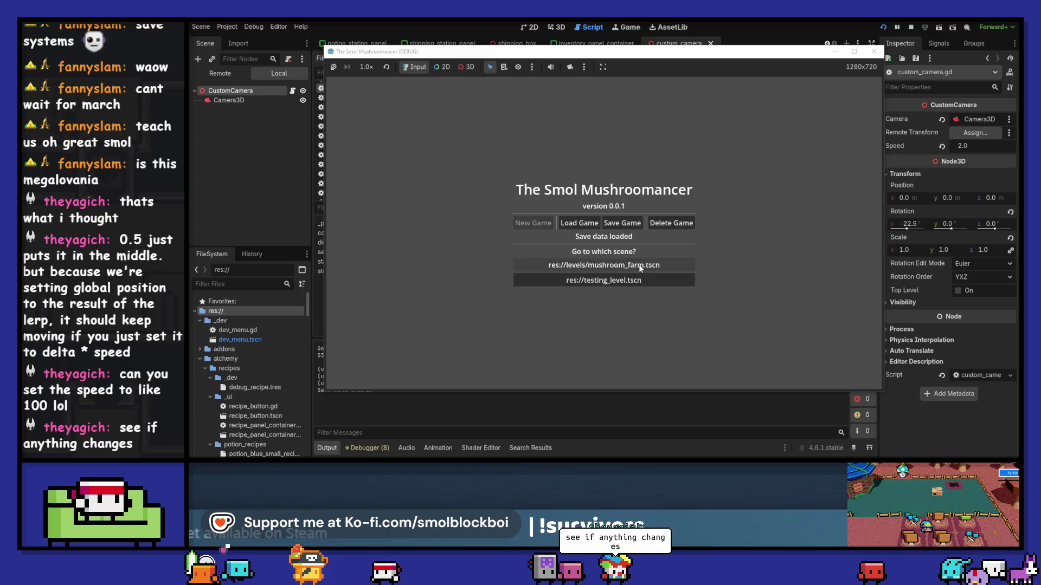
key(w)
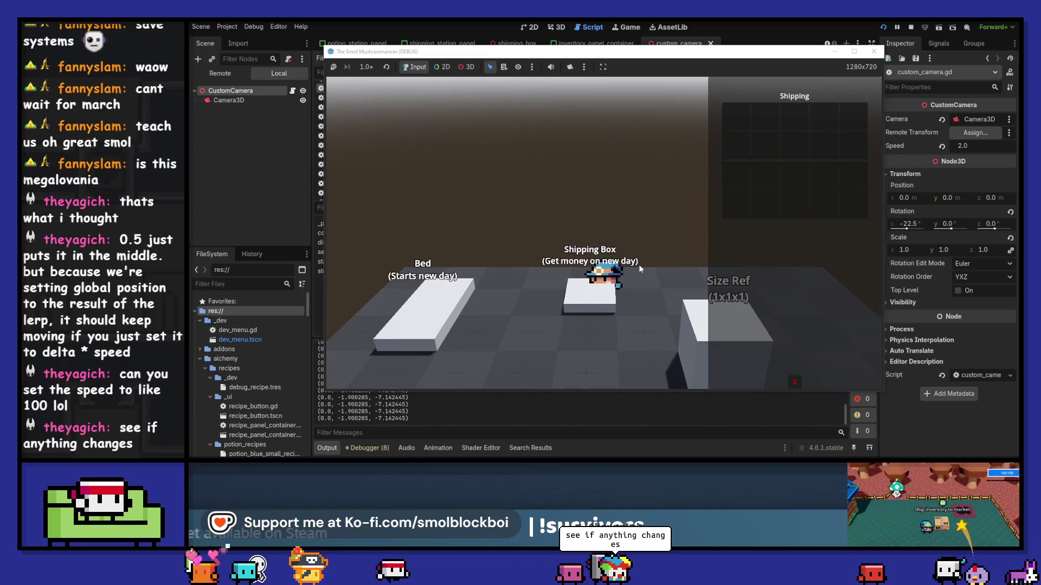
click(793, 382)
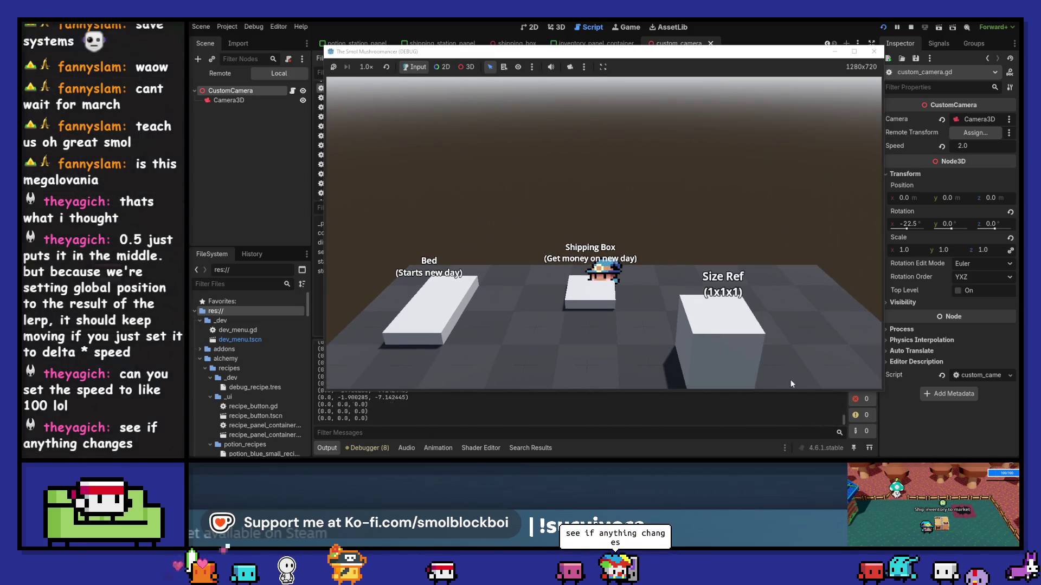
key(d)
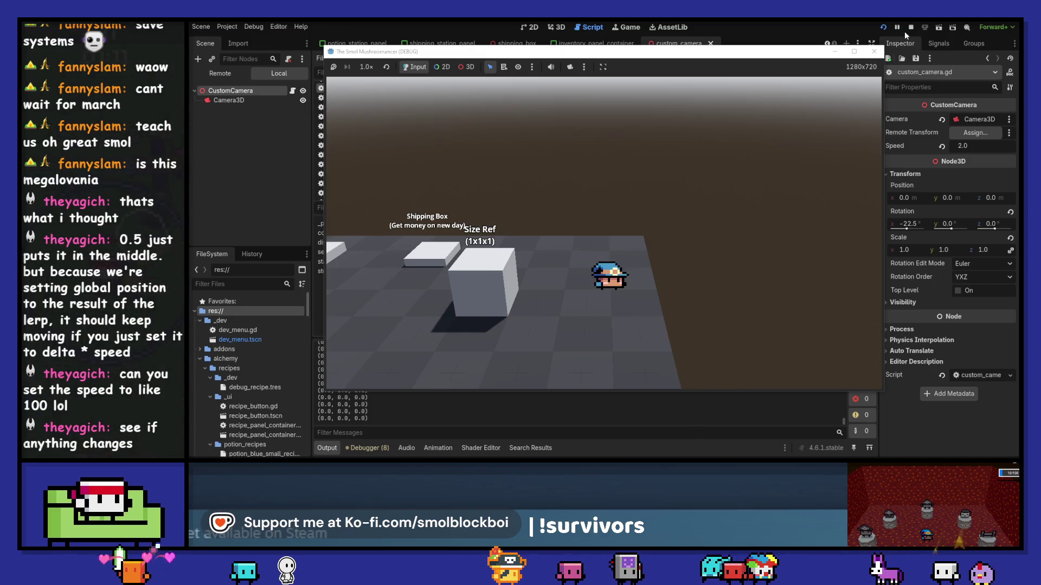
click(874, 51)
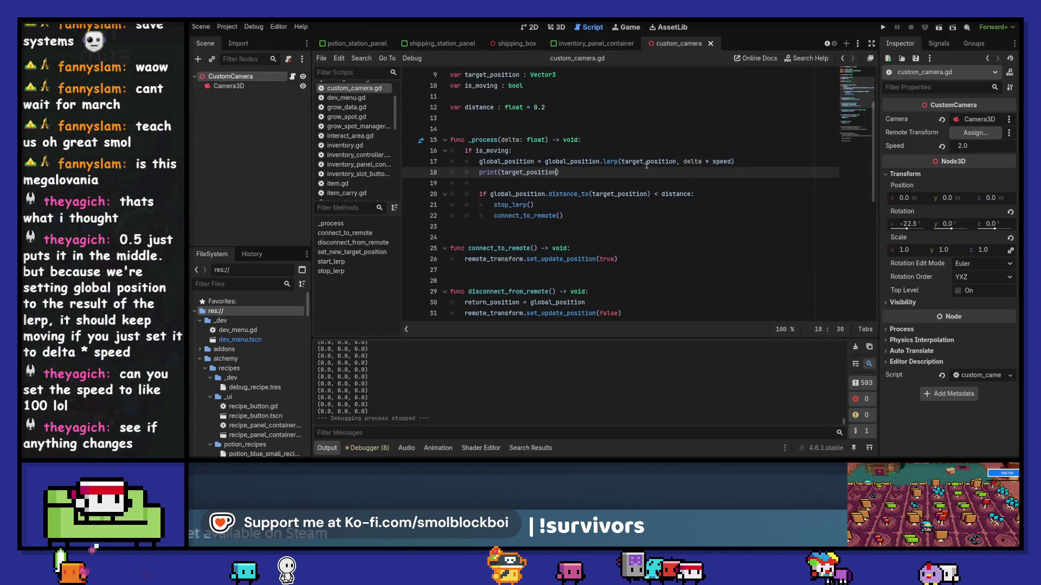
Review set_new_target_position and start_lerp, then delete the print(target_position) line and save the script
double_click(645, 162)
scroll(686, 225, down, 6)
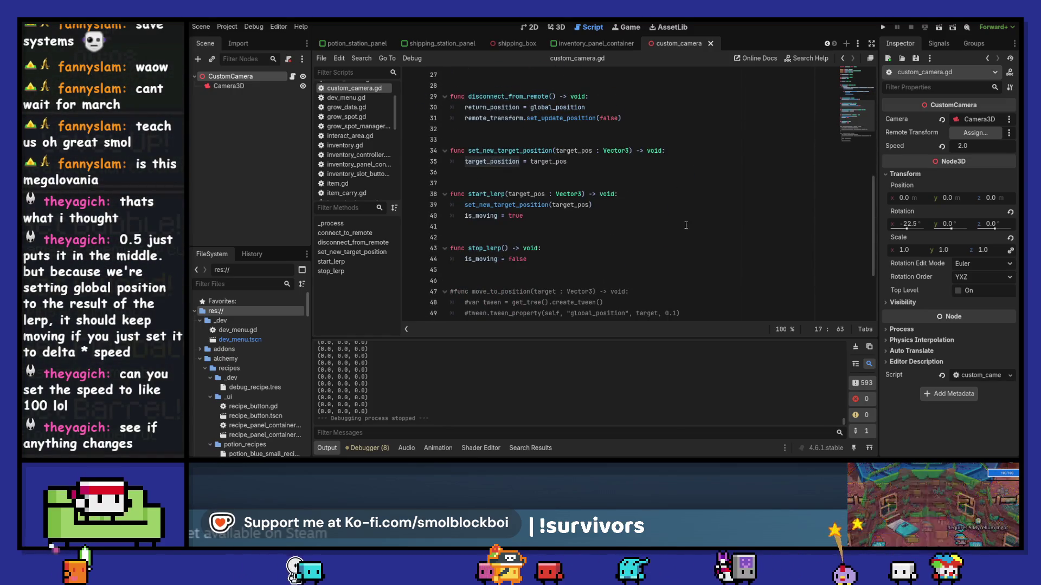
ctrl+click(505, 204)
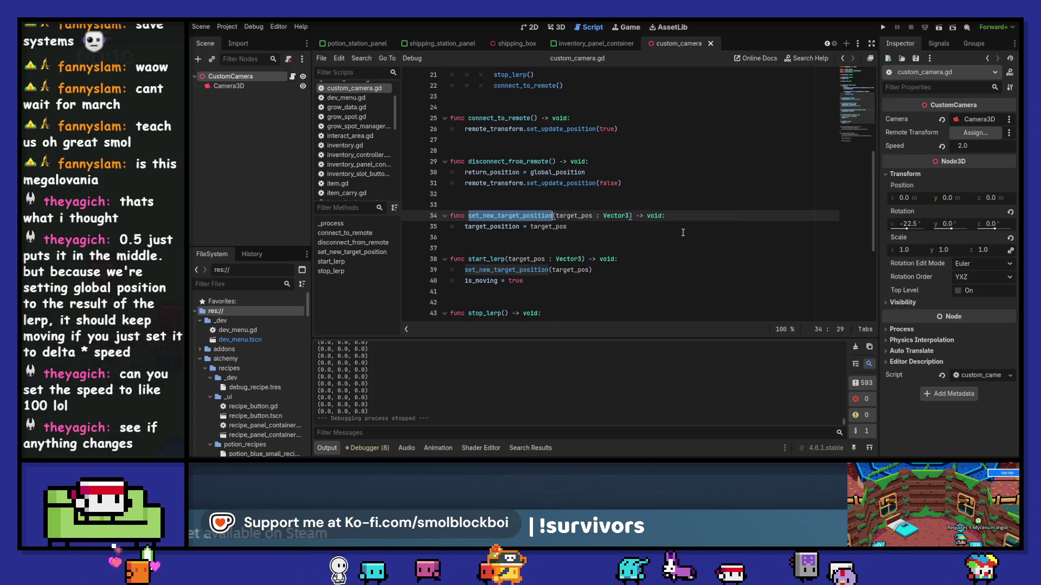
double_click(484, 260)
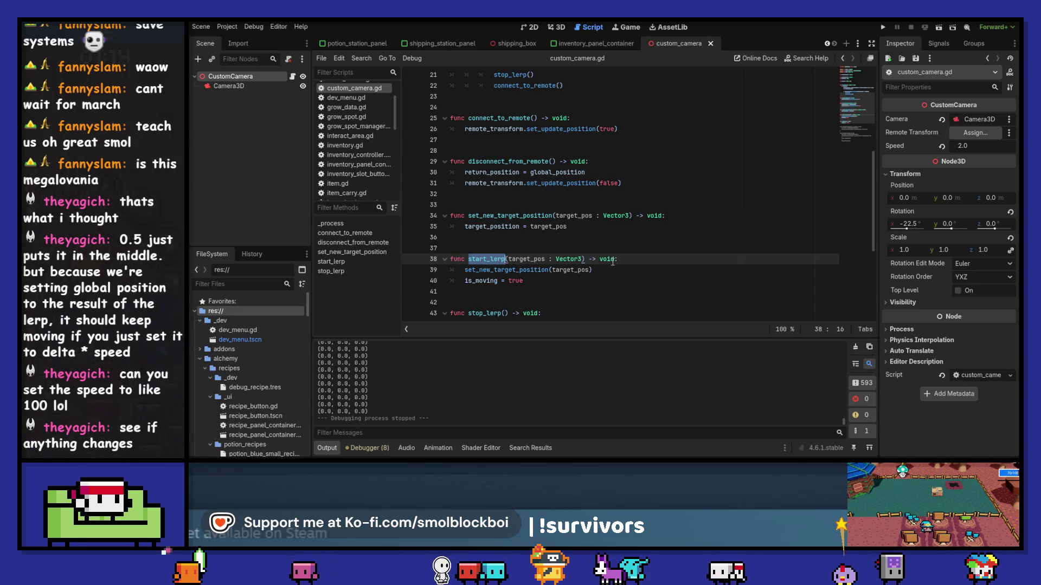
scroll(613, 262, up, 6)
drag(593, 239, 399, 239)
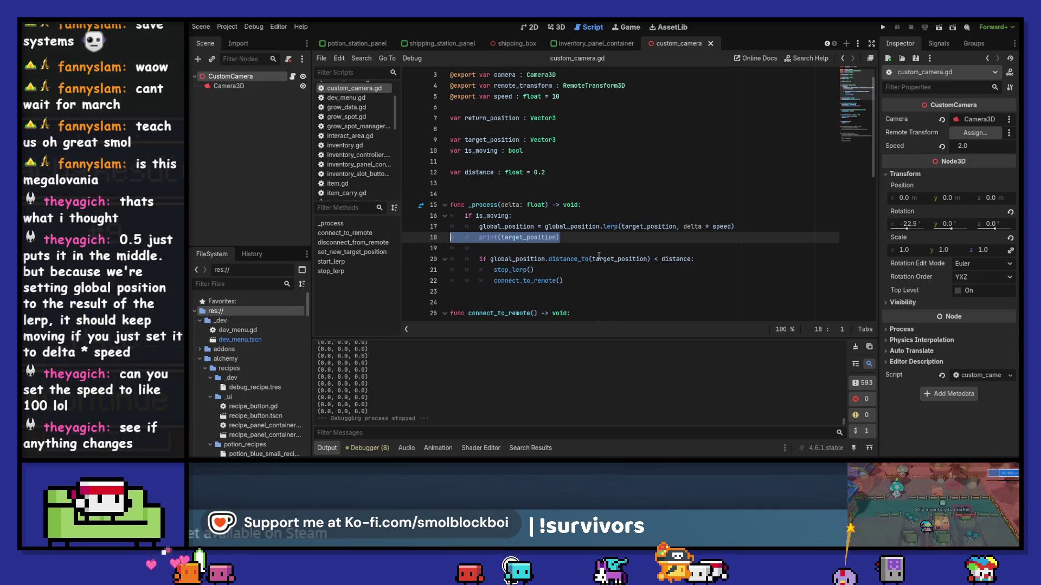
key(BackSpace)
key(BackSpace)
key(ctrl+s)
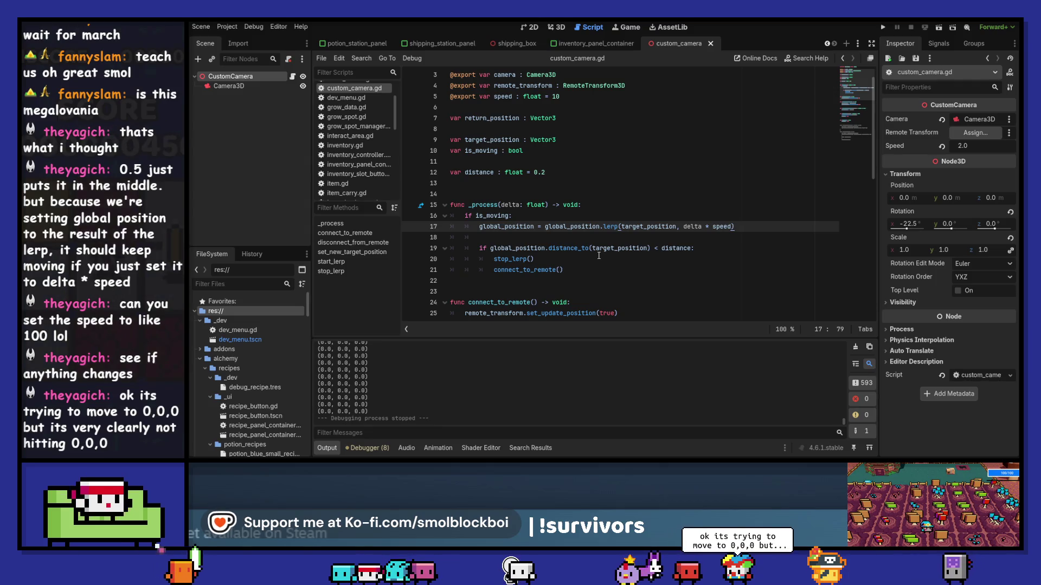
Set the lerp weight to 100, test-run the mushroom farm level, close Shipping, and stop
key(ctrl+shift+Left)
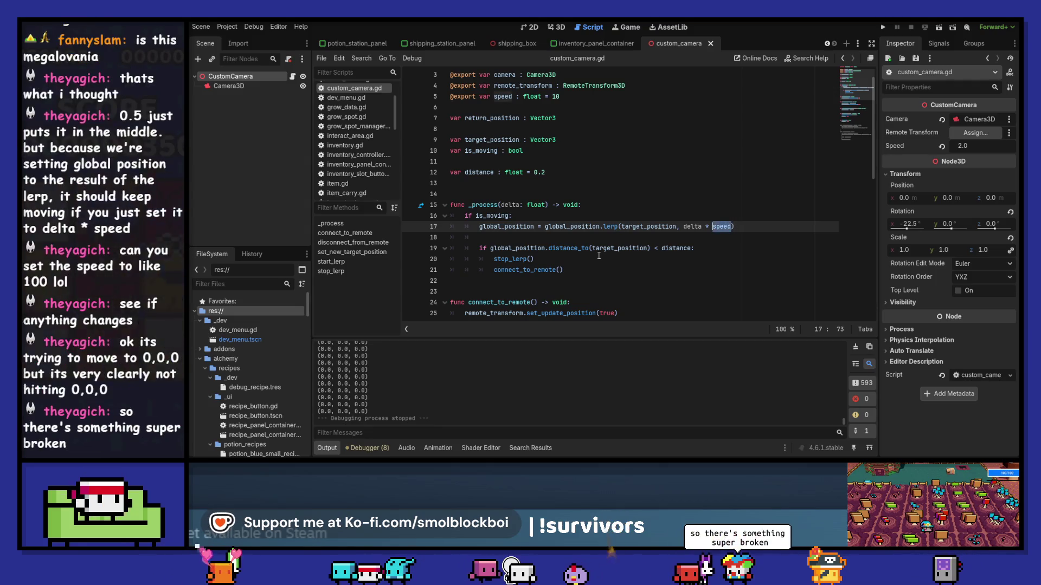
text(100)
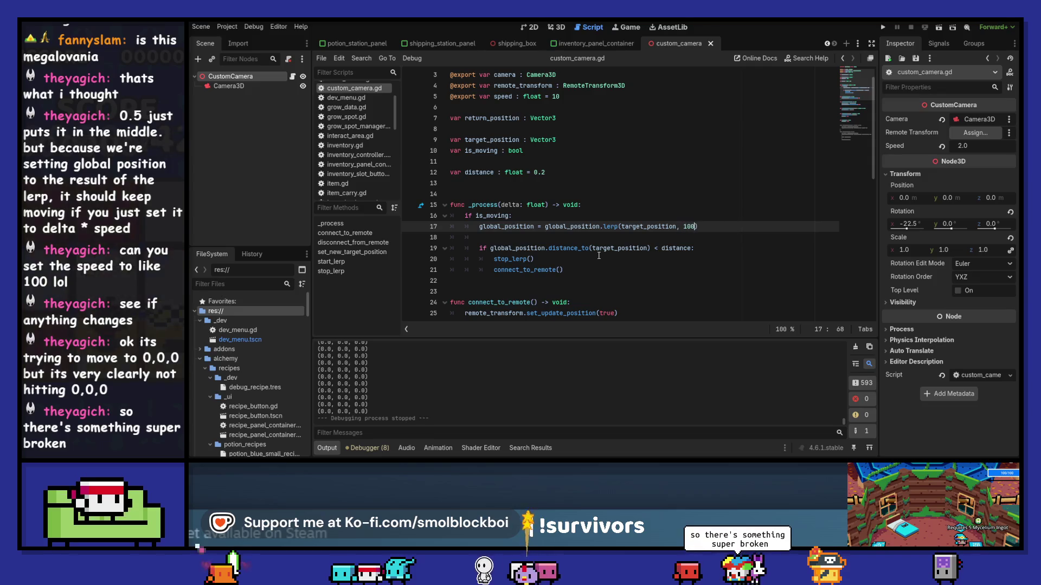
key(F5)
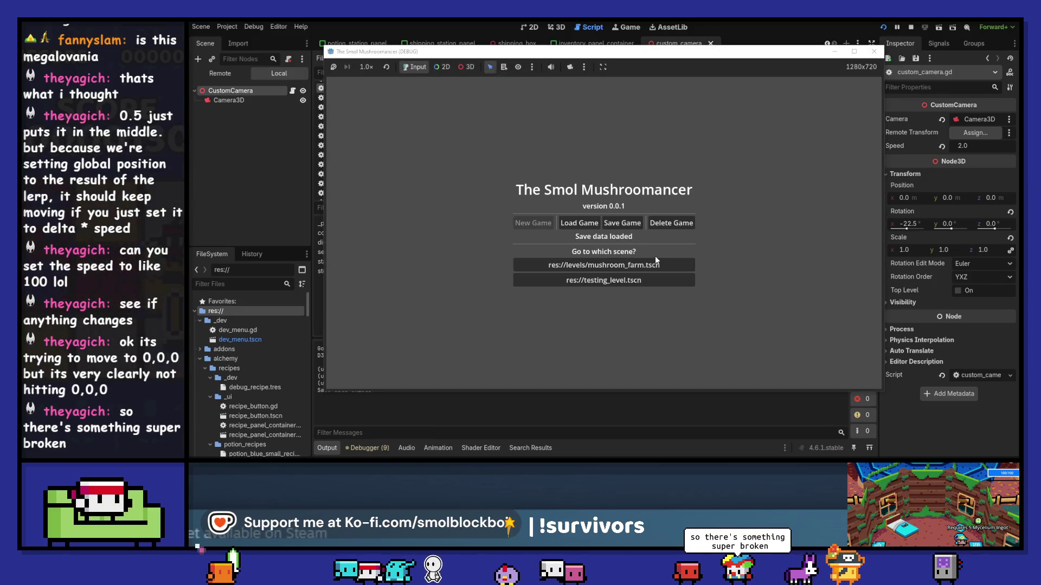
click(657, 266)
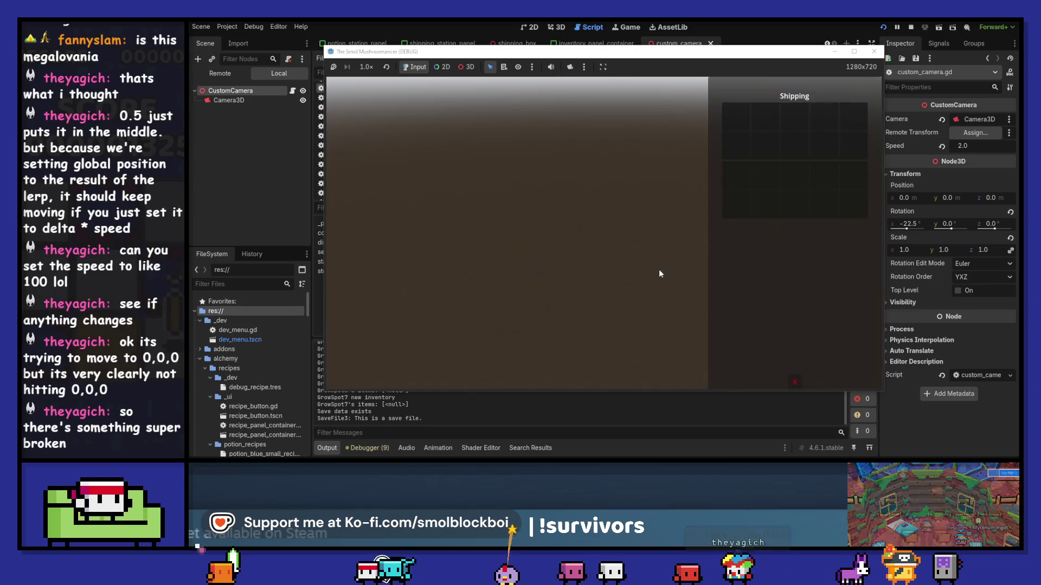
click(793, 382)
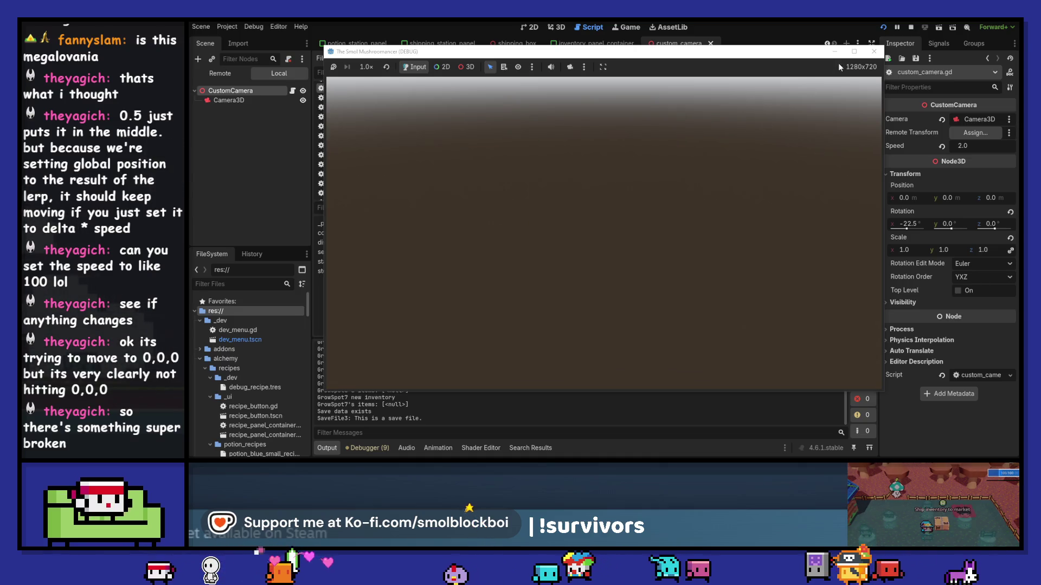
click(874, 52)
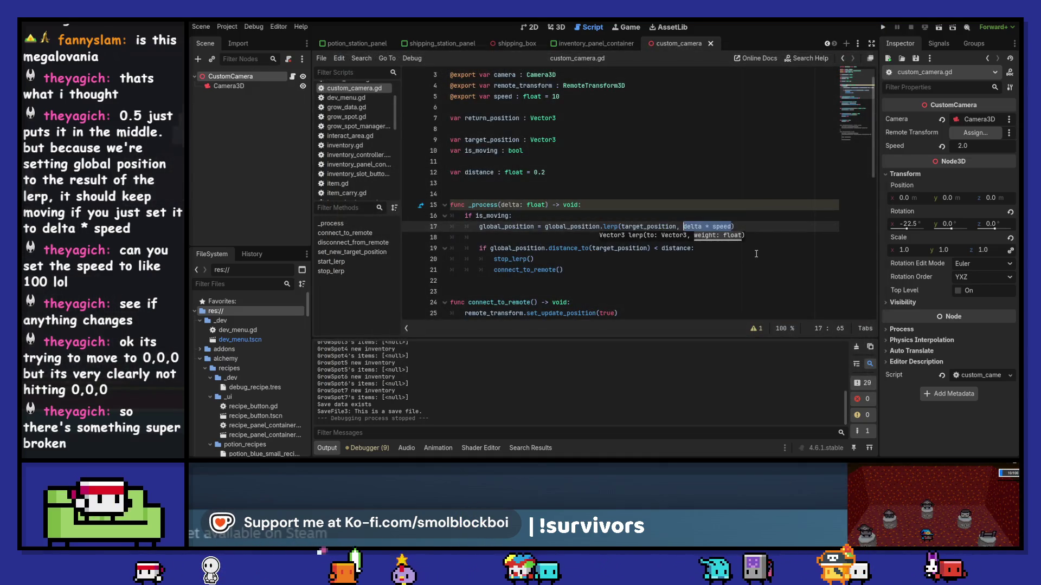
Remove 'delta * ' from line 17 so the lerp weight is just speed
scroll(689, 231, down, 5)
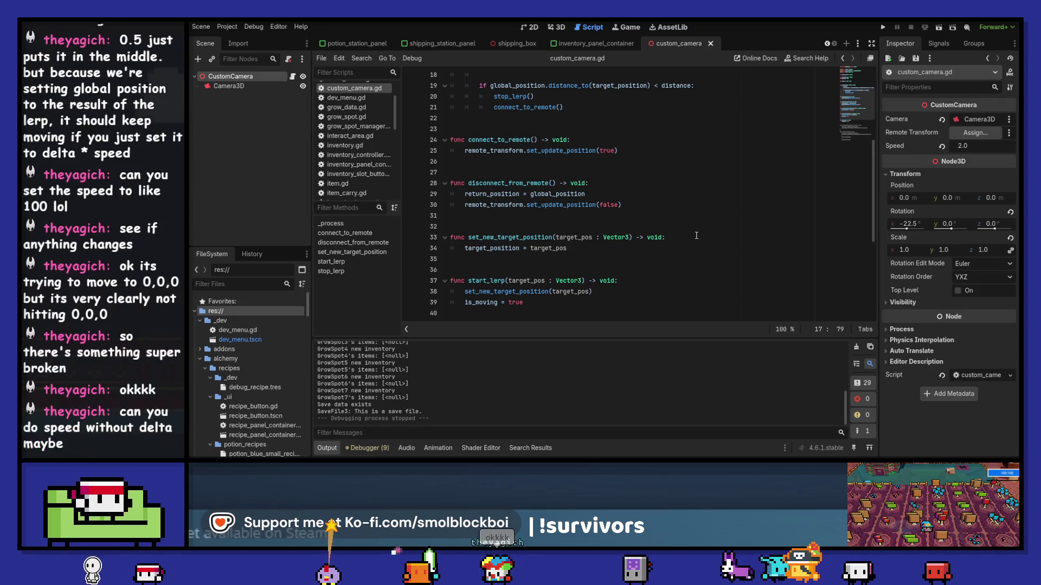
scroll(695, 236, up, 4)
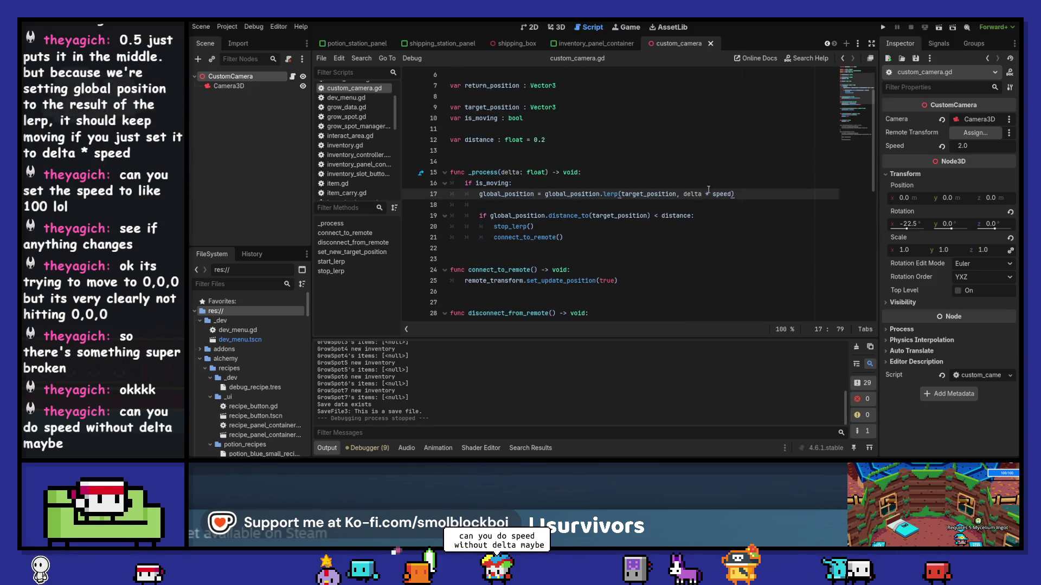
drag(713, 194, 677, 194)
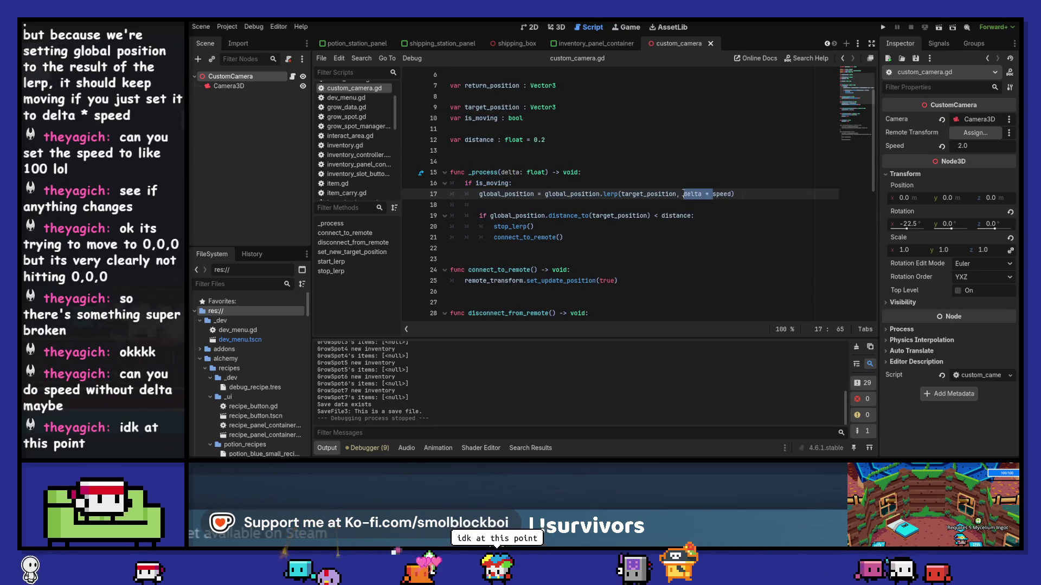
key(BackSpace)
Test-run the mushroom farm level with the speed-only weight, stop it, and launch the game again
key(F5)
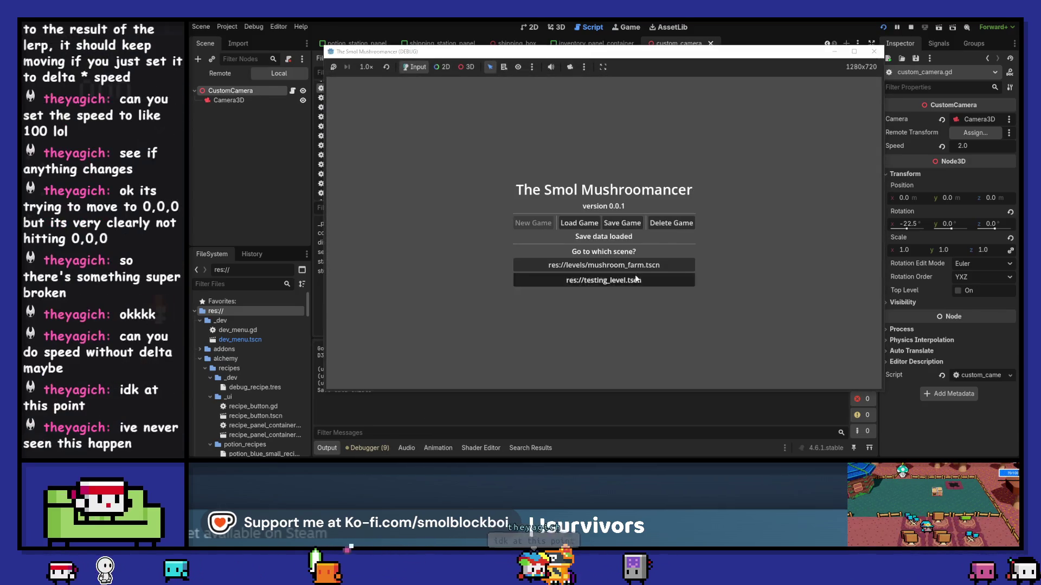
key(F5)
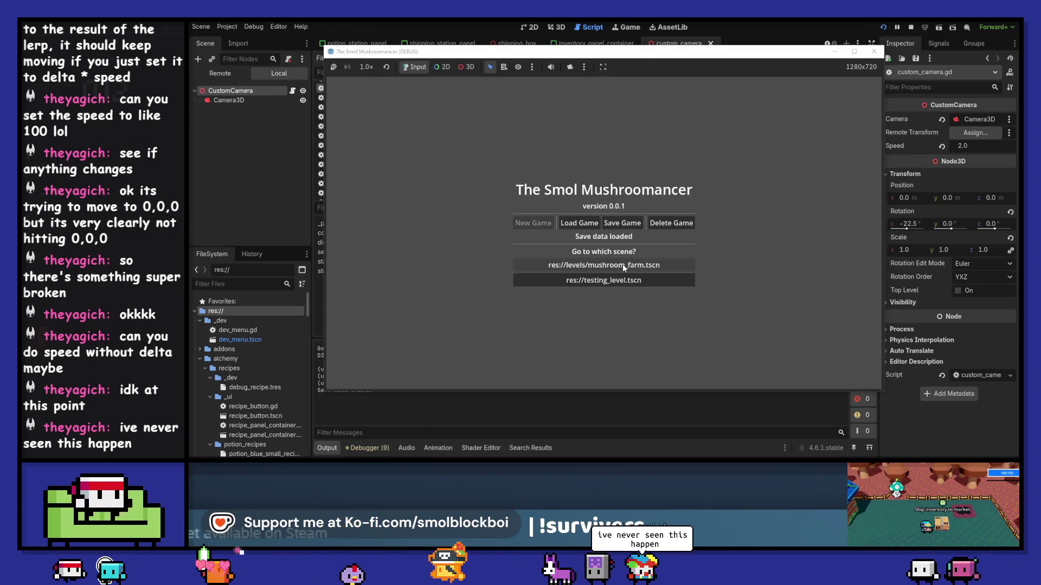
click(622, 265)
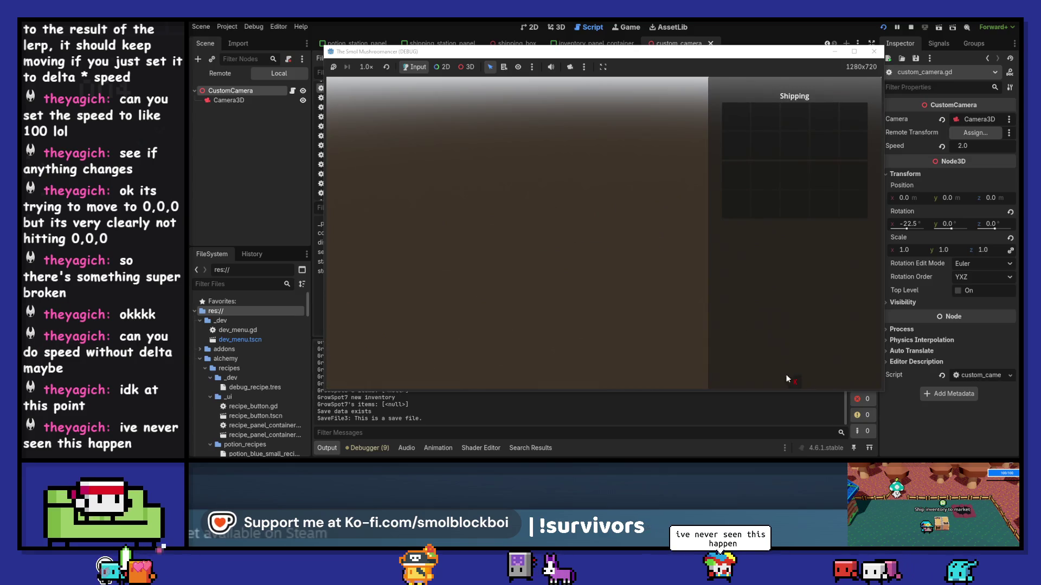
click(793, 379)
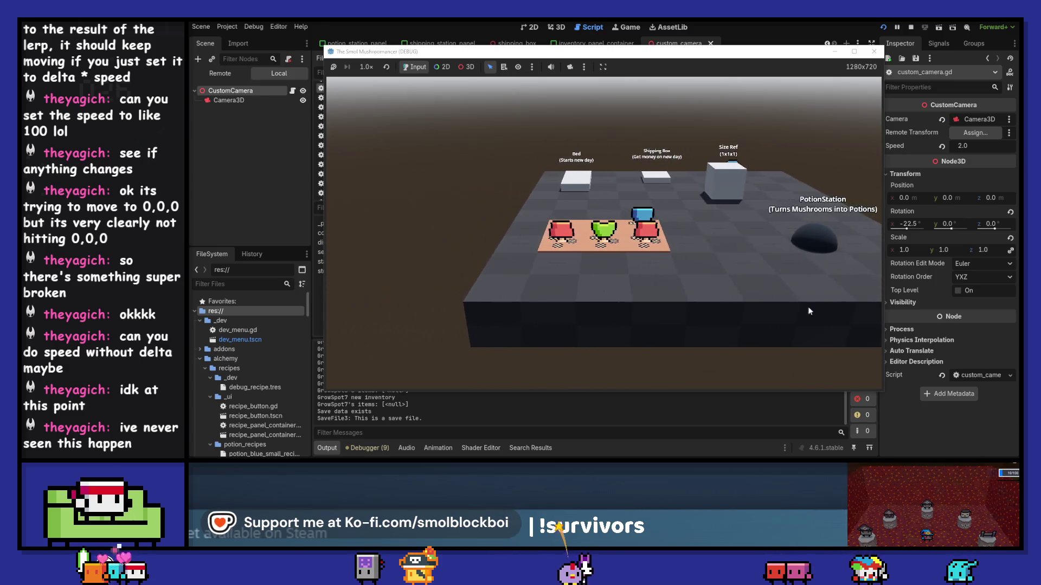
click(870, 53)
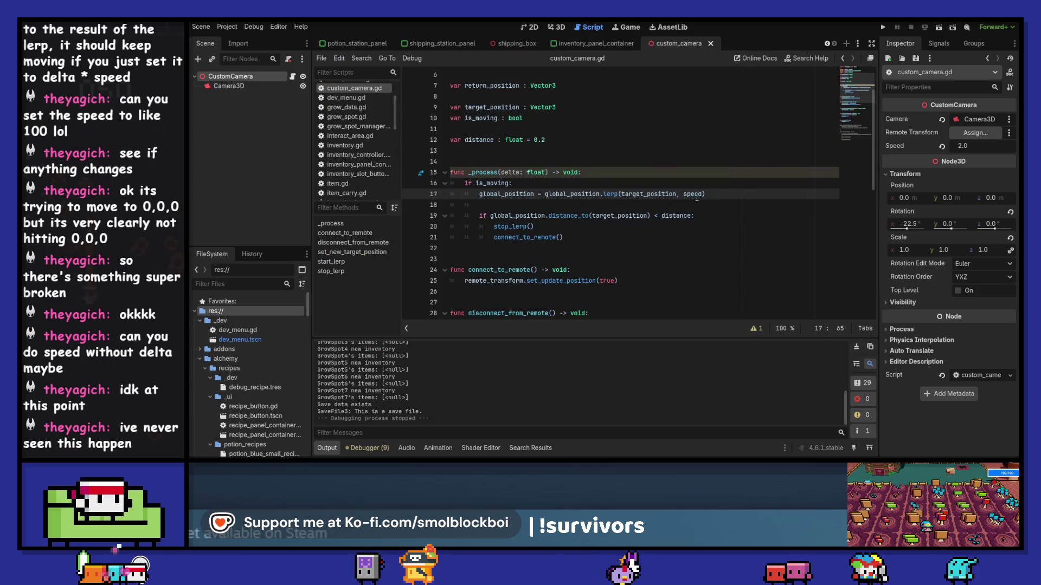
mouse_move(694, 195)
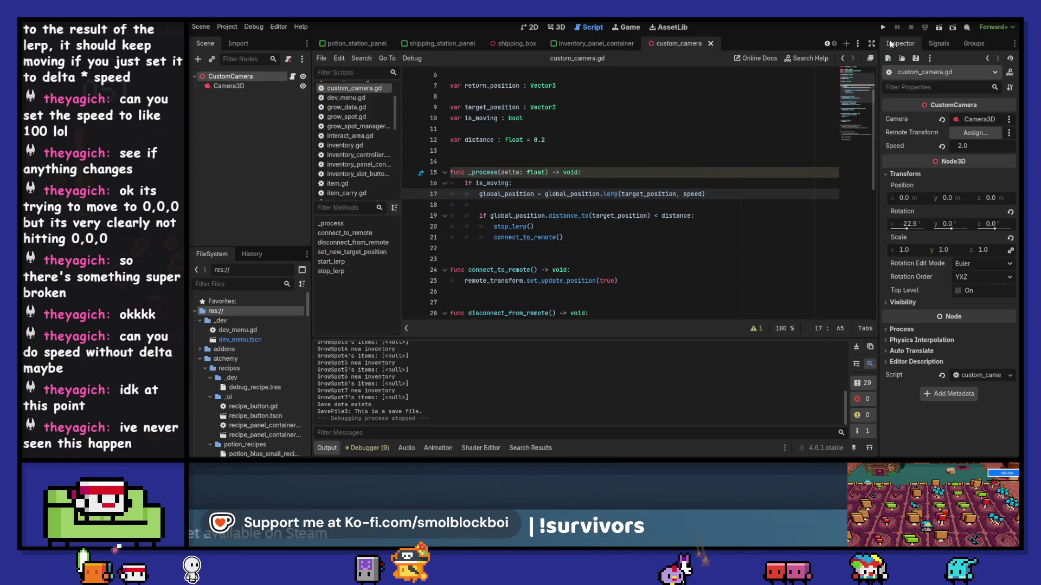
click(883, 27)
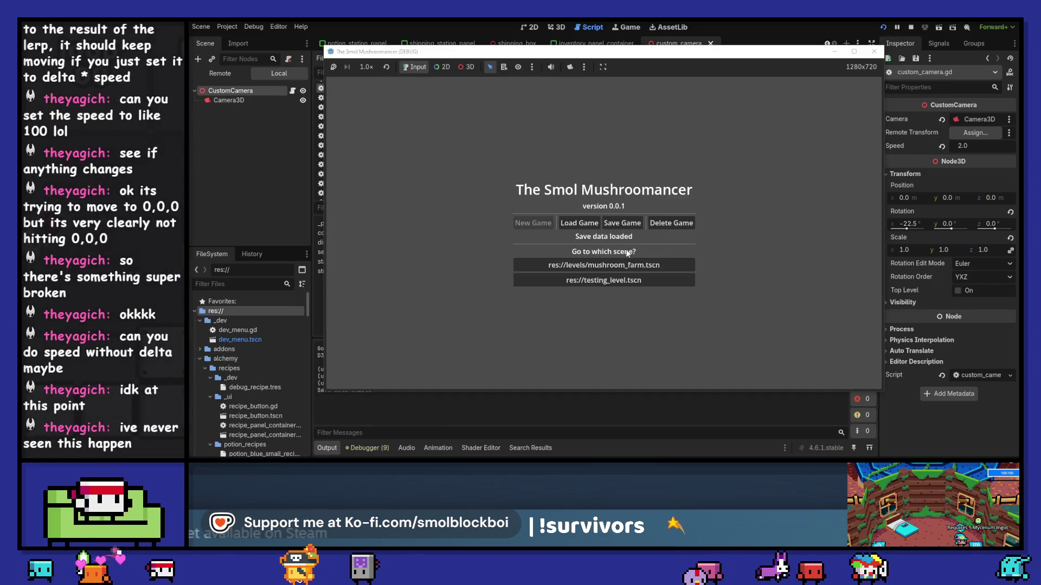
Load the farm level, close Shipping, walk between Size Ref, Bed and the Shipping Box, then stop
click(631, 265)
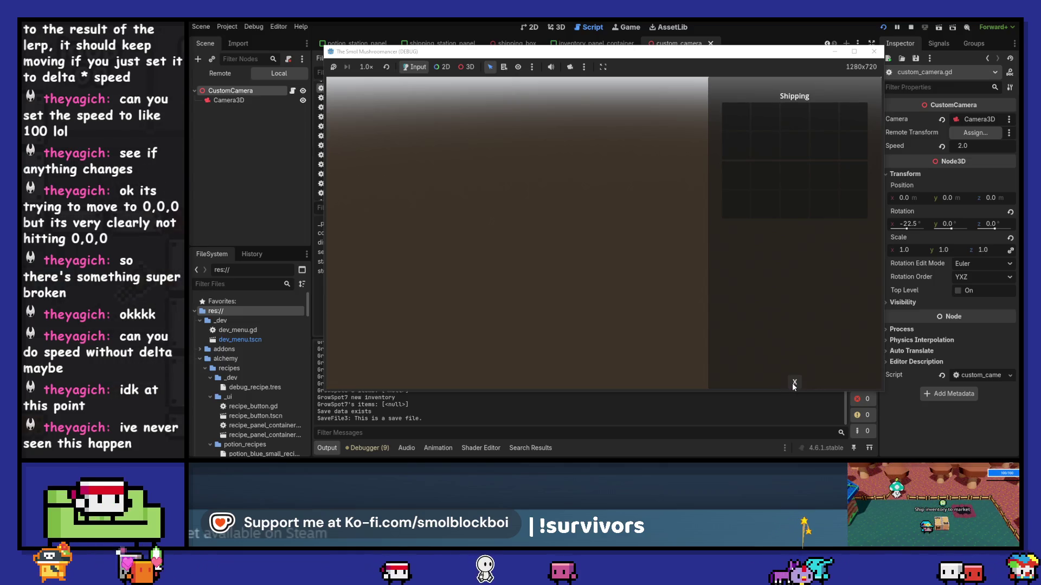
click(794, 383)
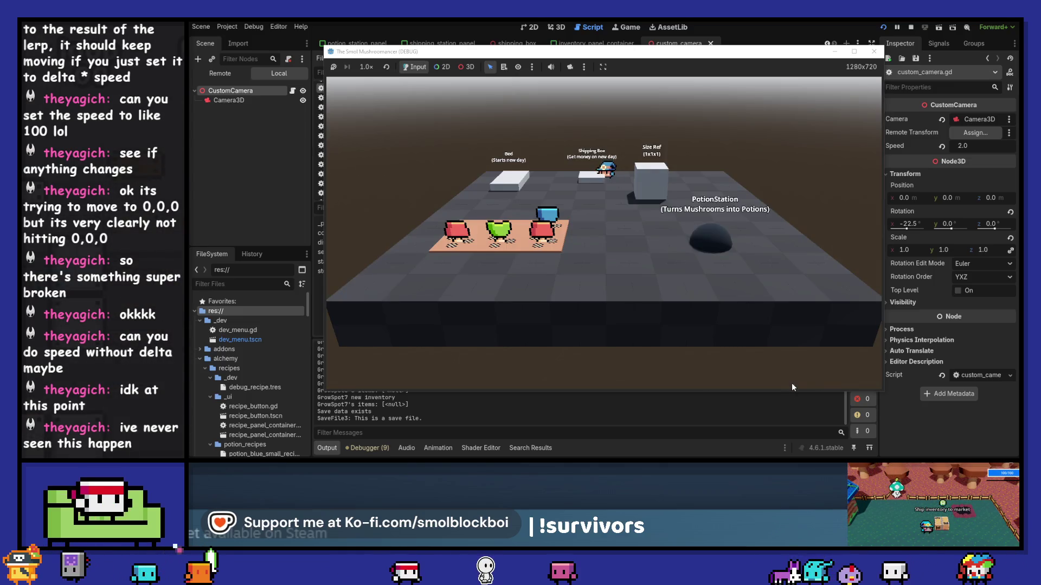
key(d)
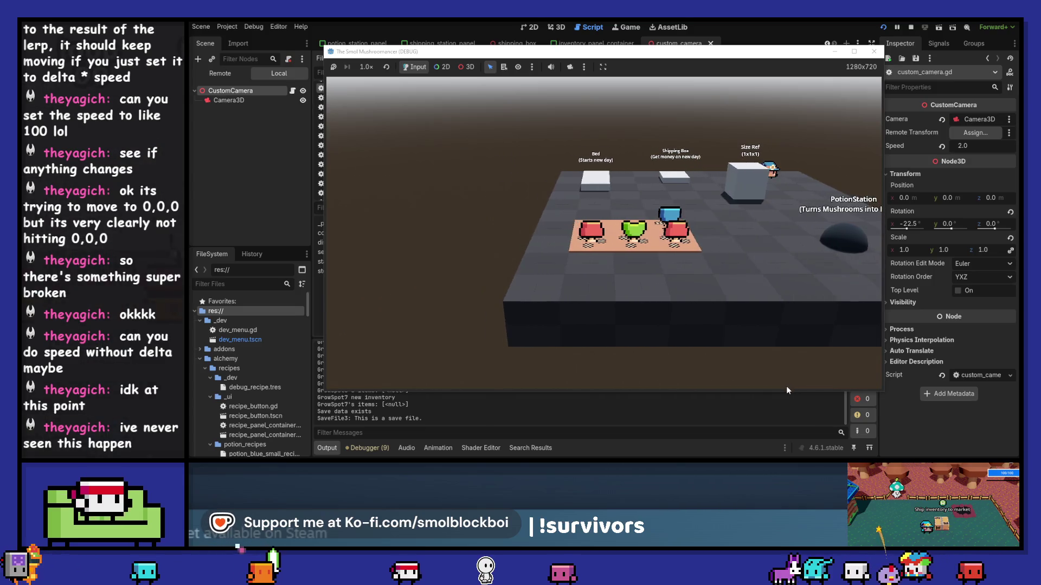
key(a)
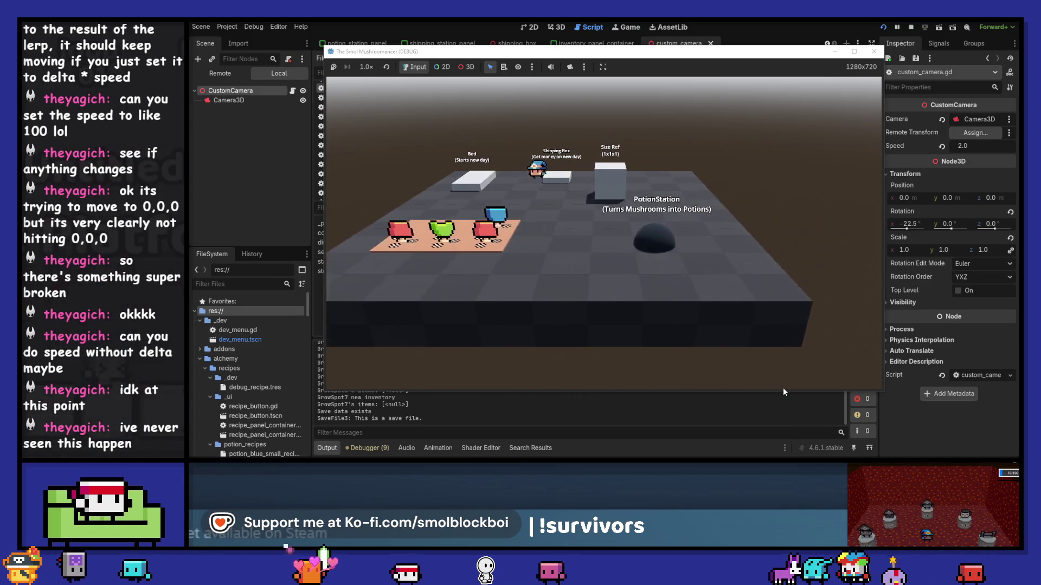
key(s)
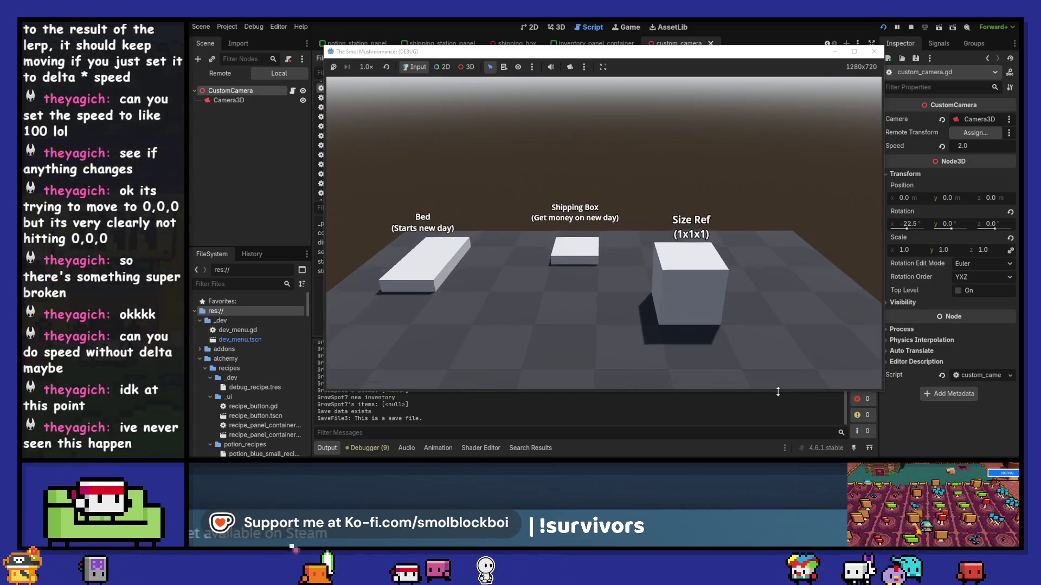
key(w)
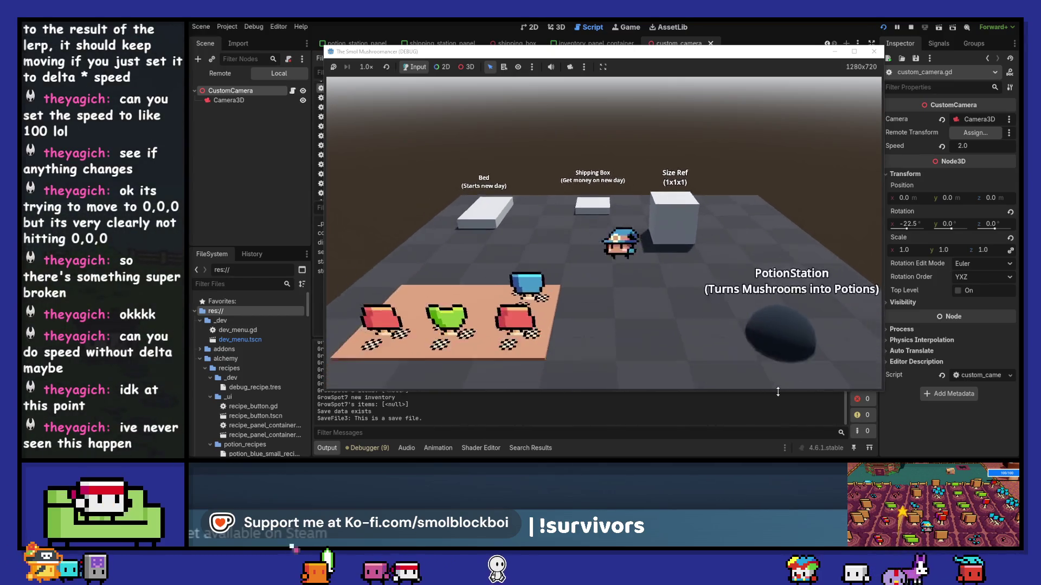
click(873, 52)
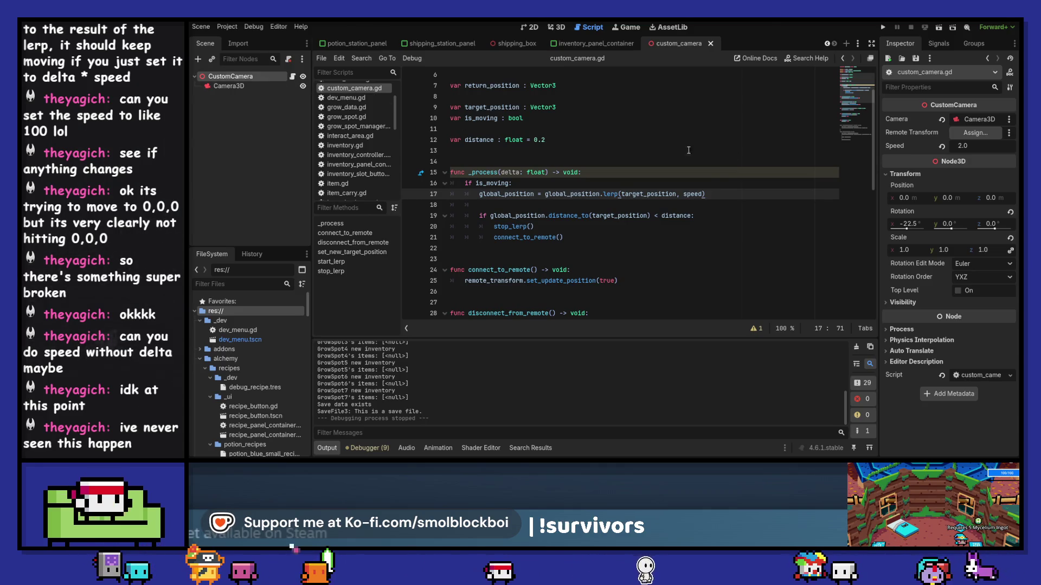
scroll(695, 154, down, 3)
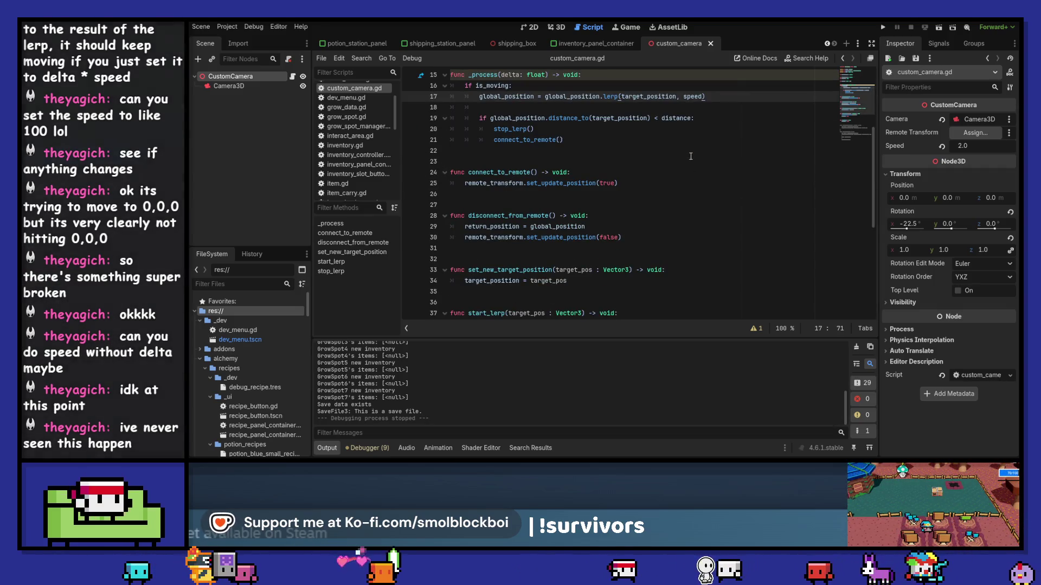
scroll(691, 156, down, 1)
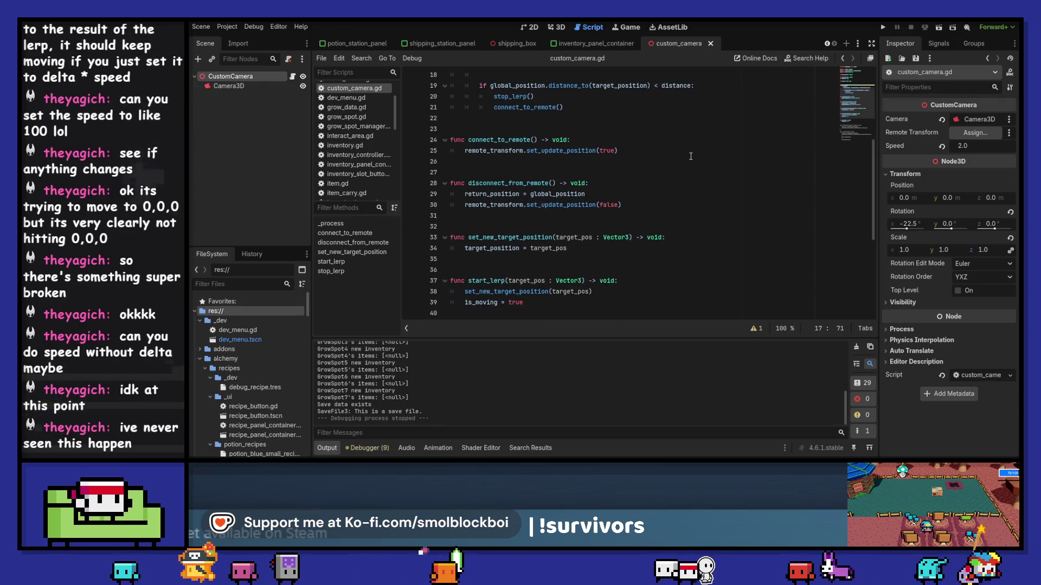
scroll(690, 156, down, 2)
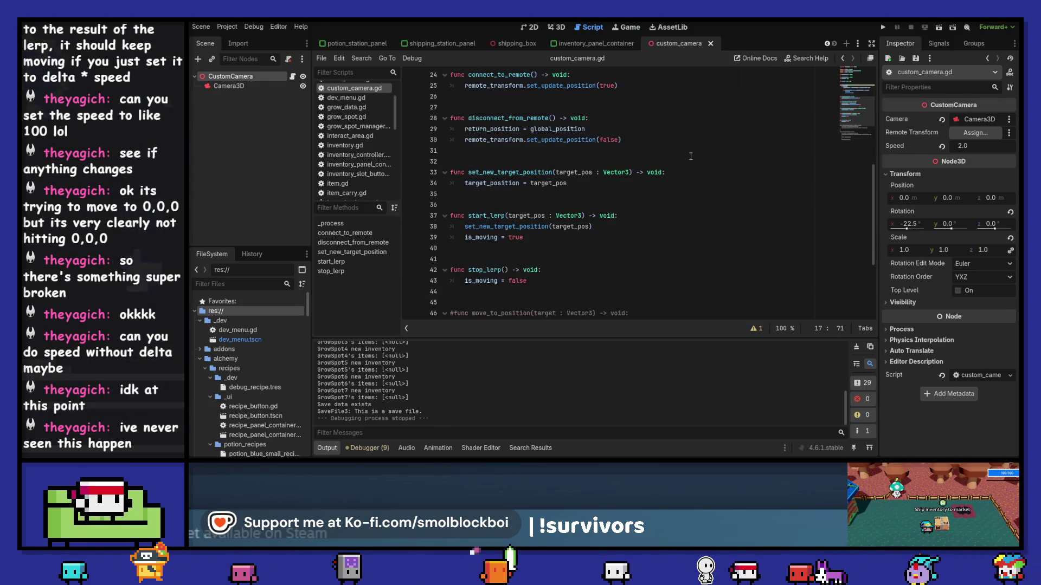
scroll(690, 156, down, 4)
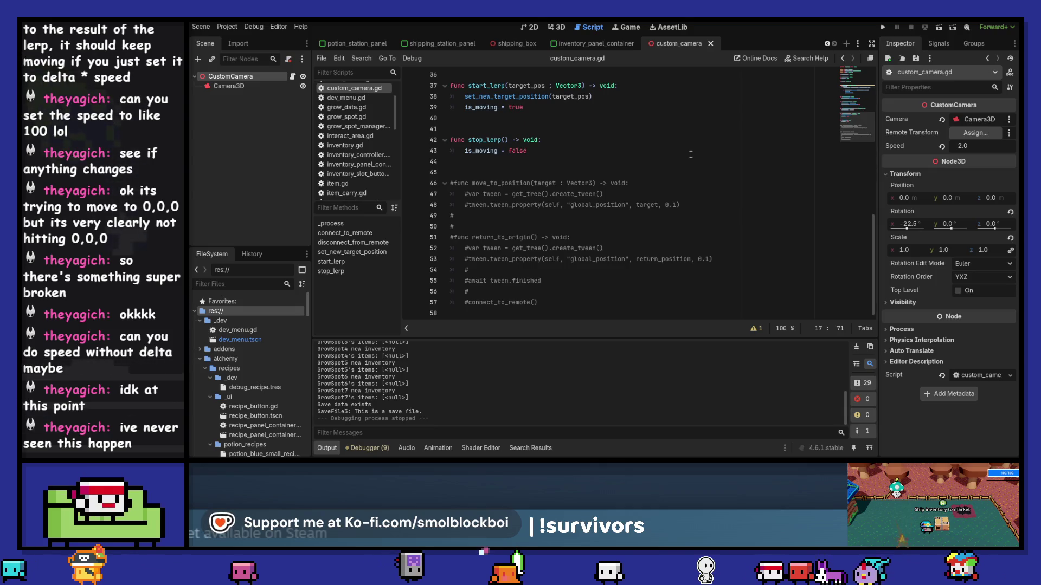
scroll(690, 155, up, 6)
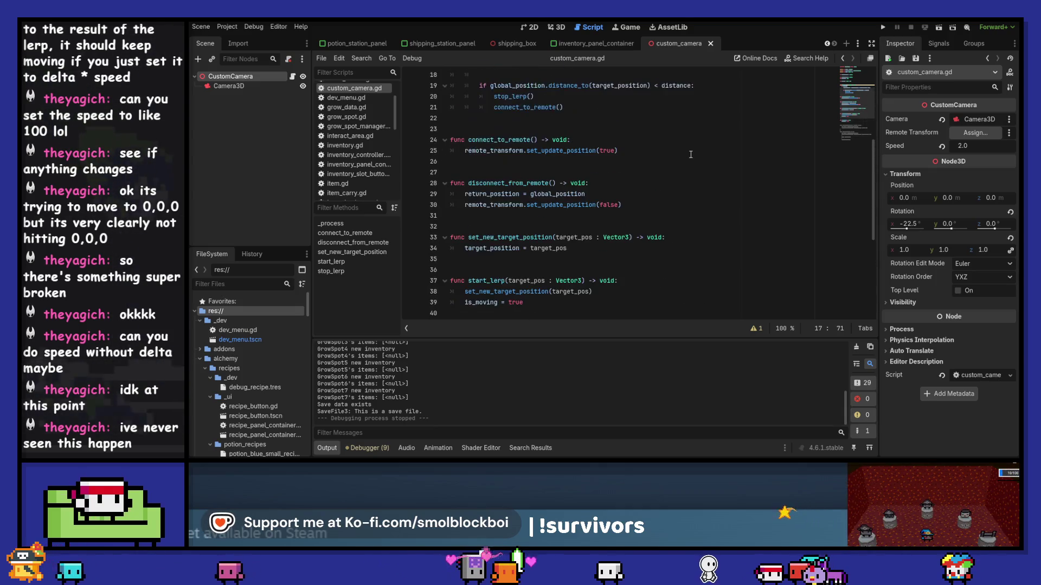
scroll(691, 154, up, 3)
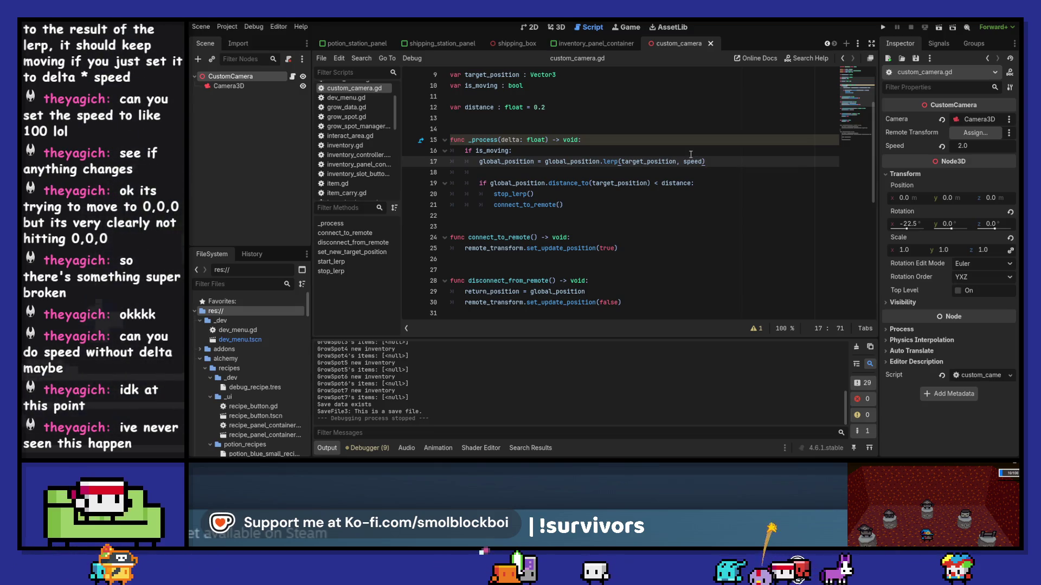
drag(586, 182, 573, 203)
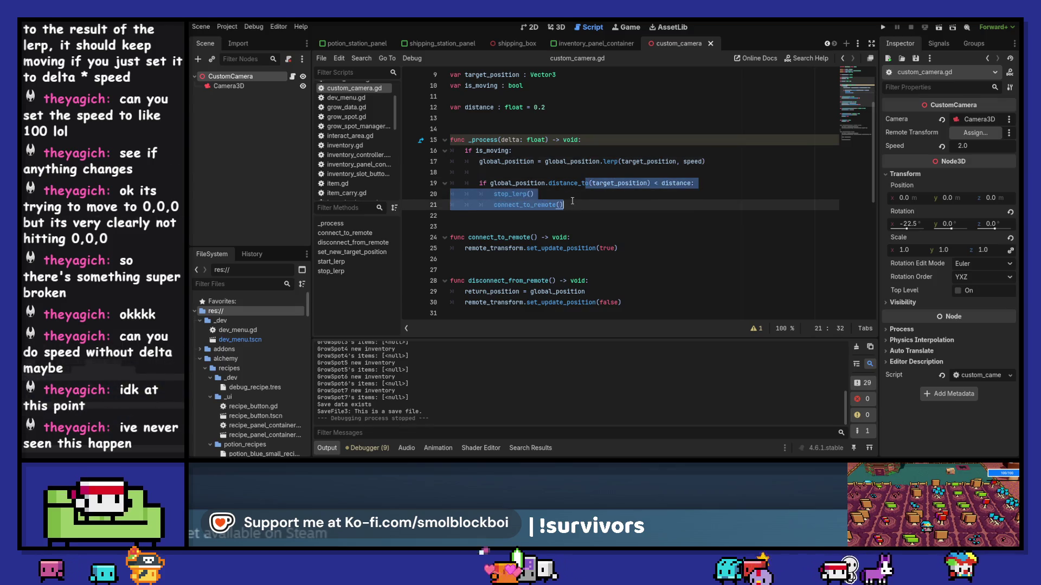
key(F5)
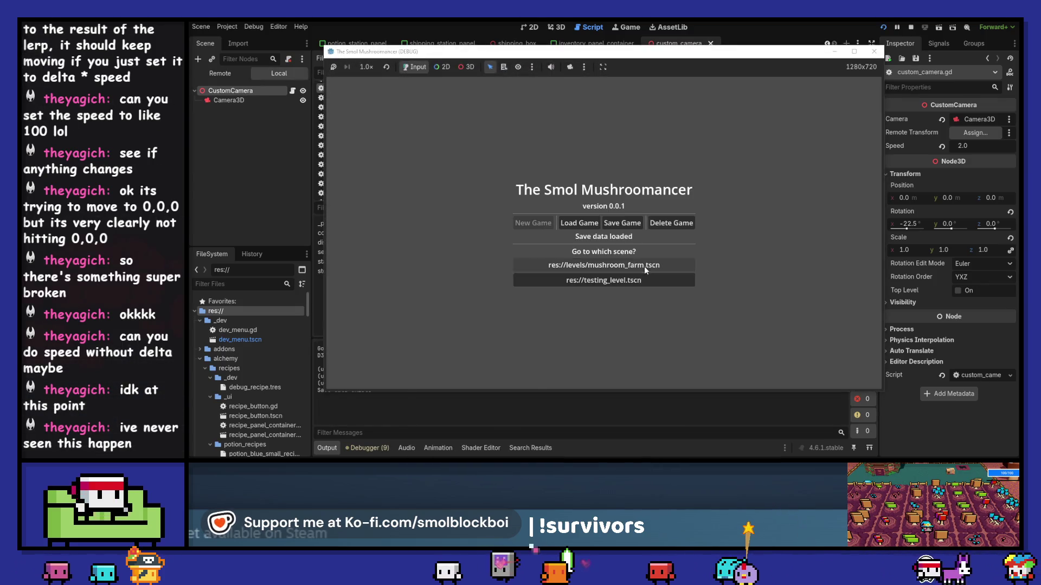
click(644, 269)
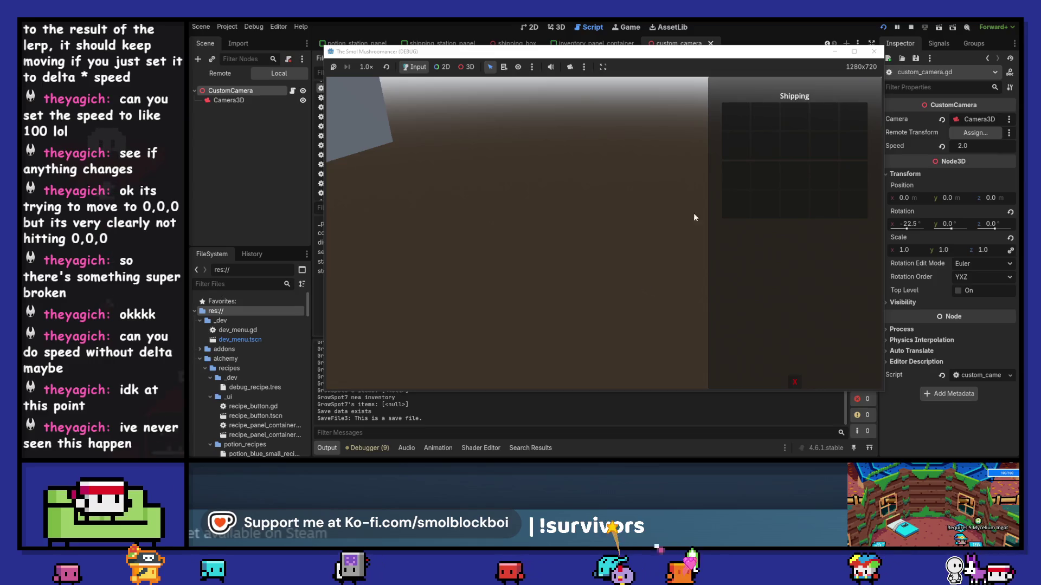
key(F8)
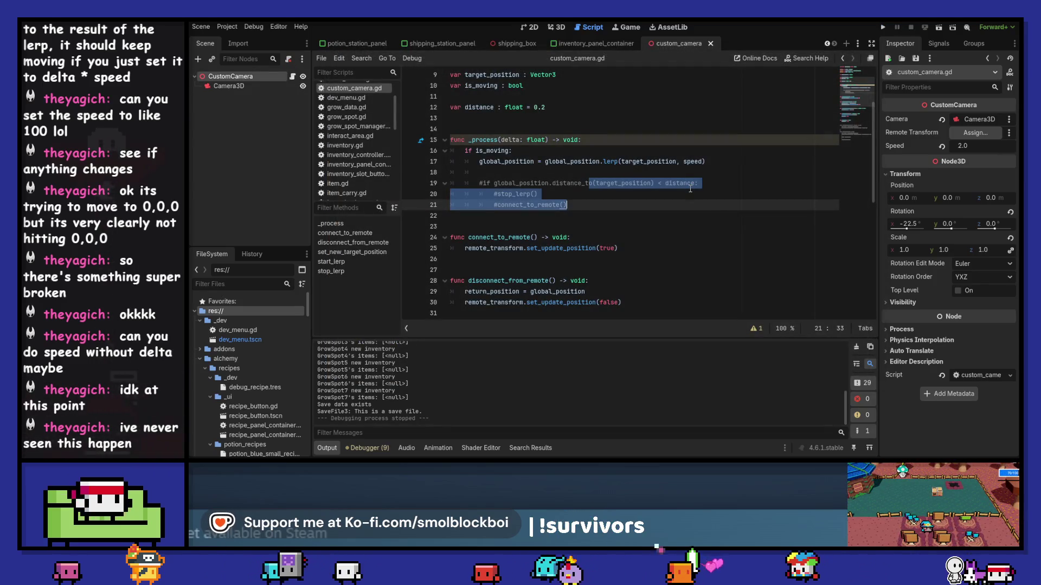
key(ctrl+k)
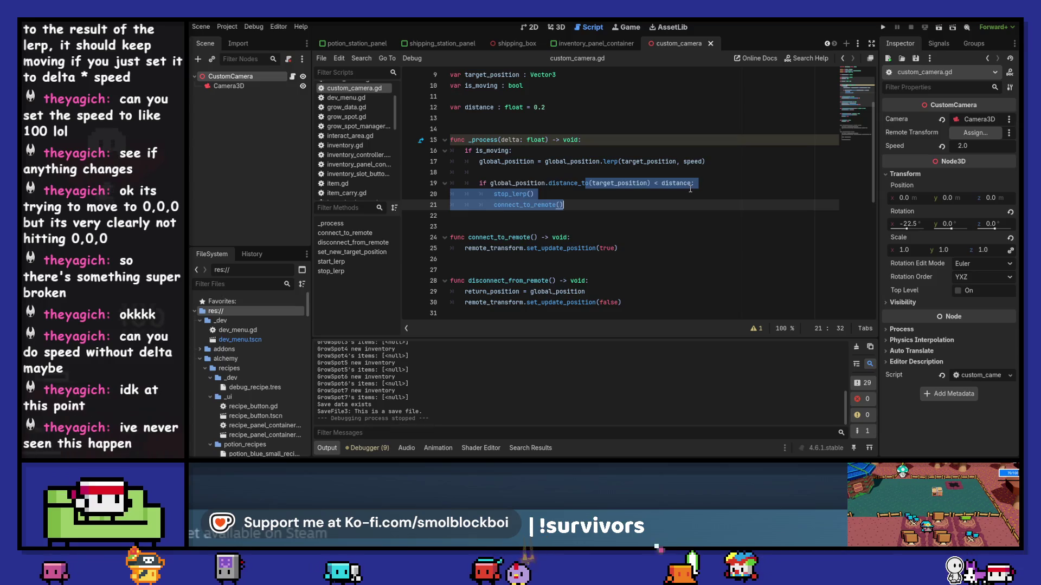
key(F5)
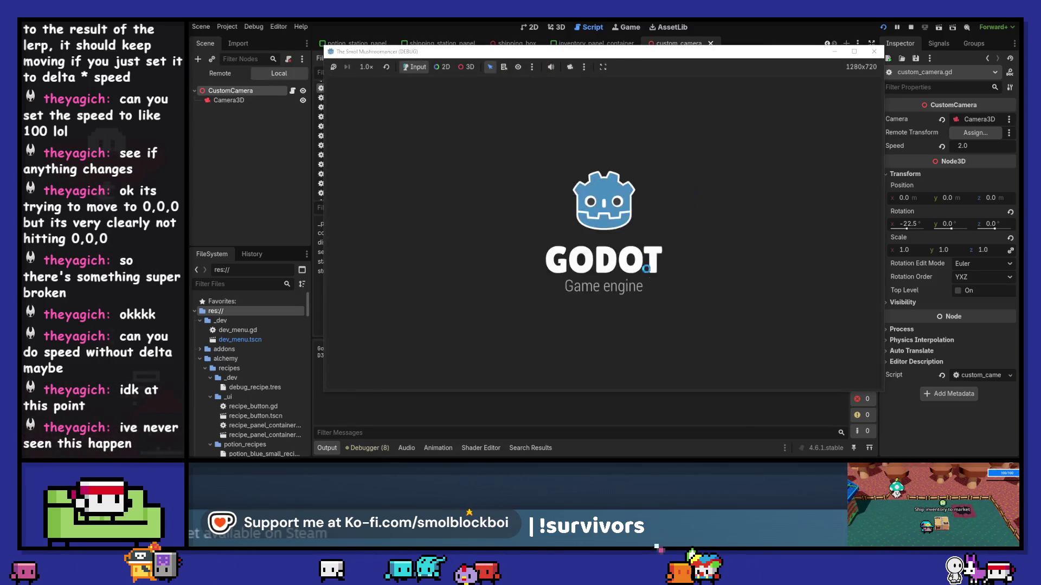
key(e)
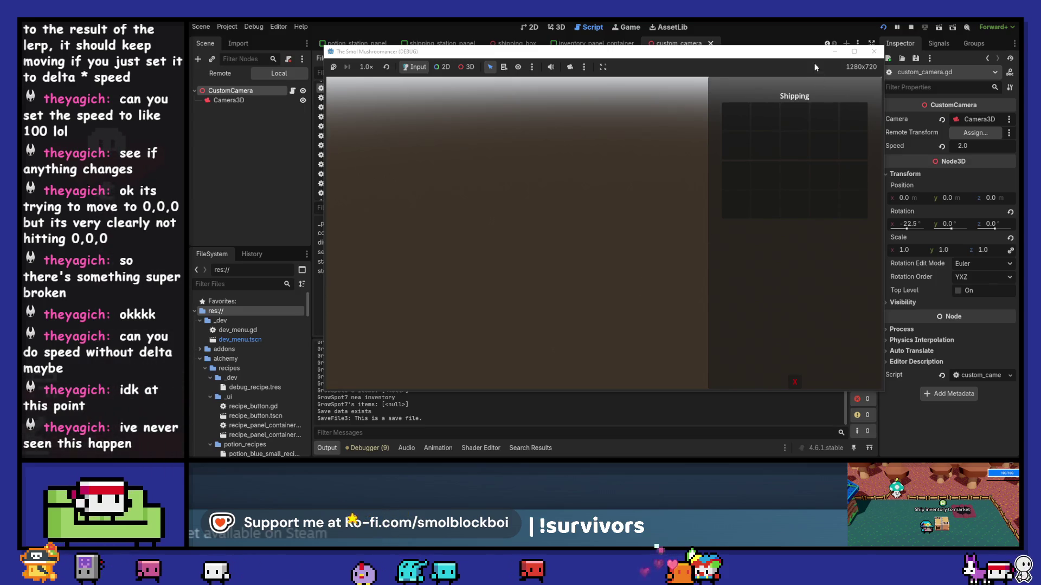
key(F8)
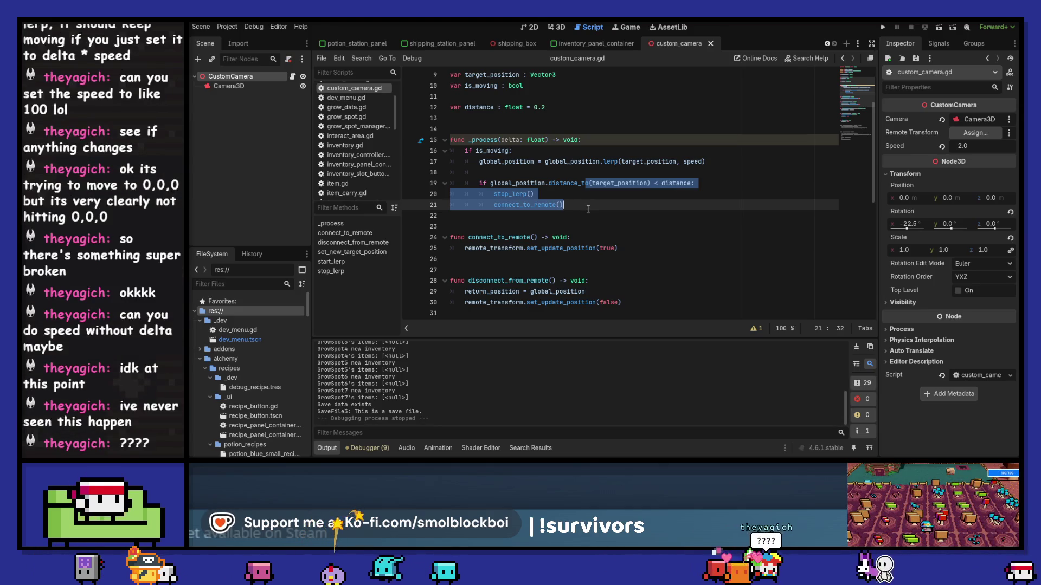
click(587, 209)
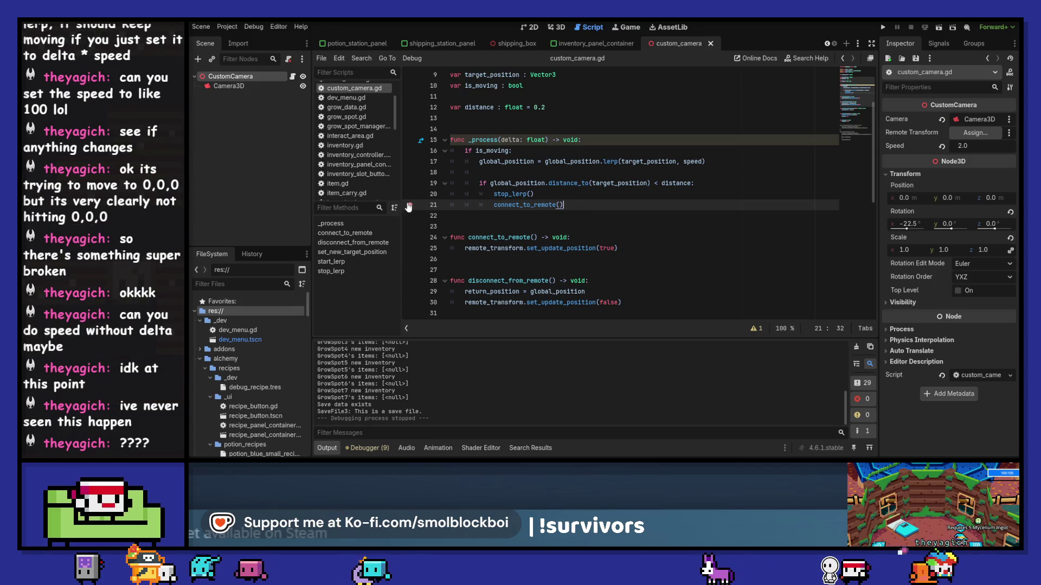
Twice launch the game and load the farm level to test the breakpoints, closing it each time
key(F5)
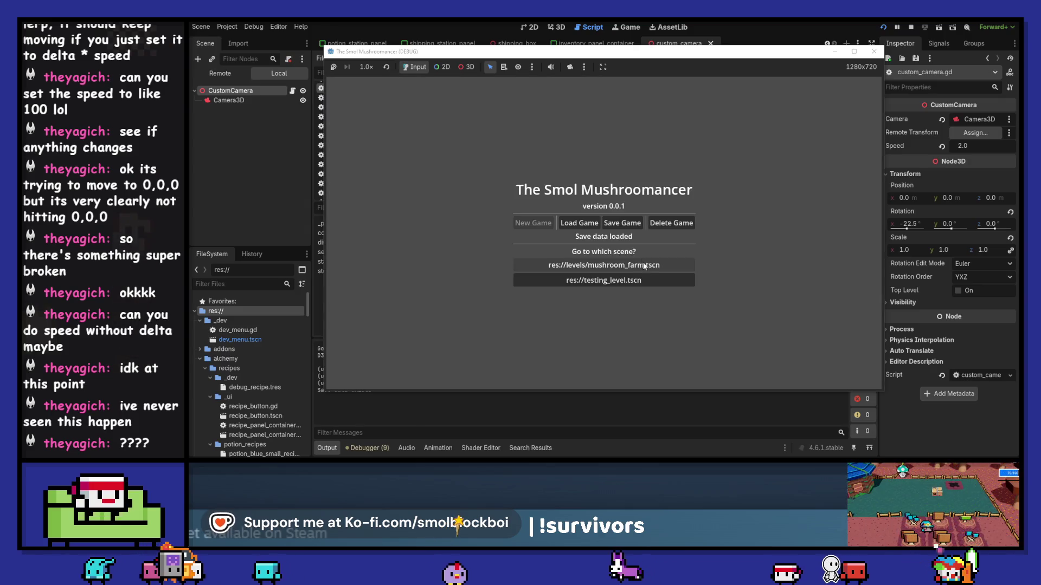
click(644, 265)
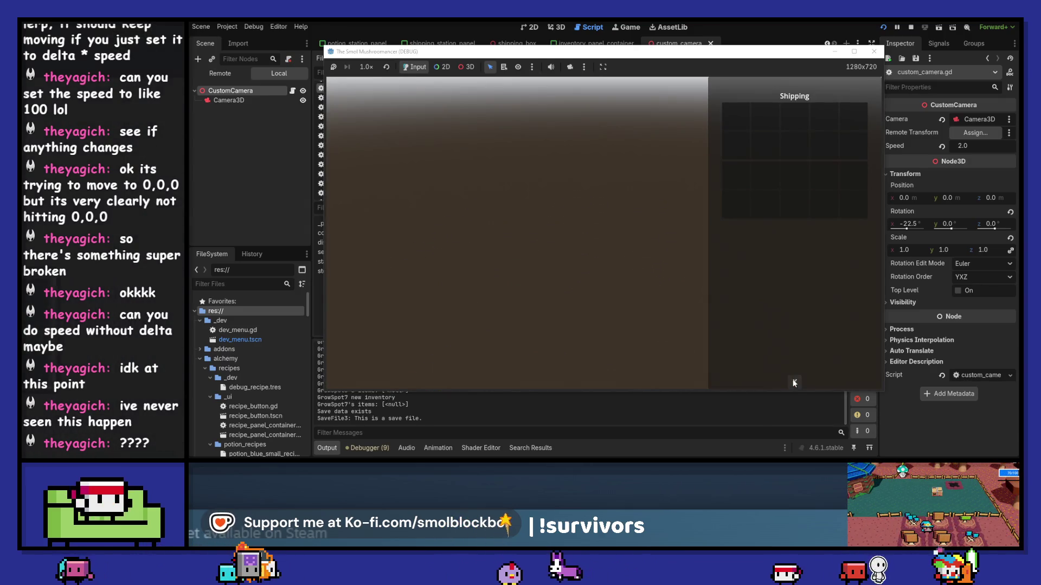
click(874, 51)
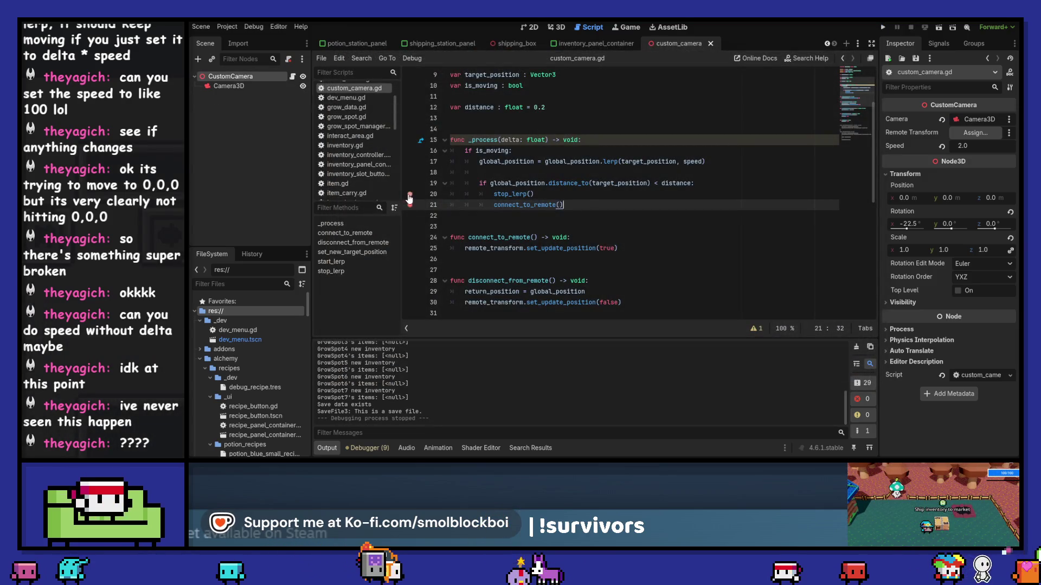
key(F5)
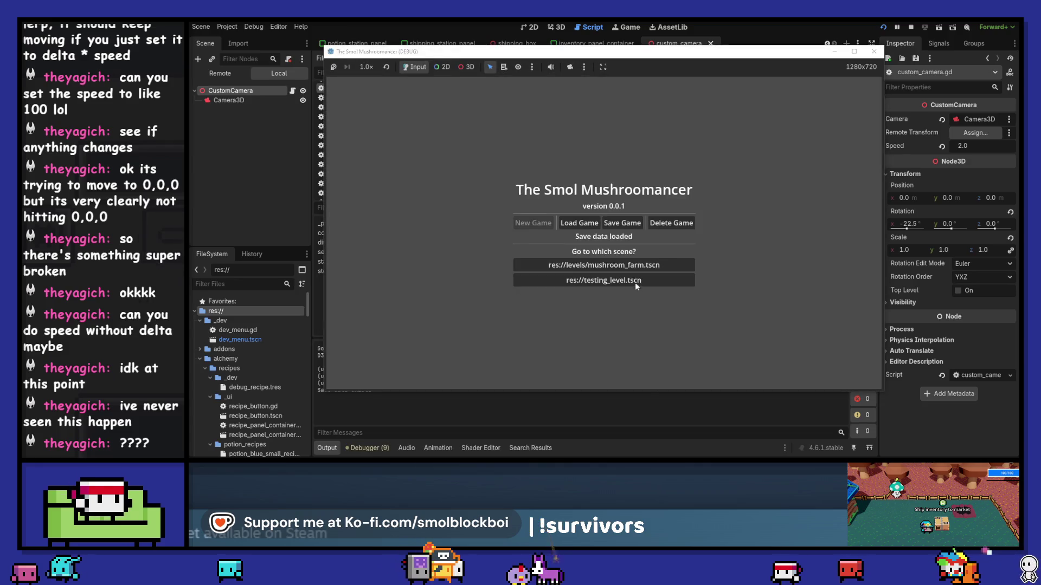
click(637, 264)
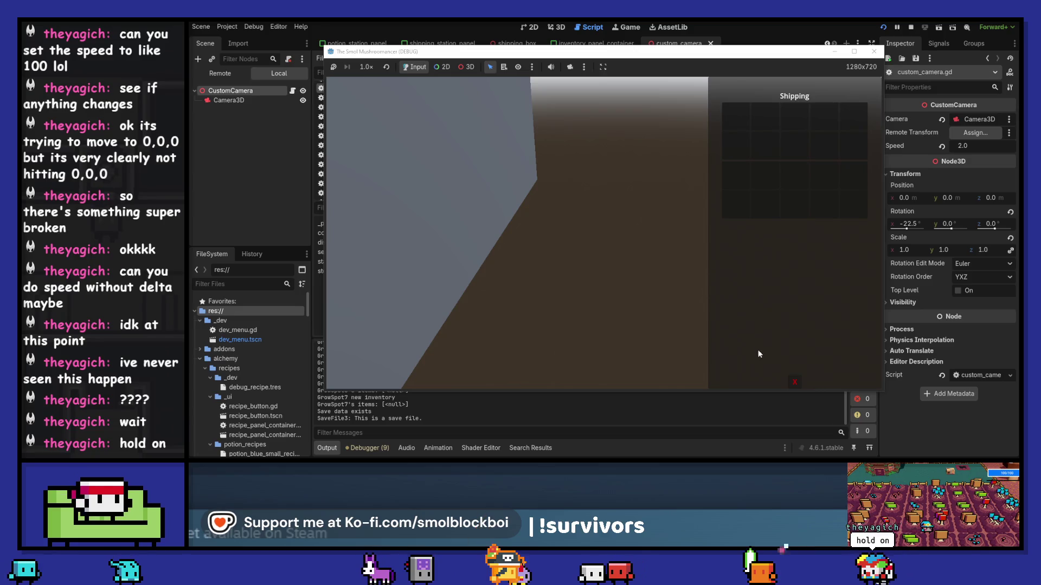
click(795, 382)
click(874, 52)
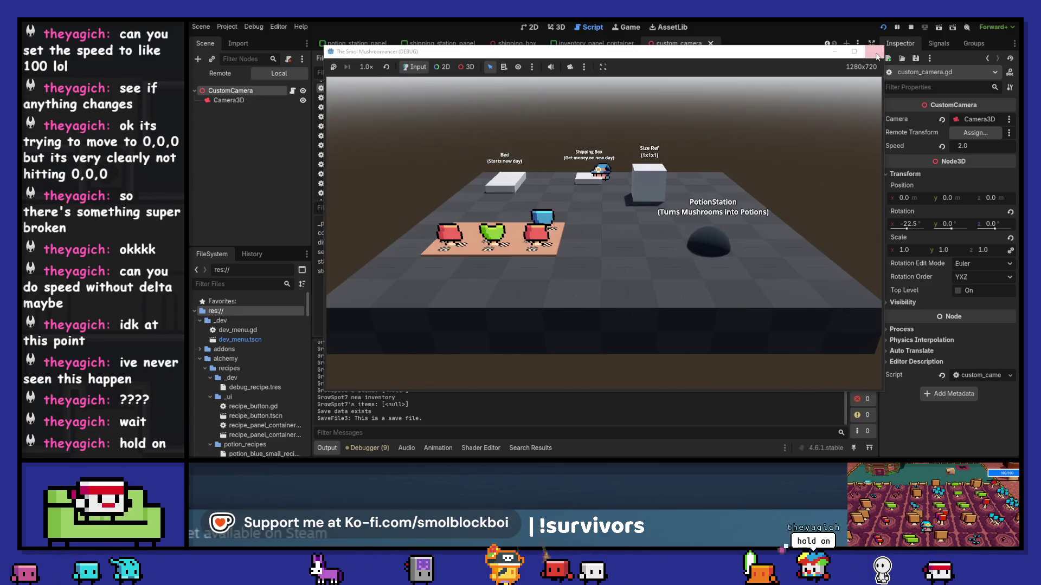
Remove the stop-distance breakpoints, run to hit the line 17 breakpoint, end debugging, and save
click(410, 194)
click(410, 204)
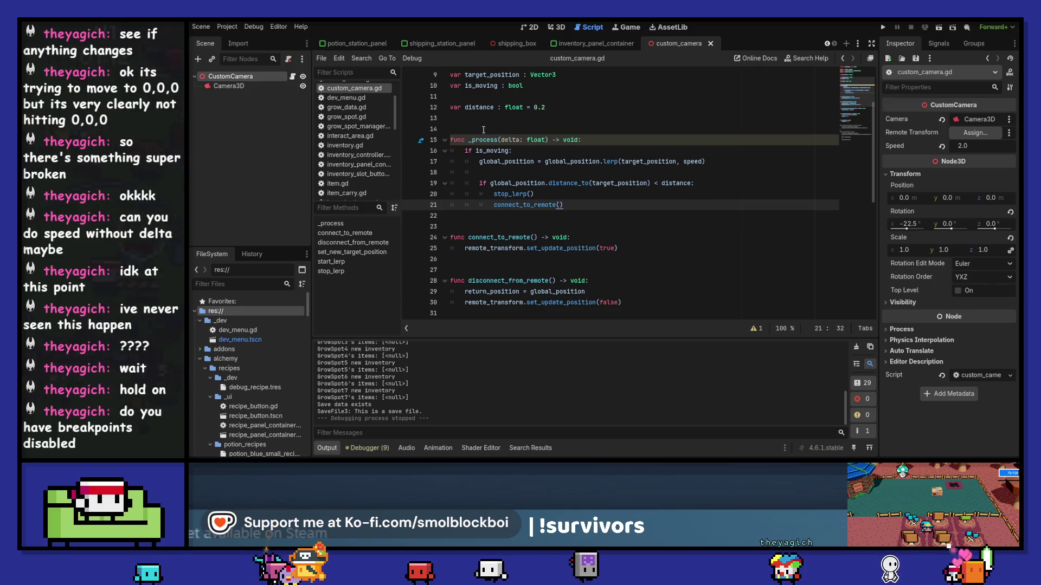
key(F5)
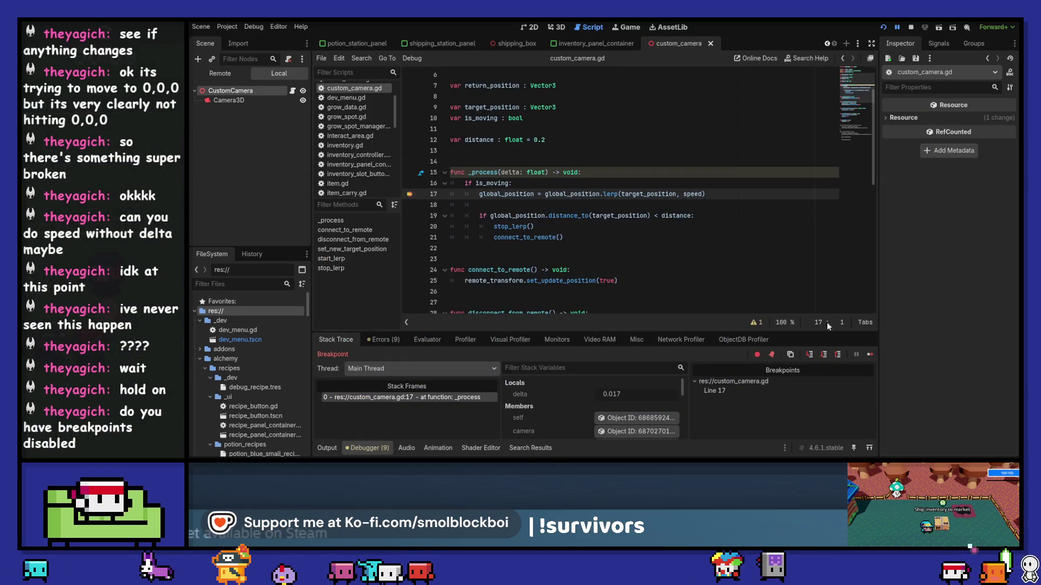
click(912, 27)
key(ctrl+s)
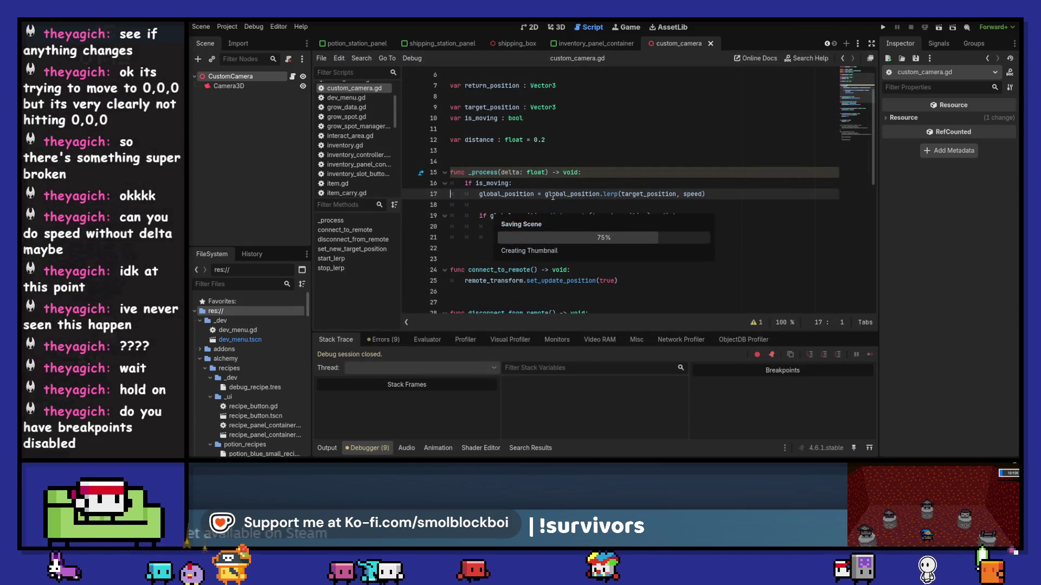
scroll(577, 207, down, 2)
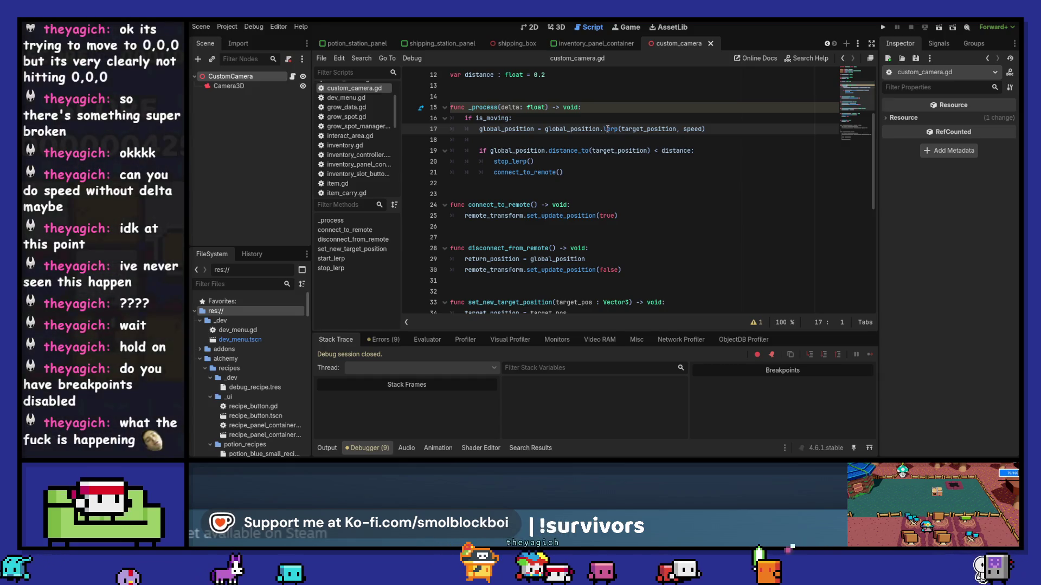
Comment out the stop-distance check on lines 19–21 with Ctrl+K
mouse_move(609, 129)
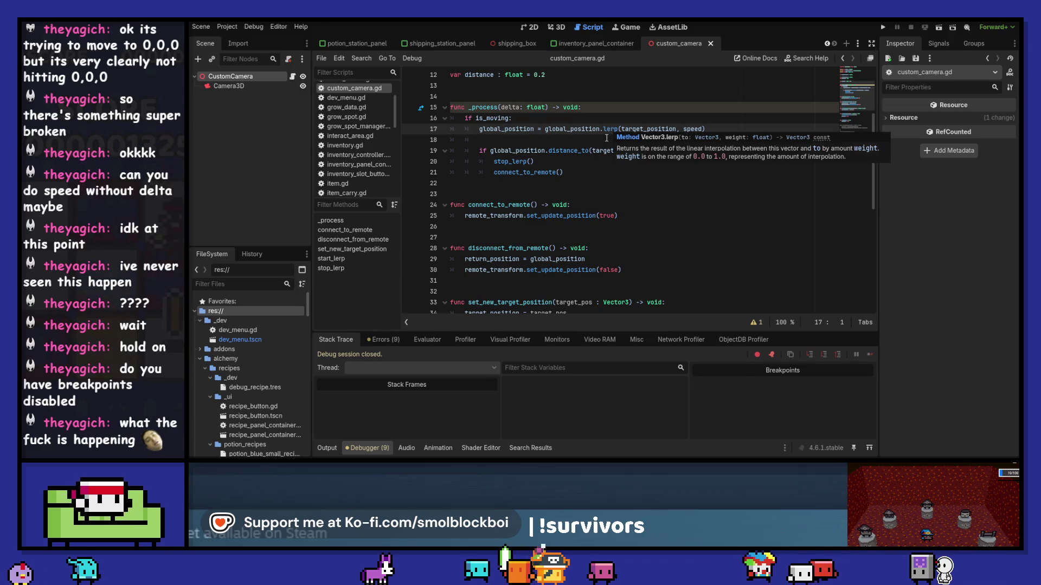
scroll(605, 142, up, 2)
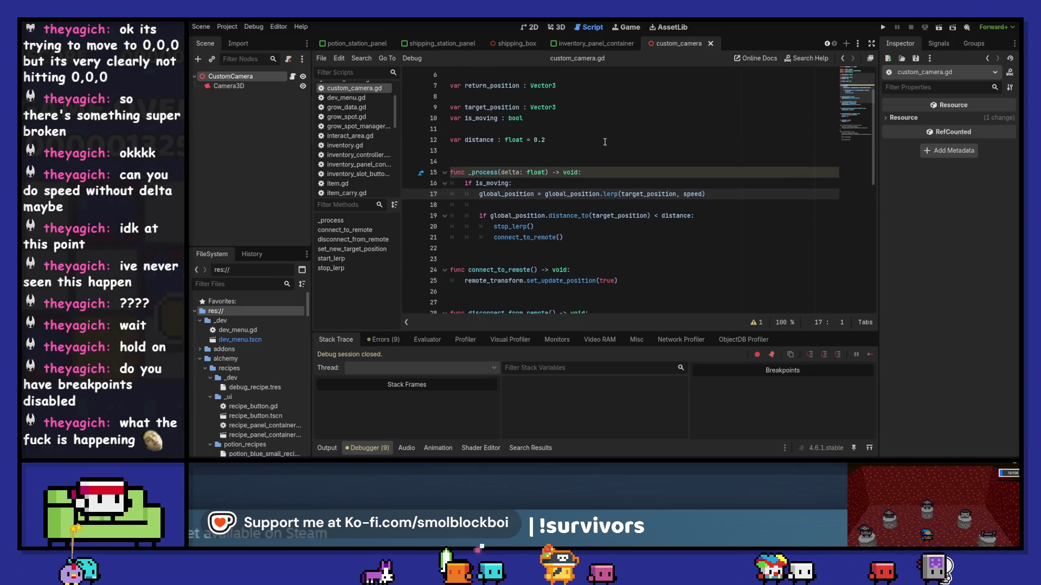
mouse_move(654, 195)
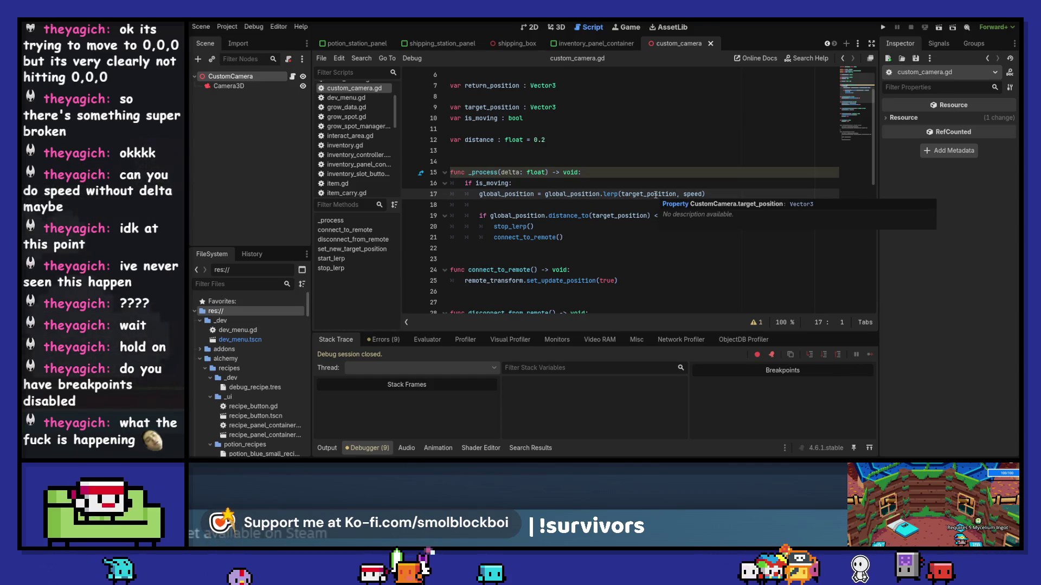
drag(603, 240, 610, 217)
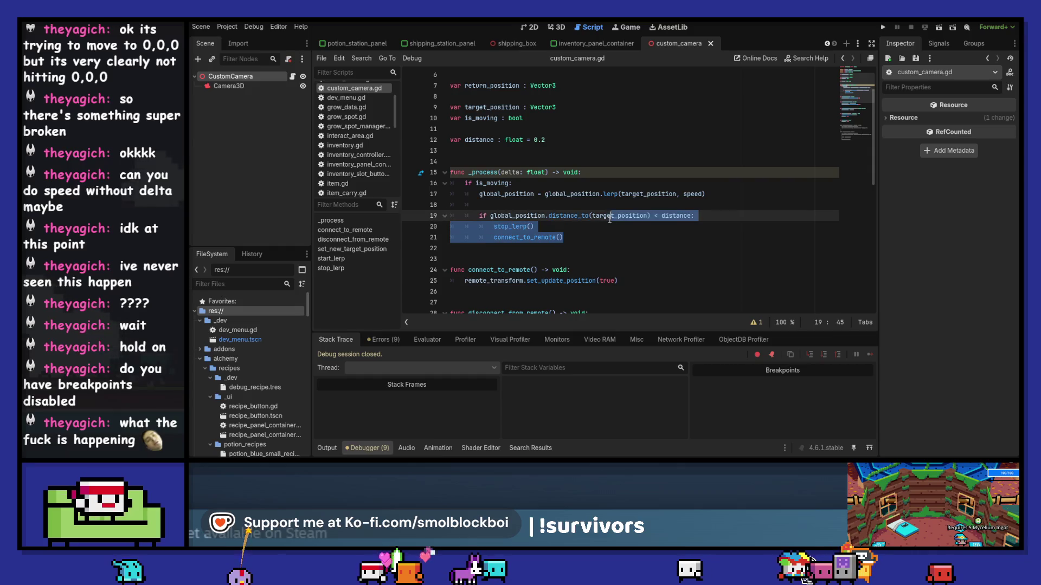
key(ctrl+k)
Run the game in debug, walk to the shipping box, close its panel, and walk right and back
key(F5)
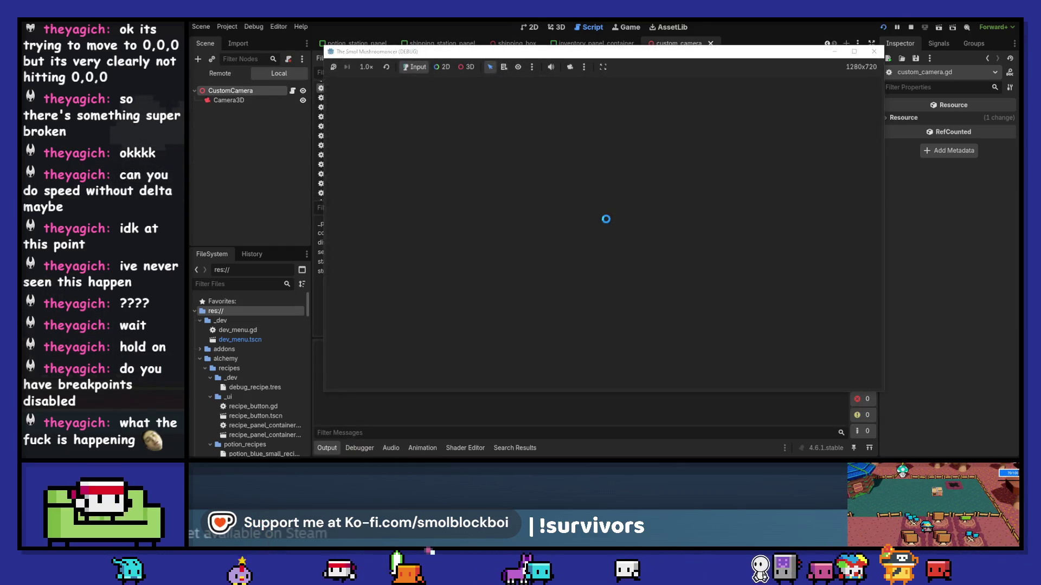
key(w)
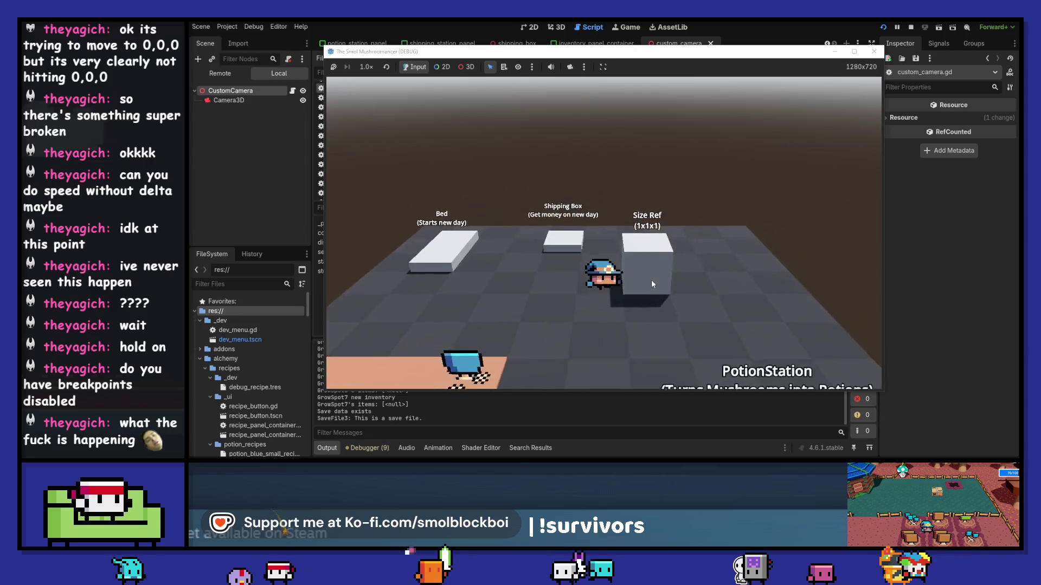
click(793, 383)
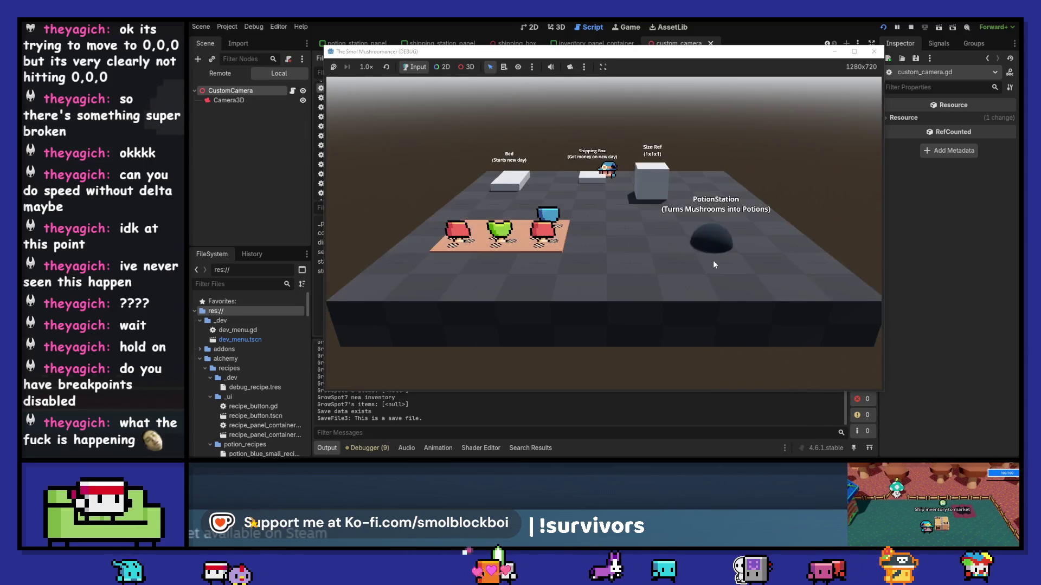
key(d)
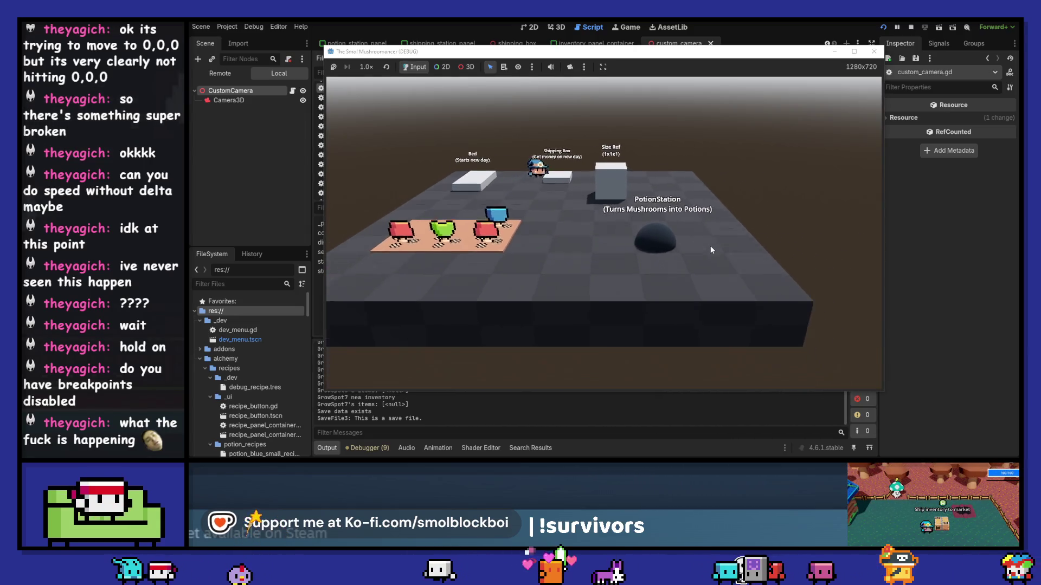
key(a)
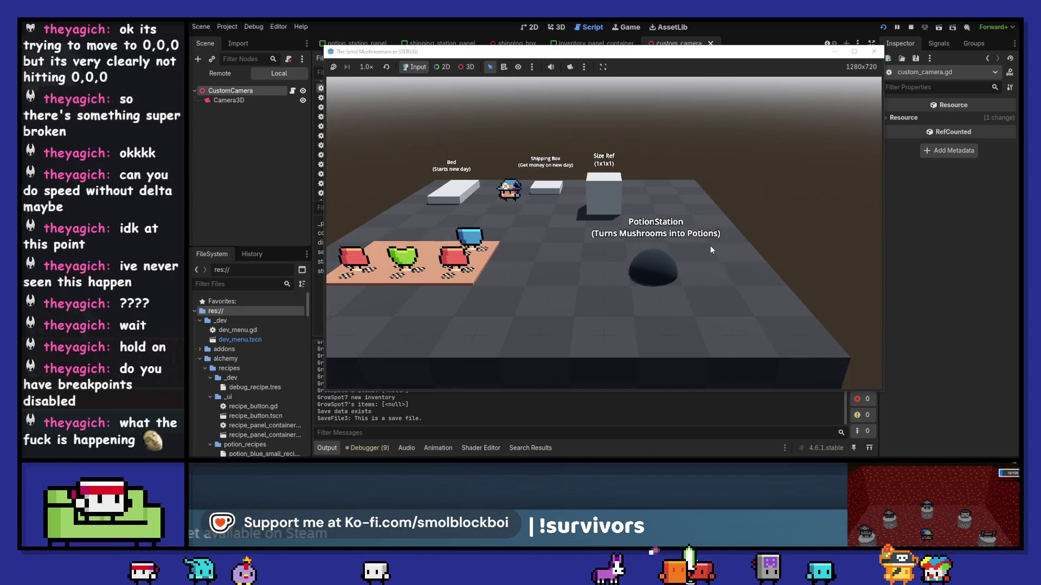
click(219, 74)
Expand MushroomFarm in the remote tree and inspect live PlayerCharacter, CustomCamera and Camera3D nodes
click(201, 158)
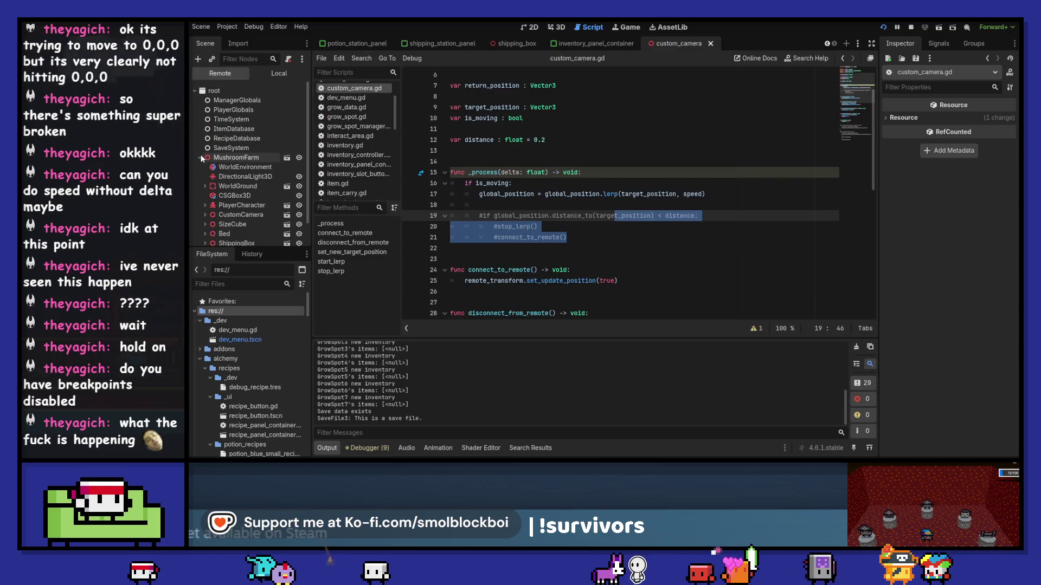
click(241, 206)
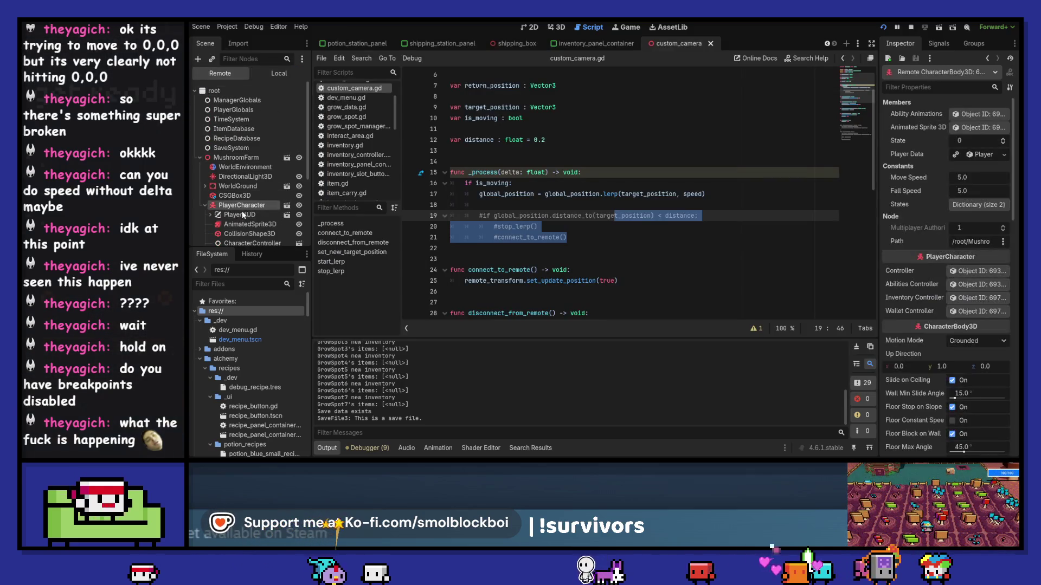
click(206, 205)
click(229, 215)
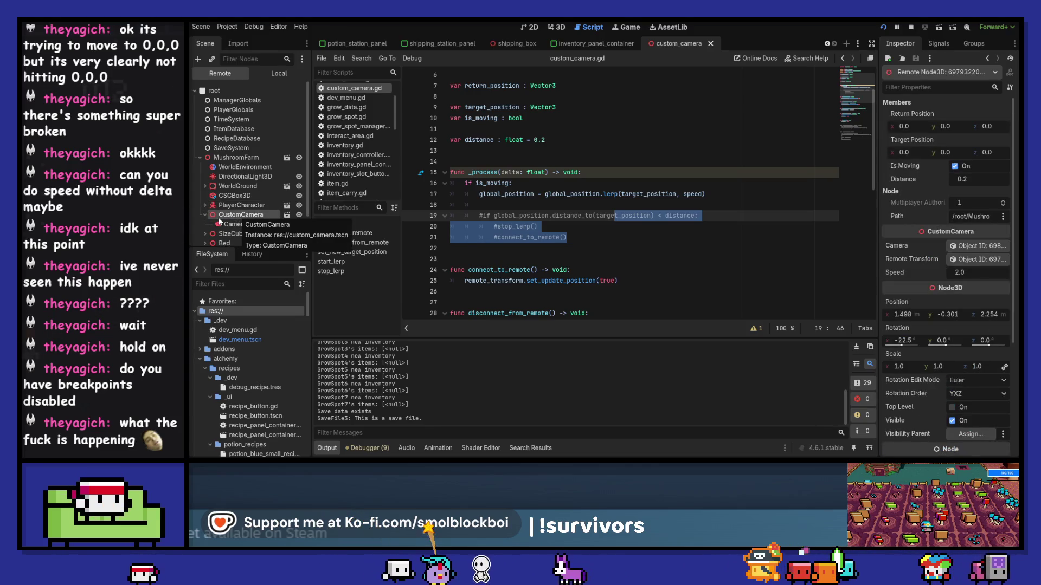
click(237, 224)
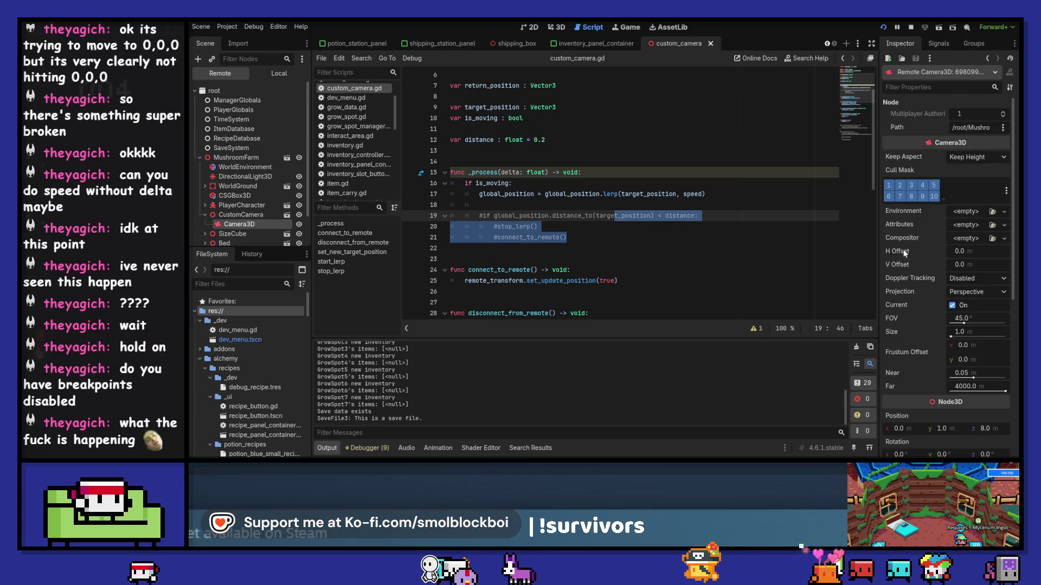
scroll(904, 252, down, 5)
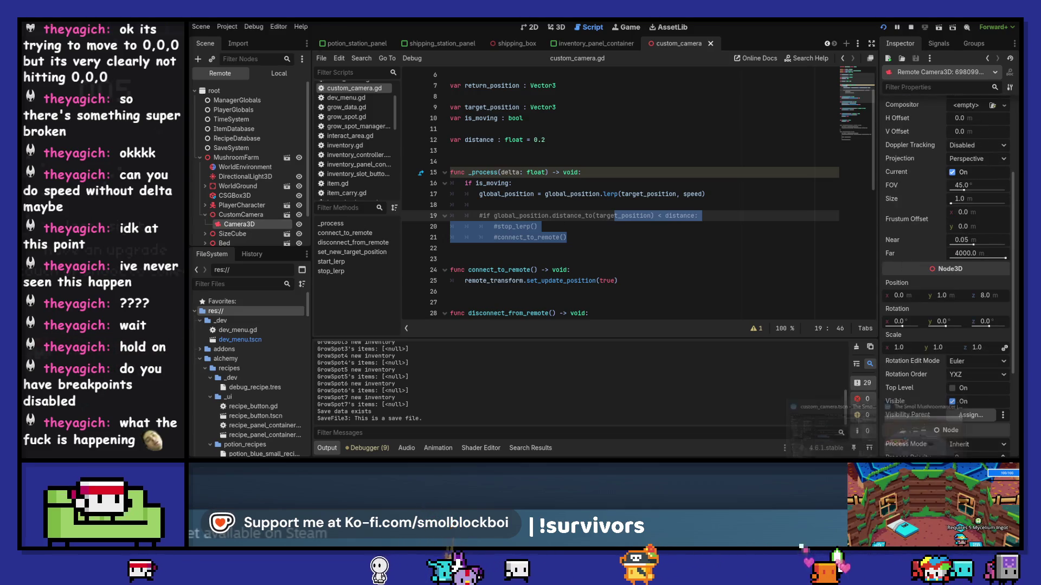
Recheck CustomCamera's live values: target position (0, 0, 0) with Is Moving on
click(924, 423)
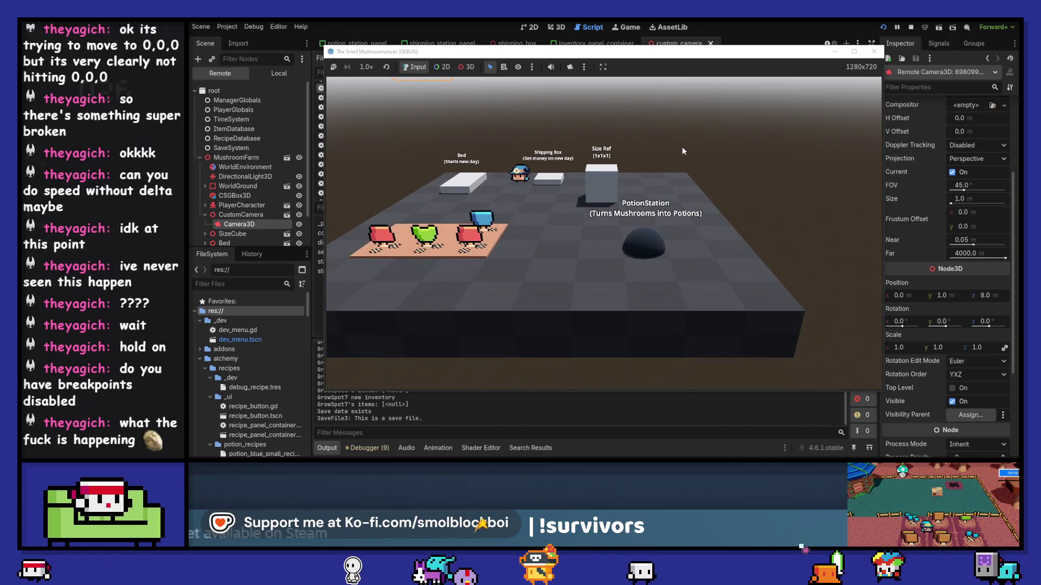
click(726, 49)
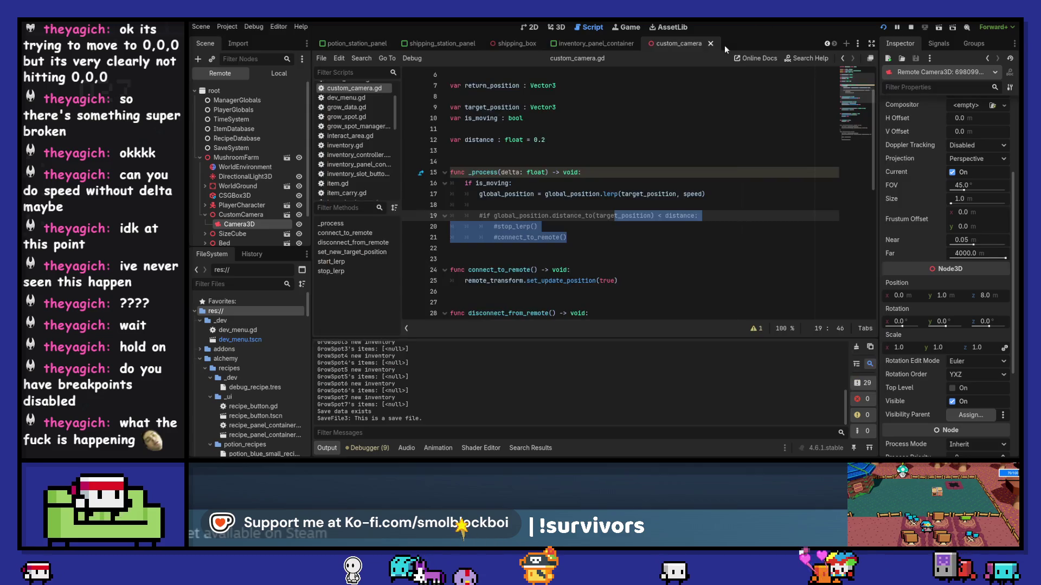
click(242, 216)
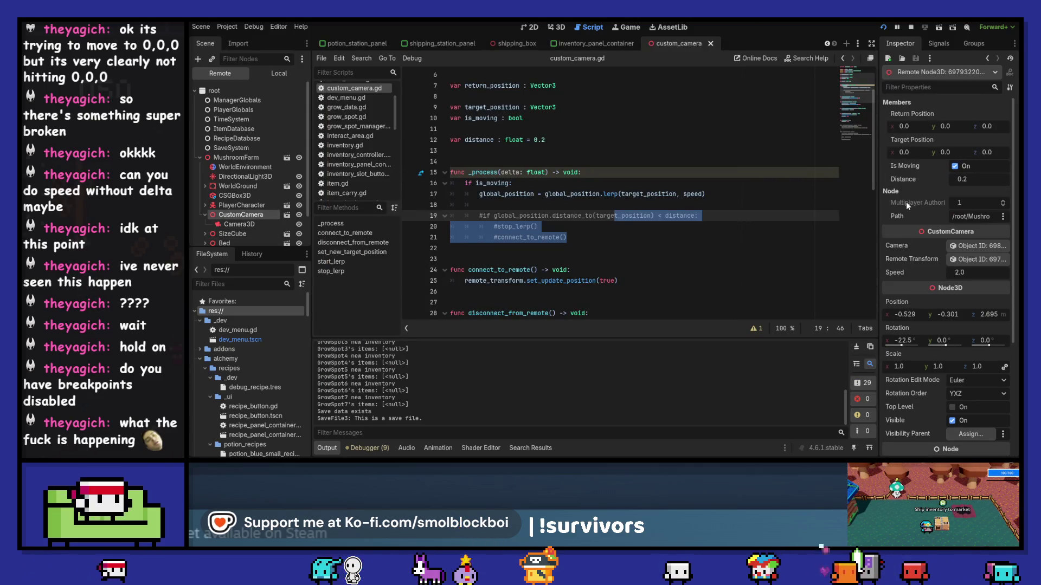
scroll(259, 208, down, 1)
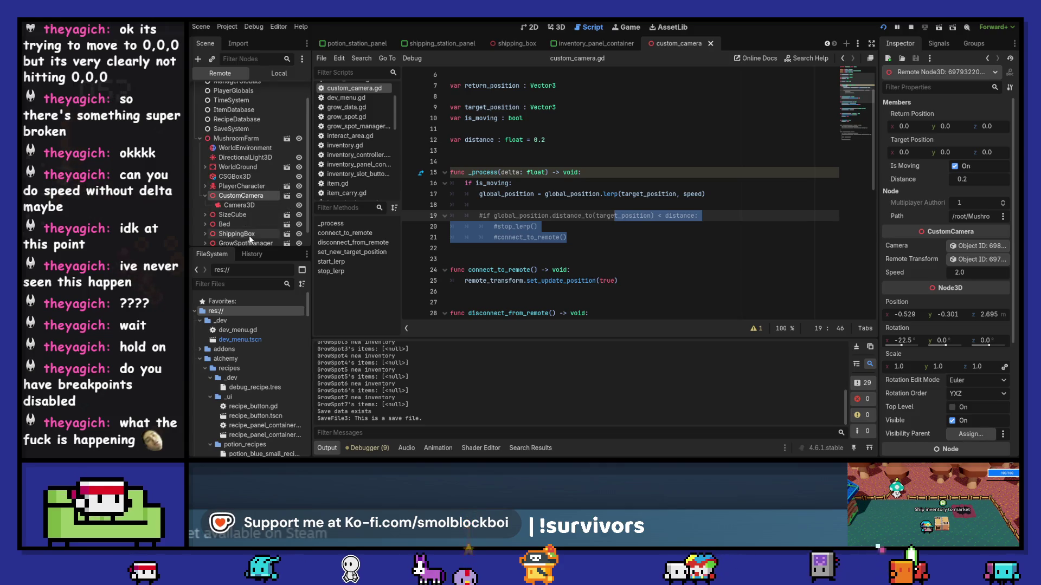
Expand PlayerCharacter, inspect its RemoteTransform3D node, then bring the game window to the front
click(205, 186)
scroll(238, 200, down, 1)
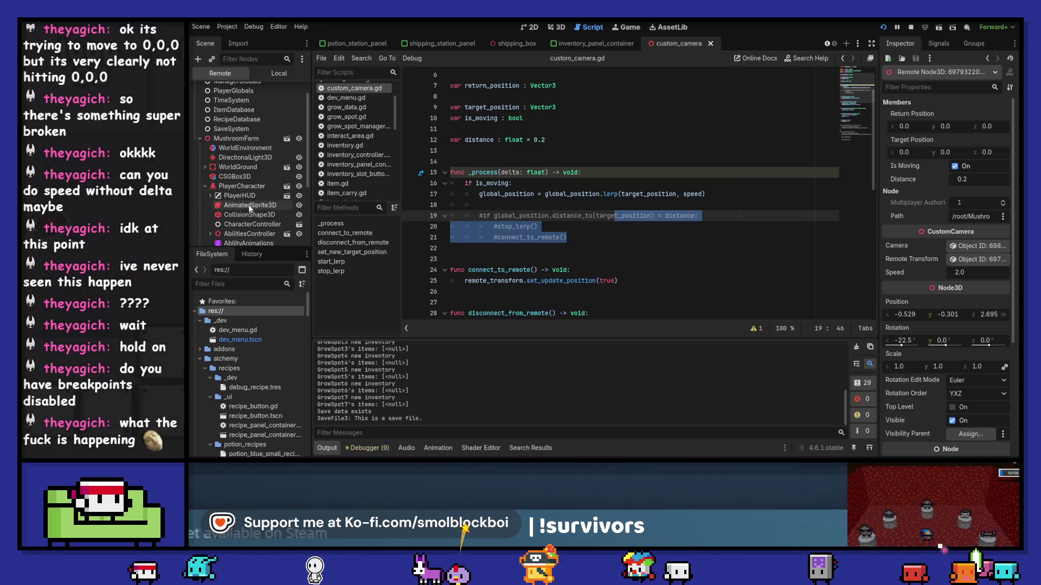
click(205, 166)
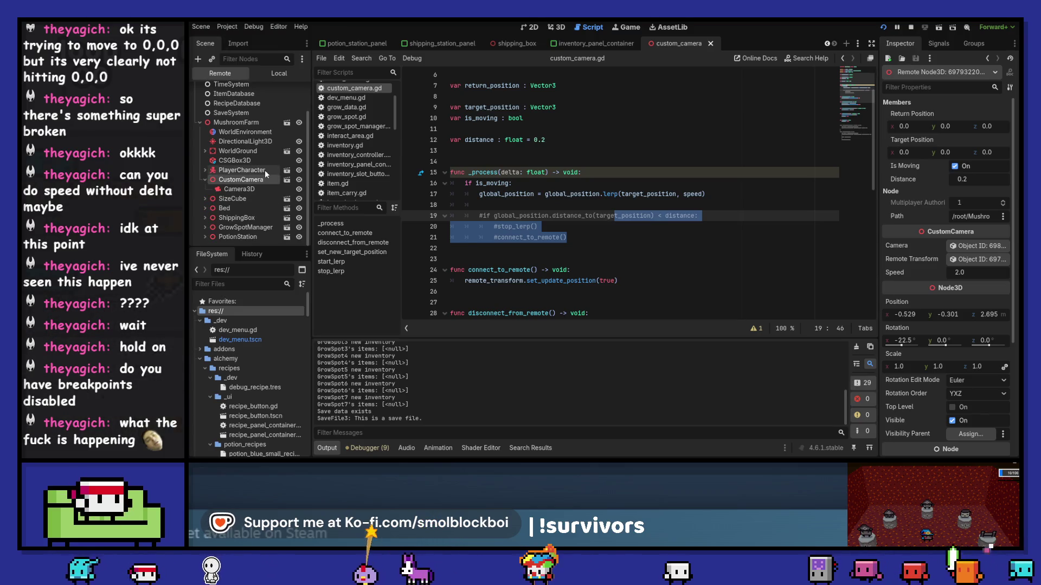
click(205, 170)
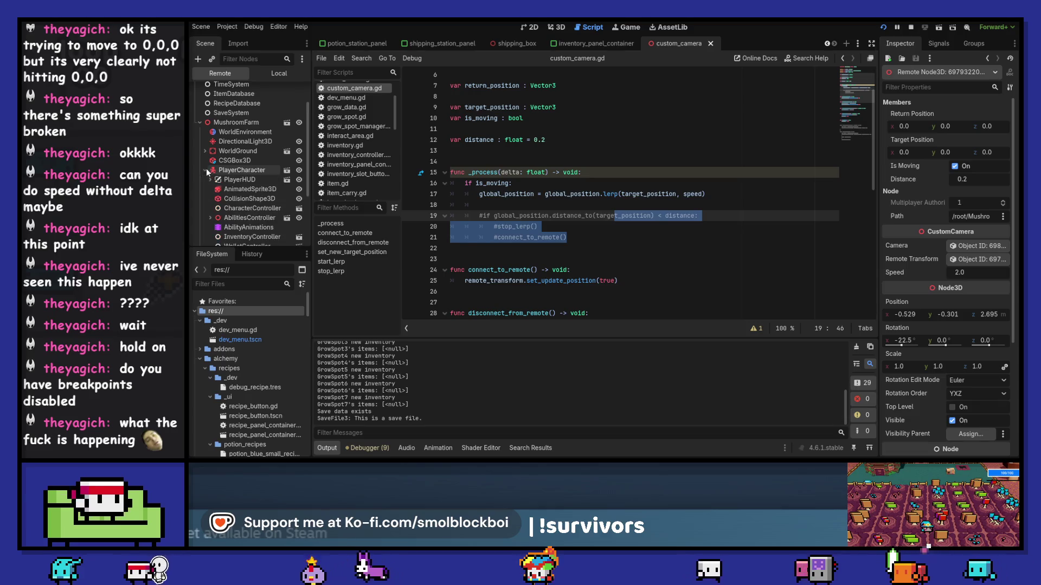
scroll(245, 192, down, 2)
click(255, 217)
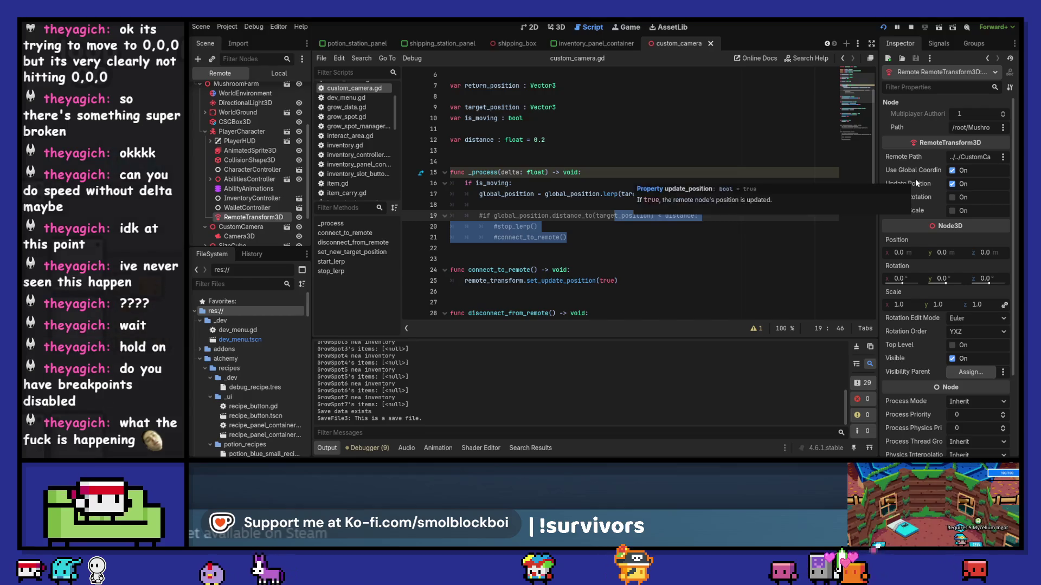
mouse_move(876, 552)
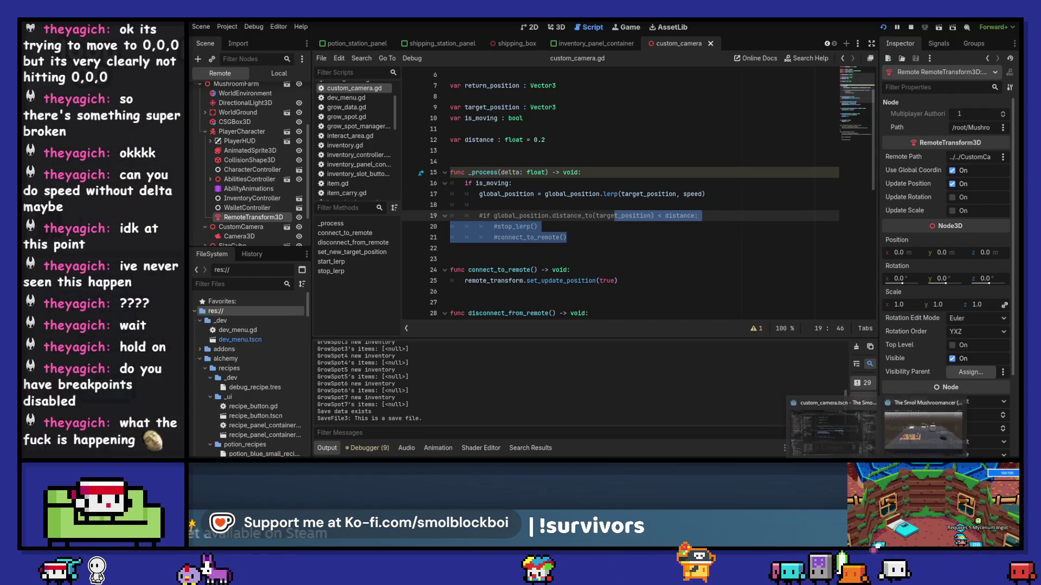
click(929, 423)
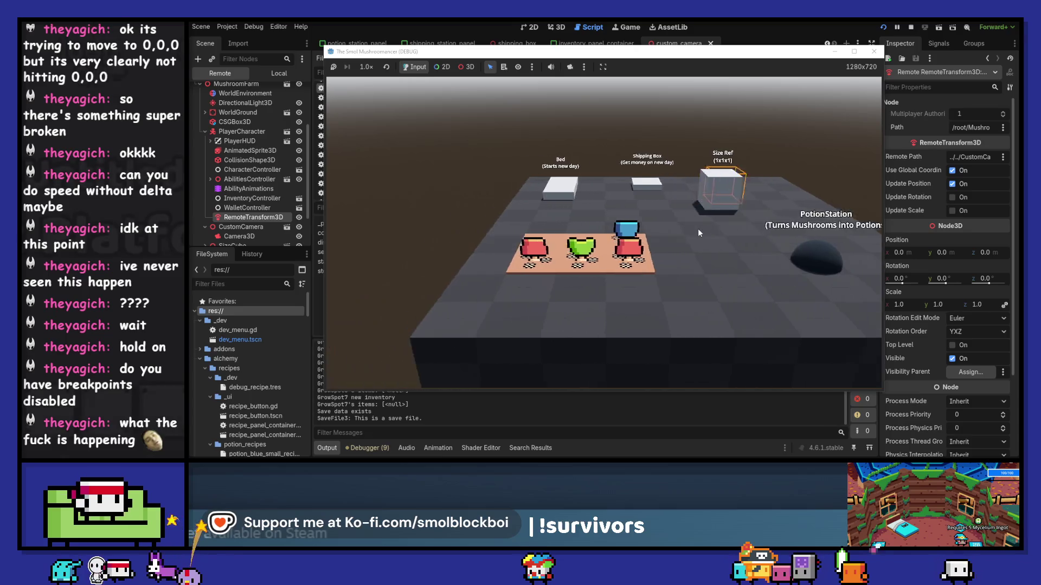
Walk the character to Size Ref and back past the shipping box, then stop the game
key(a)
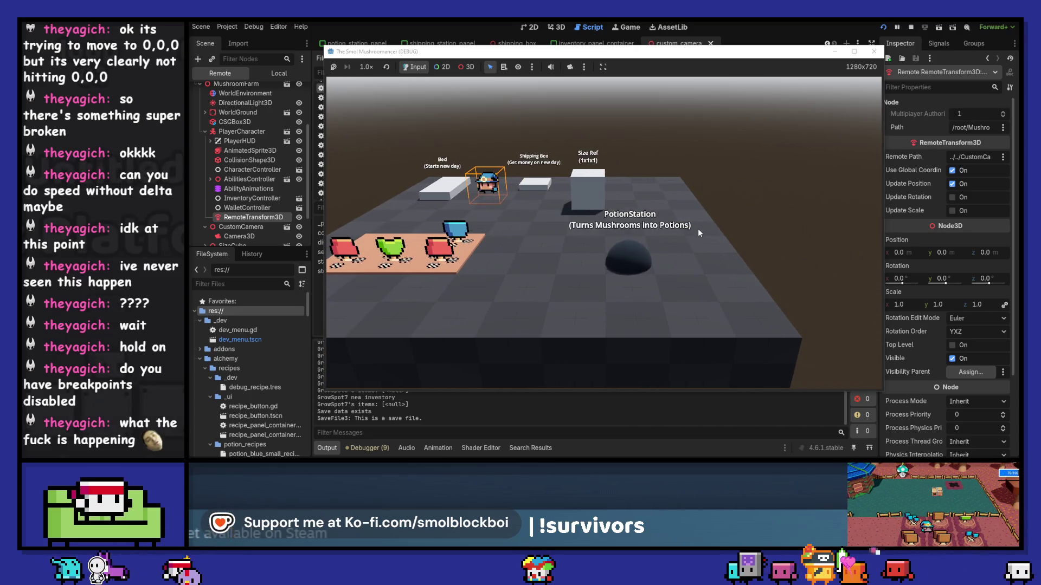
key(d)
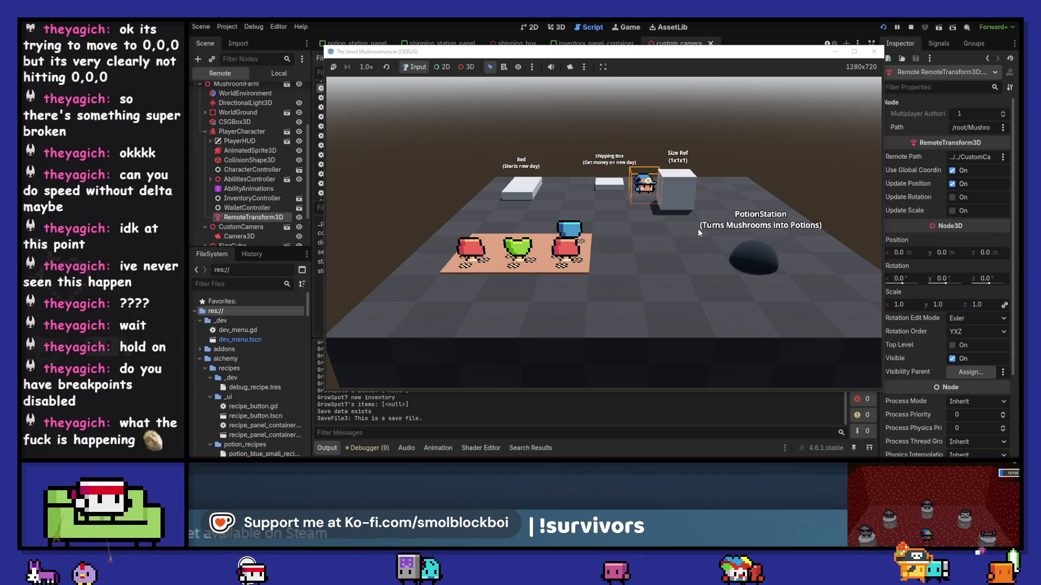
key(a)
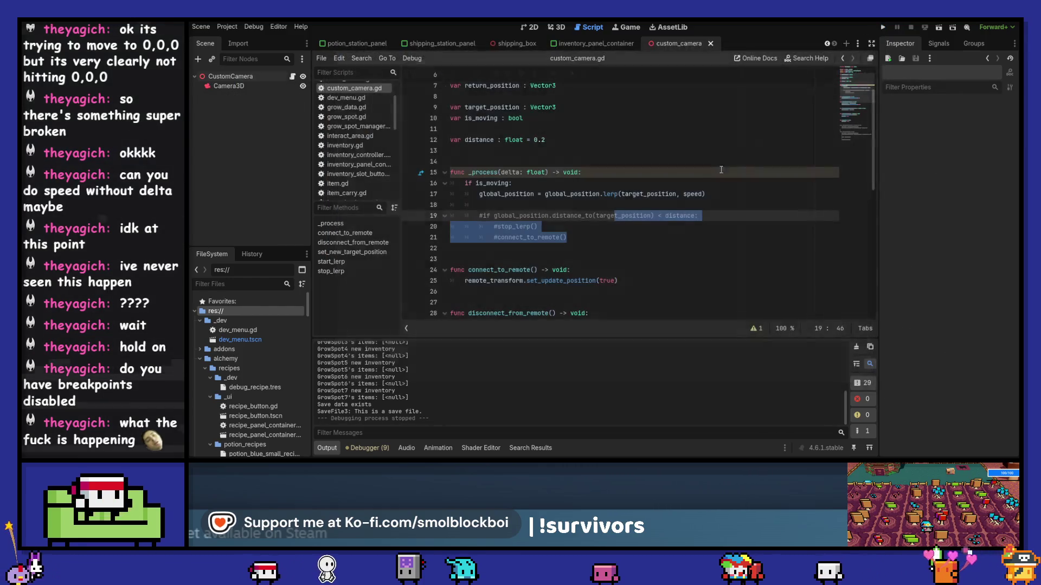
click(873, 51)
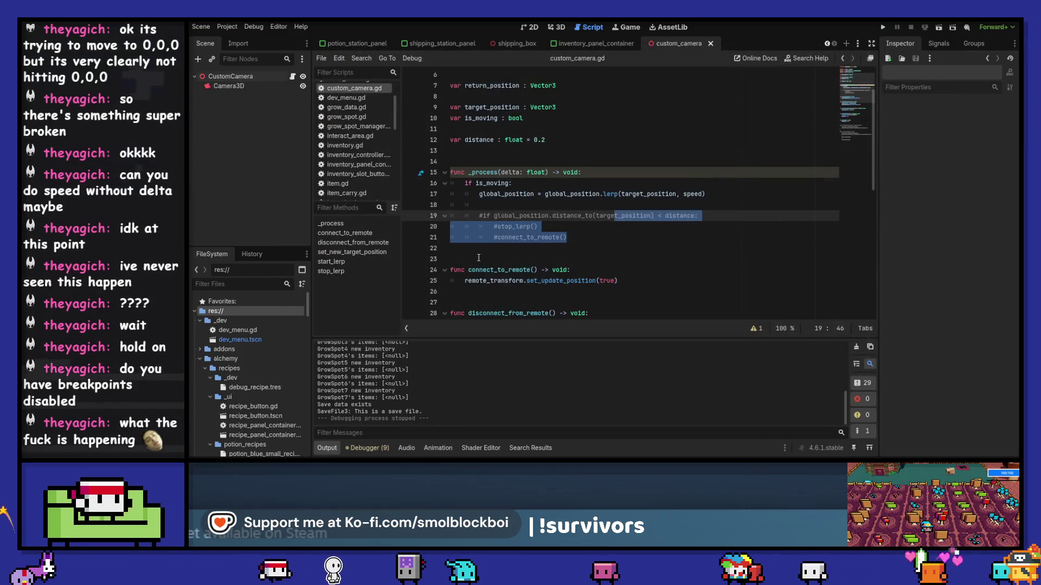
Uncomment the stop-distance check on lines 19–21 with Ctrl+K
click(577, 239)
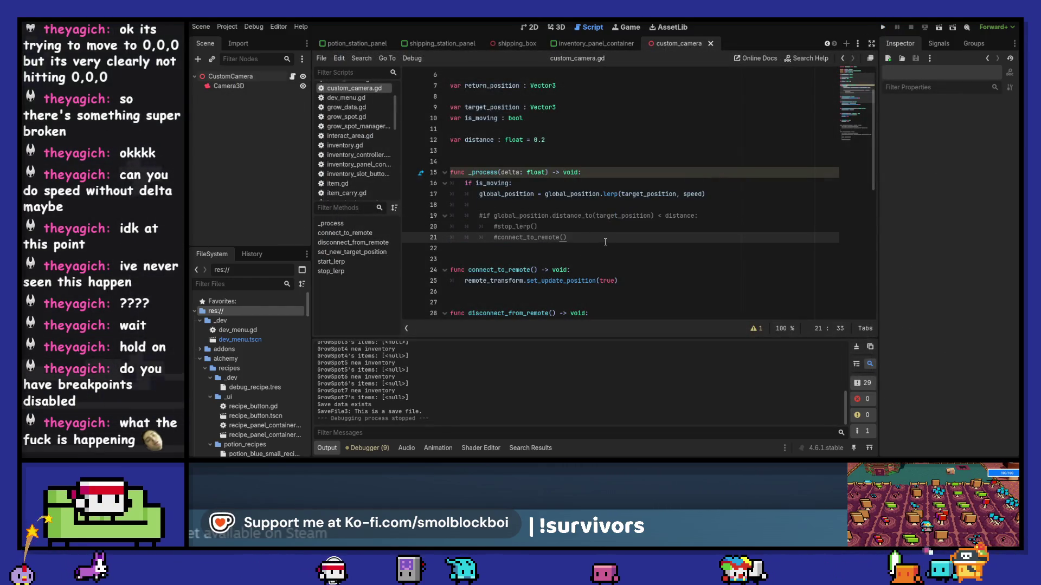
drag(602, 232, 603, 217)
key(ctrl+k)
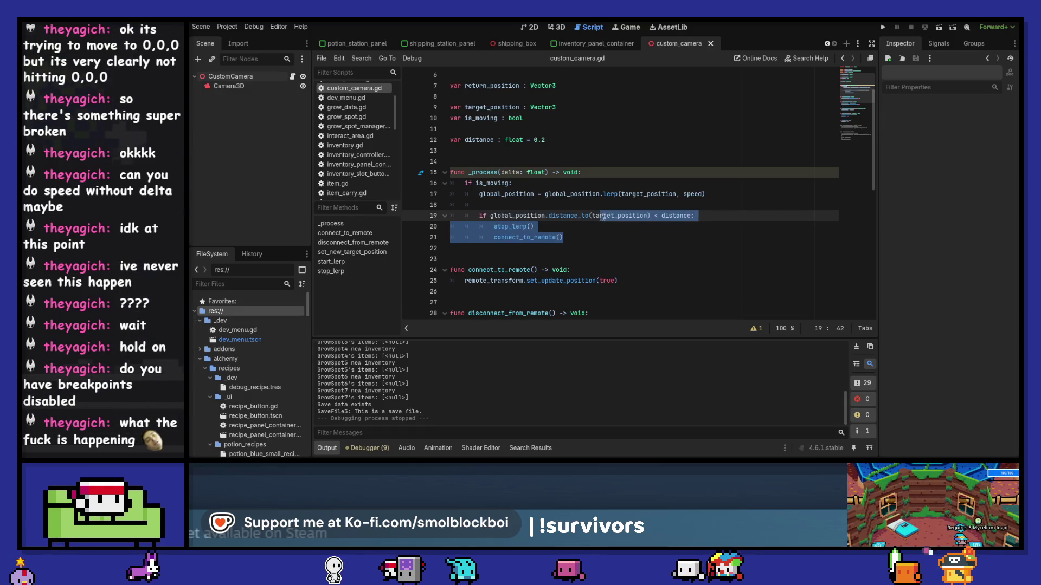